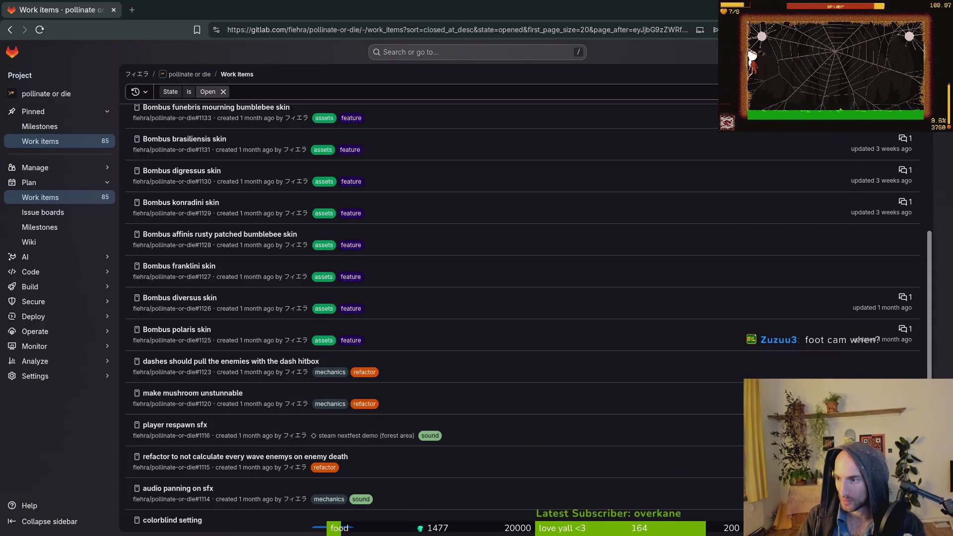
Check the commit log and unstaged changes in tig, then return to GitLab.
key(alt+Tab)
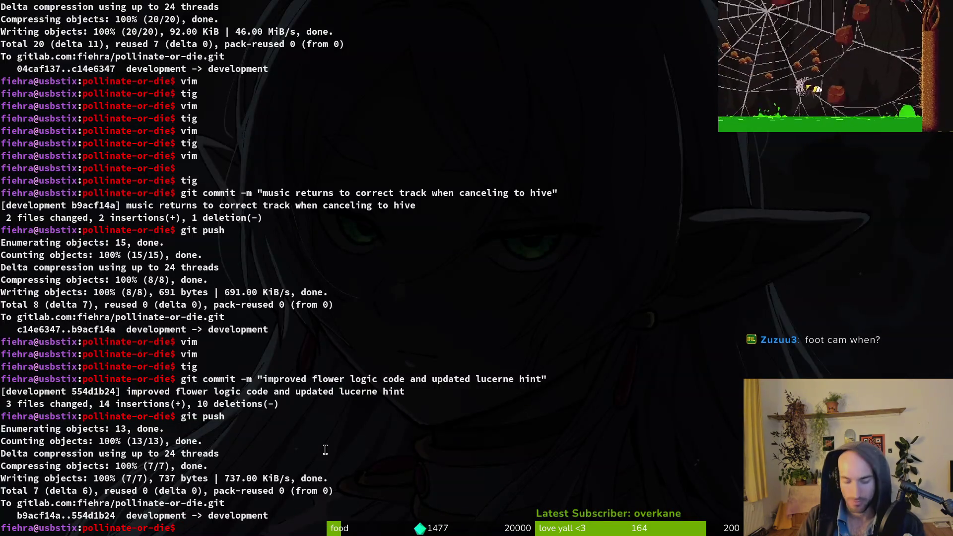
text(tig)
key(Return)
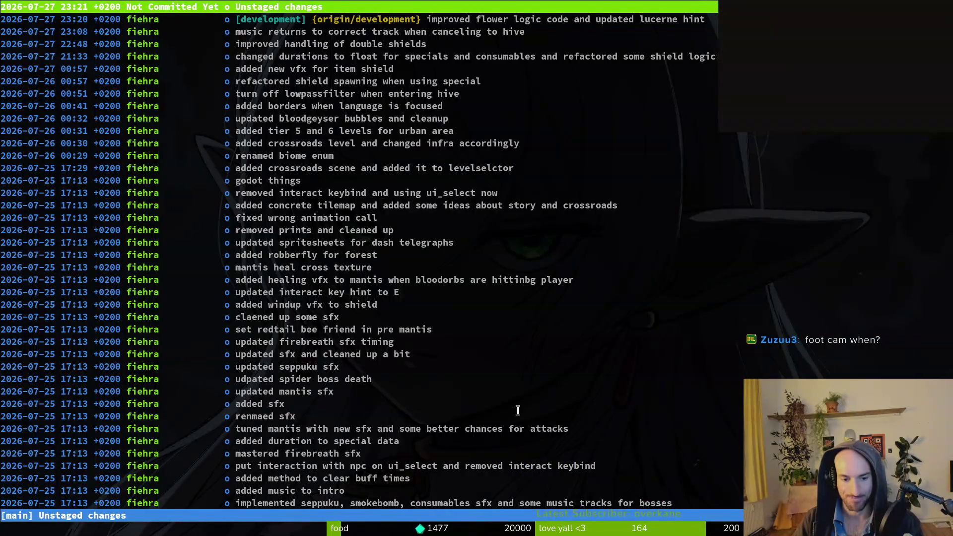
key(s)
key(q)
key(q)
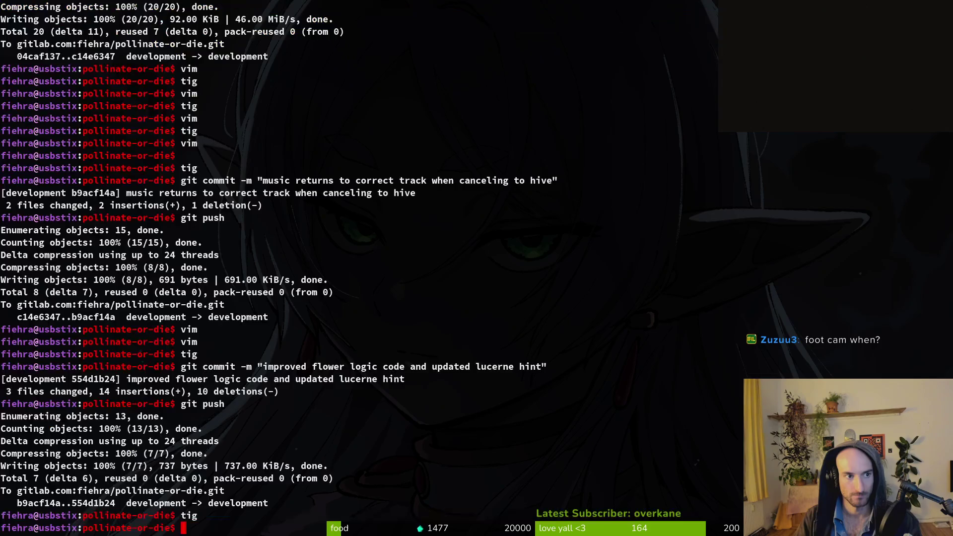
key(alt+Tab)
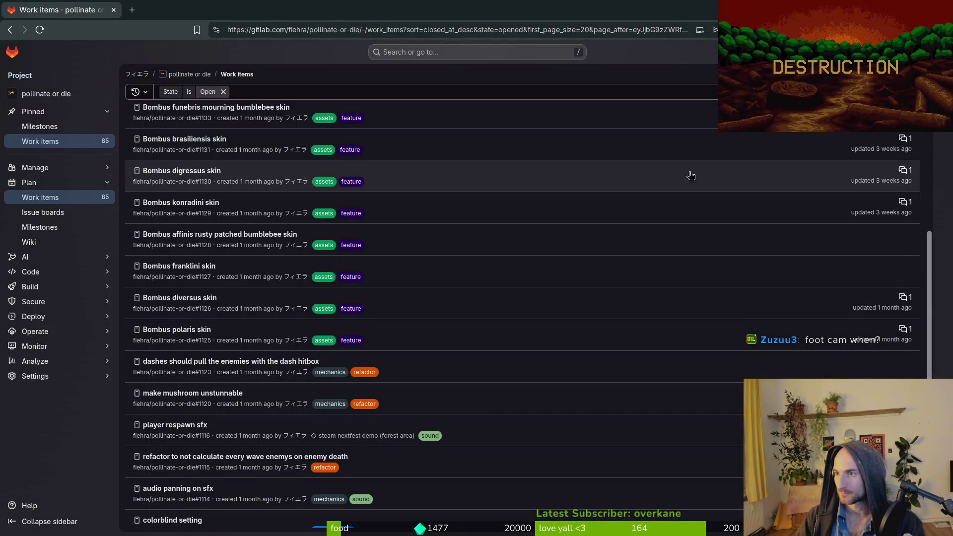
Close the double dash fruitfly issue #1154.
scroll(690, 174, up, 5)
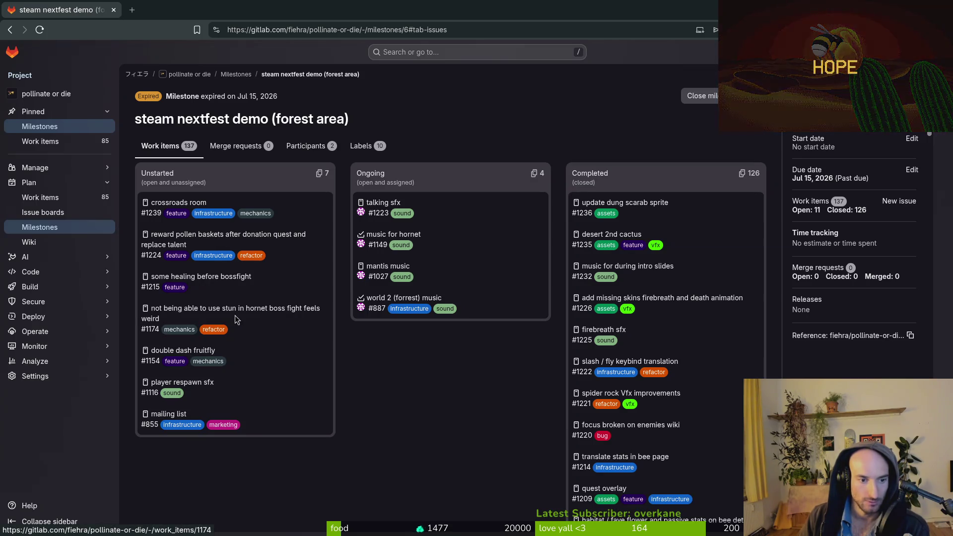
click(203, 352)
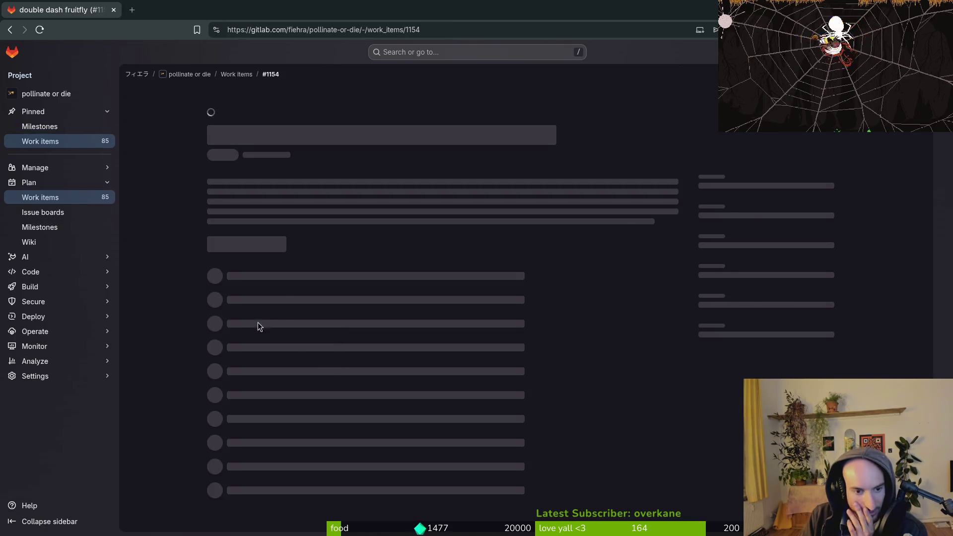
scroll(307, 430, down, 1)
click(281, 457)
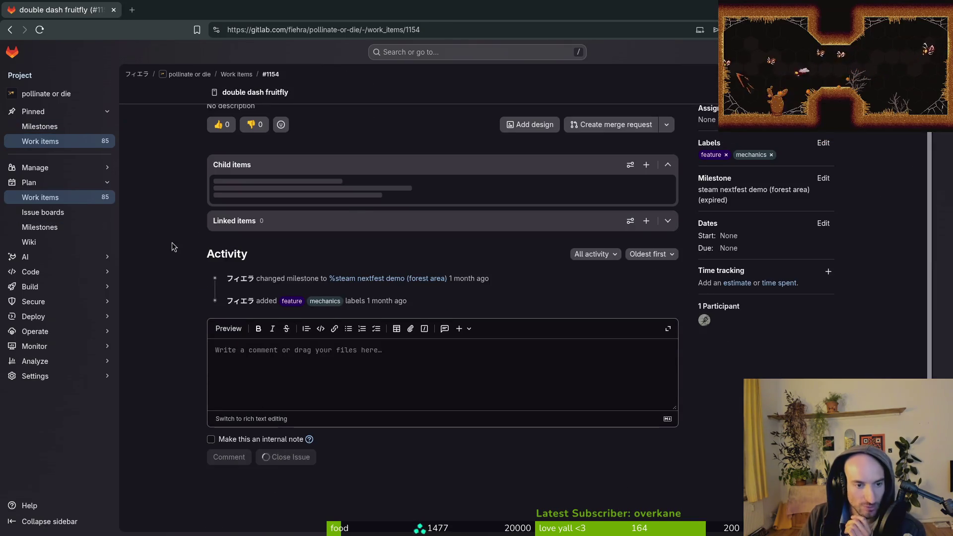
Open issue #1174 from the steam nextfest demo (forest area) milestone.
scroll(147, 231, up, 1)
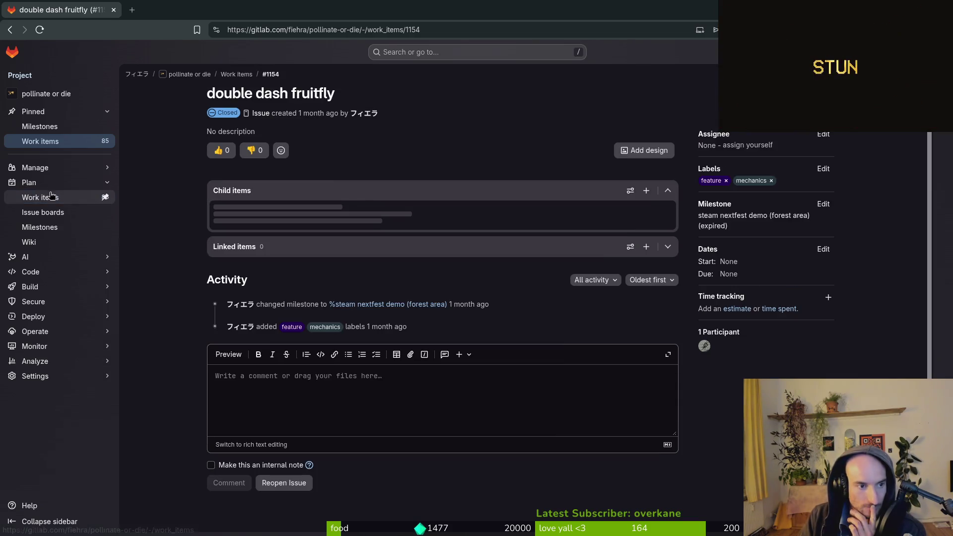
click(41, 233)
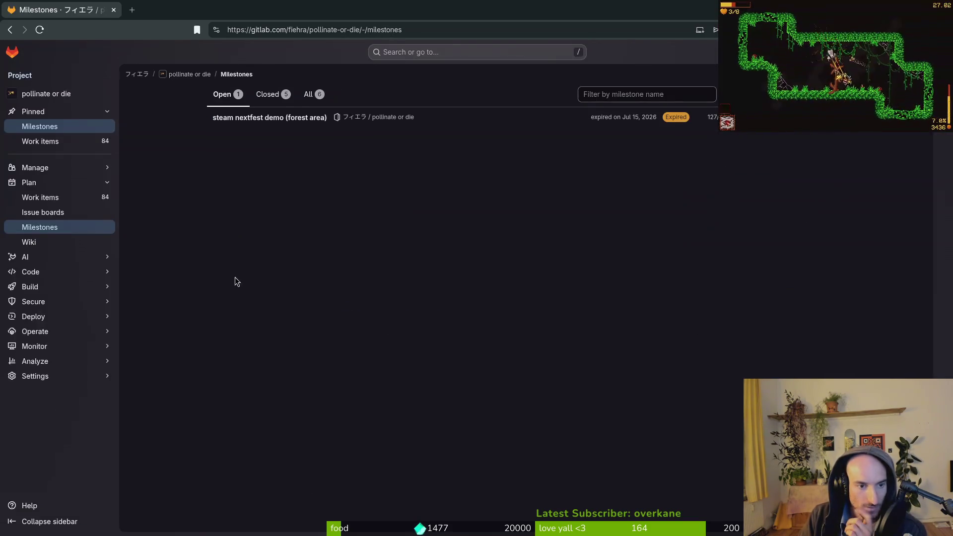
click(272, 118)
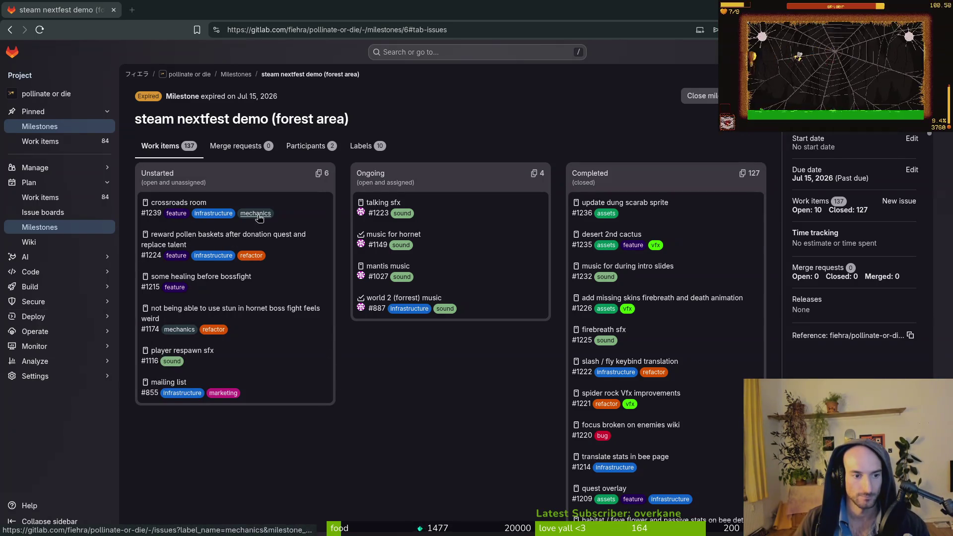
click(226, 314)
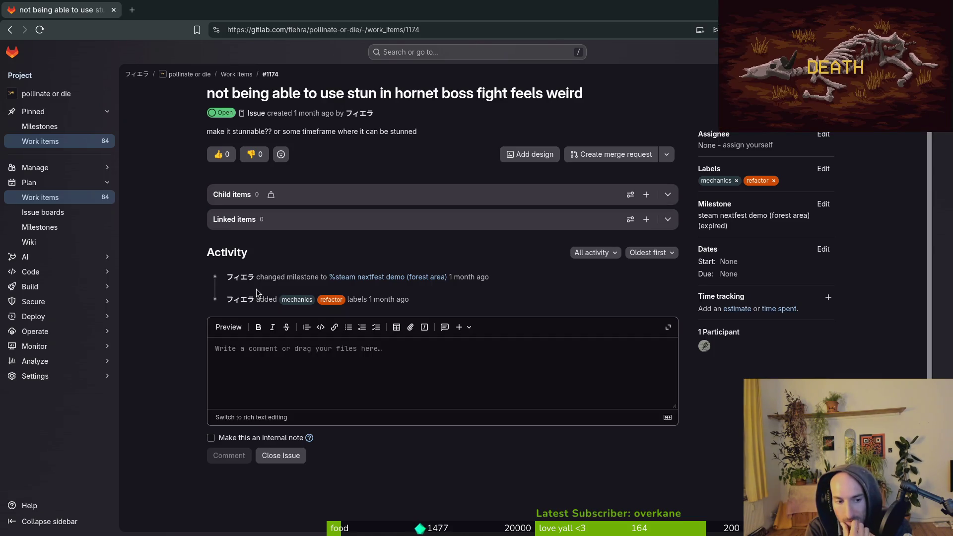
Draft 'or add explanation during tutorial' on issue #1174 and load Google Drive in a new tab.
click(341, 356)
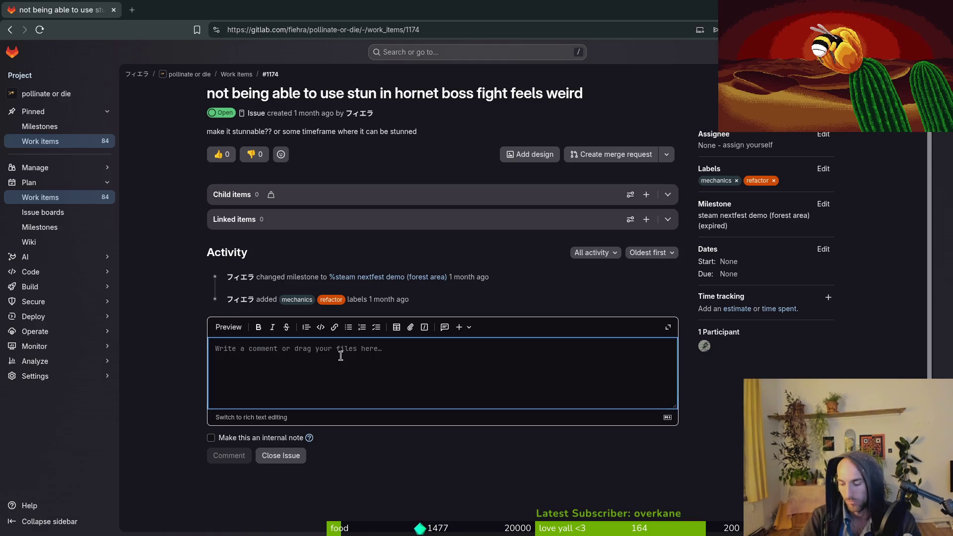
text(or add explanation during tut)
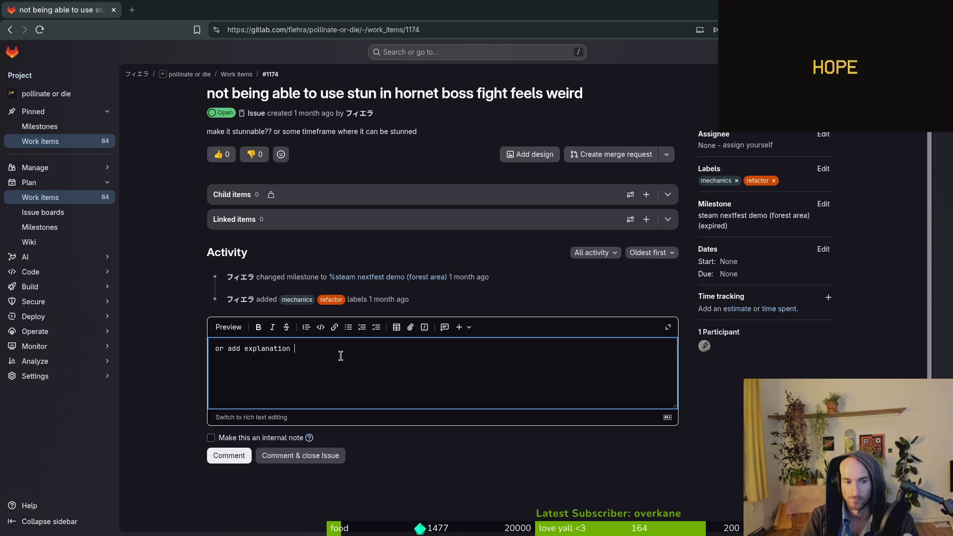
text(orial)
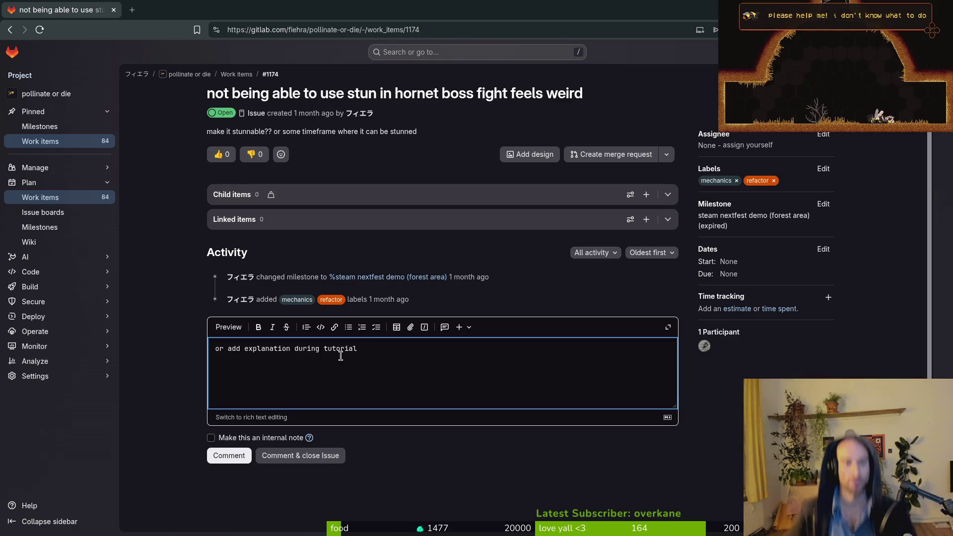
click(127, 12)
text(driv)
key(Return)
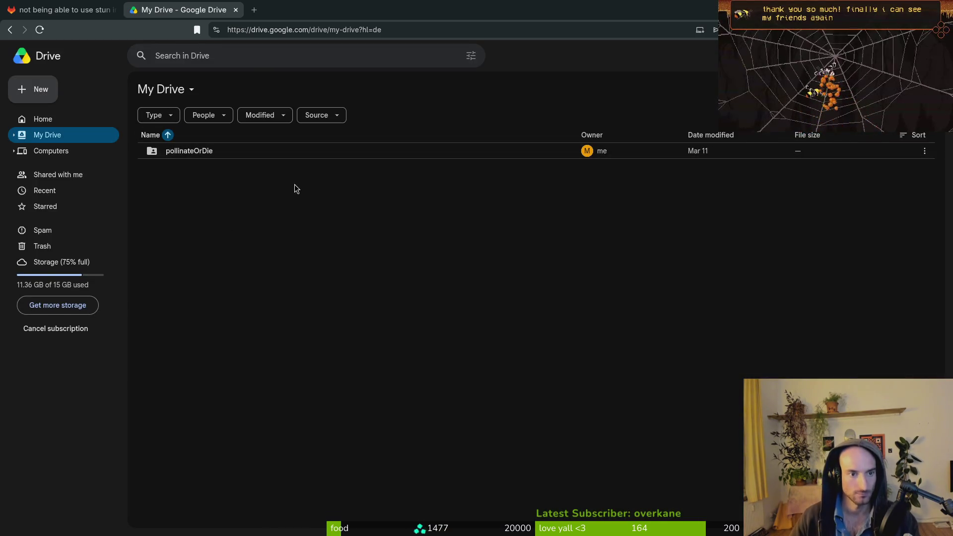
Open the gameLocale sheet from pollinateOrDie > gameLocalization.
click(290, 153)
double_click(290, 150)
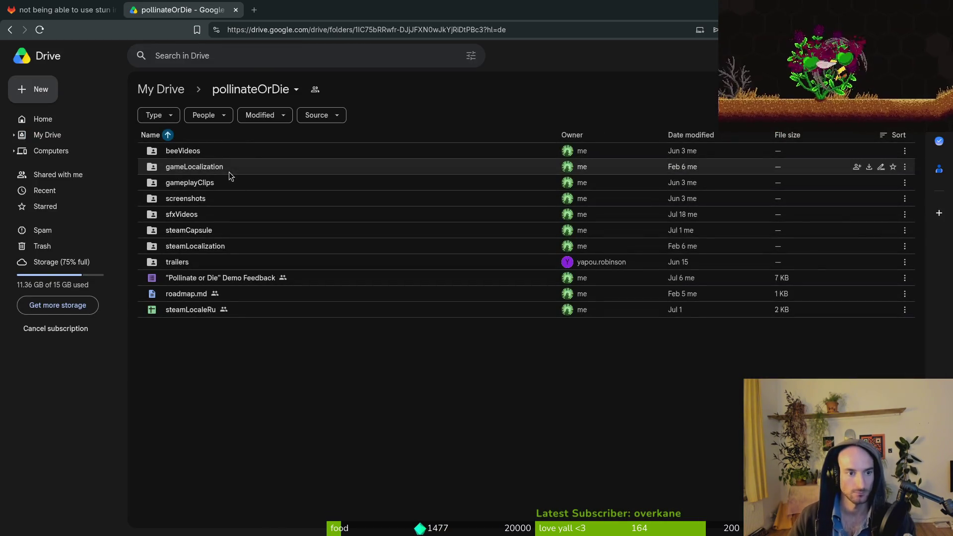
double_click(207, 165)
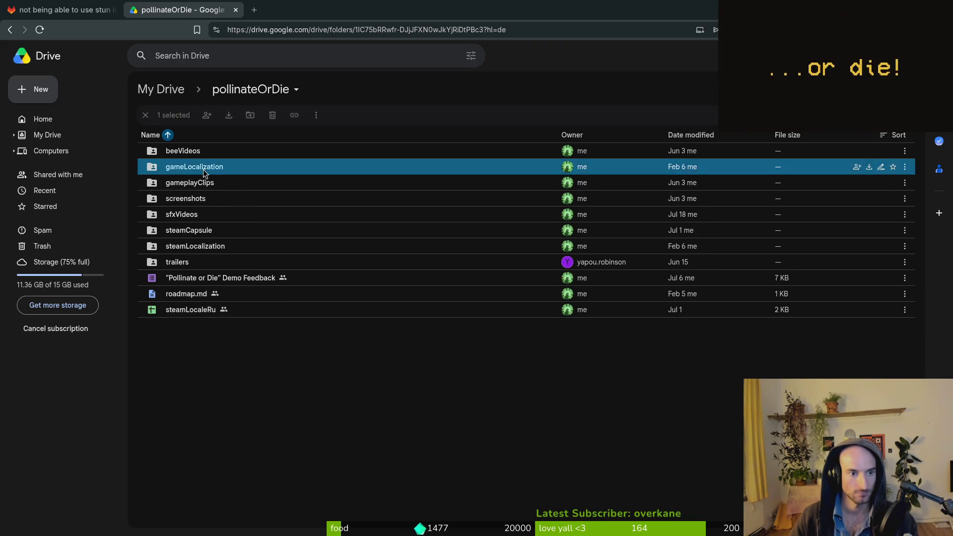
double_click(198, 153)
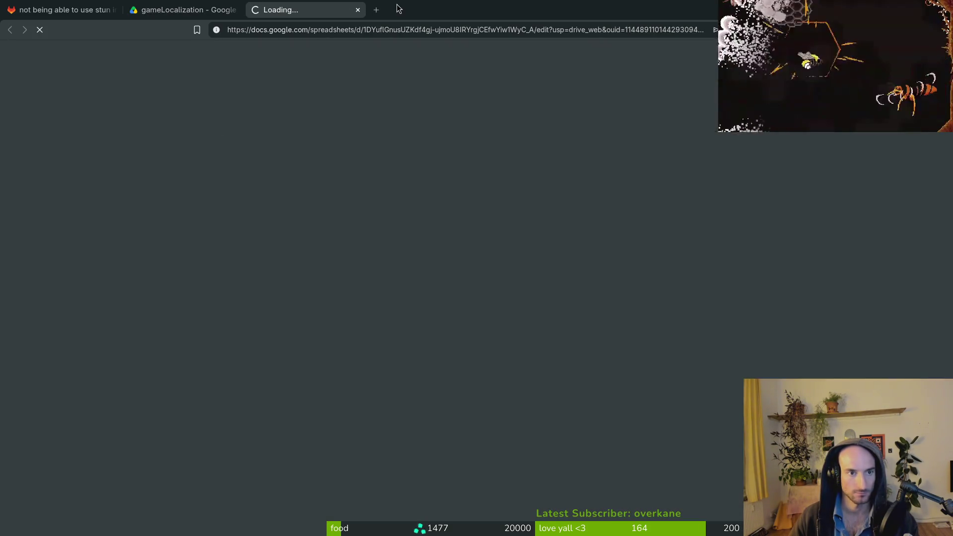
Load kimi.com in another tab and return to the gameLocale sheet.
click(379, 10)
text(kimi)
key(Down)
key(Return)
key(ctrl+Page_Up)
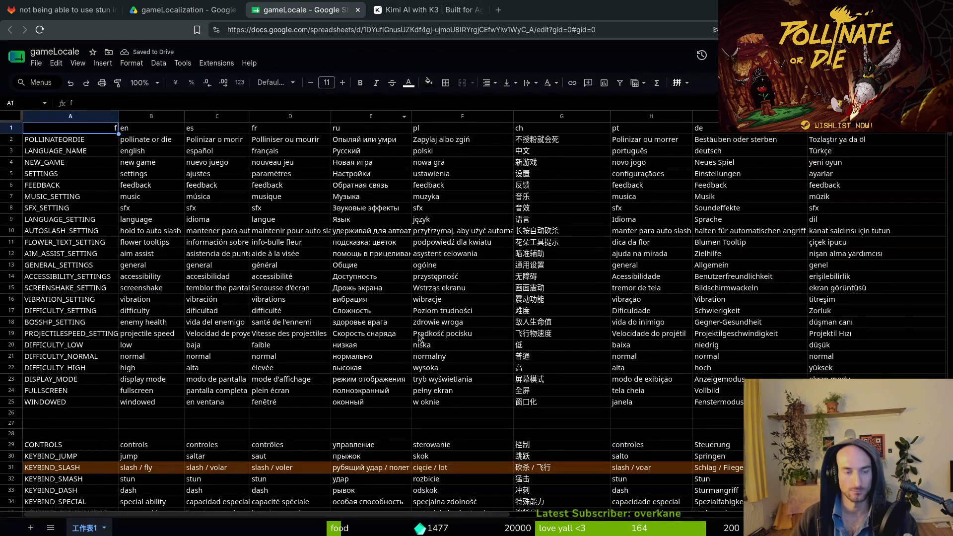
Search clipboard history for 'frenc', then scroll down the sheet.
key(ctrl+shift+v)
text(frenc)
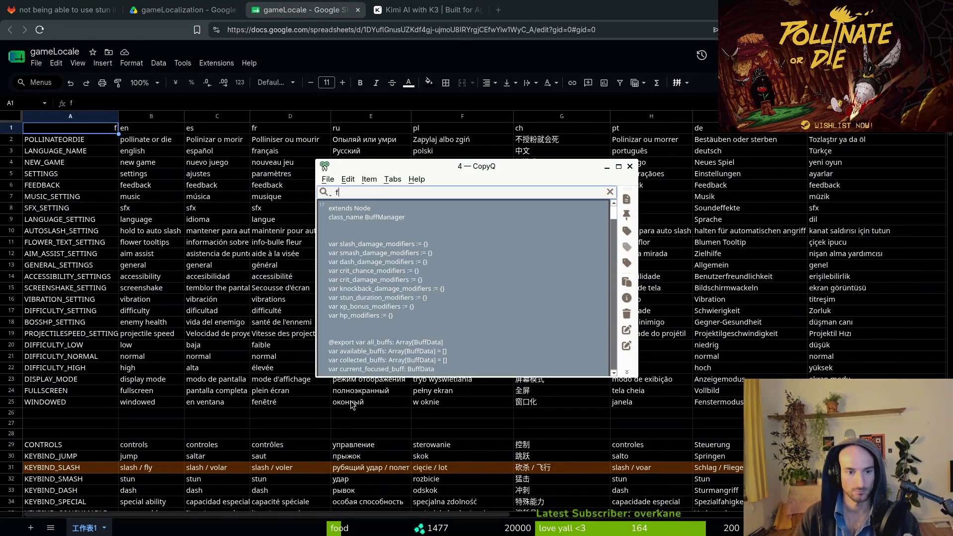
key(Return)
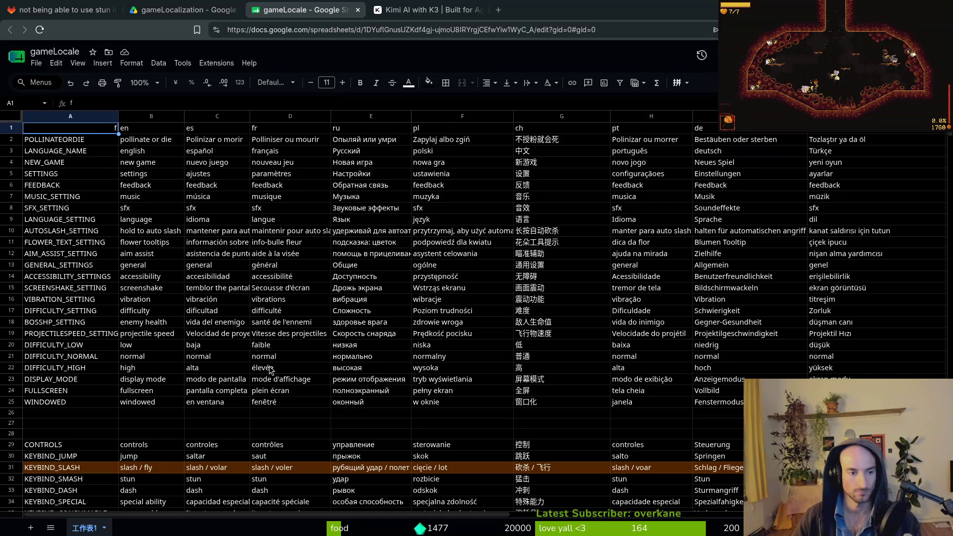
scroll(100, 294, down, 5)
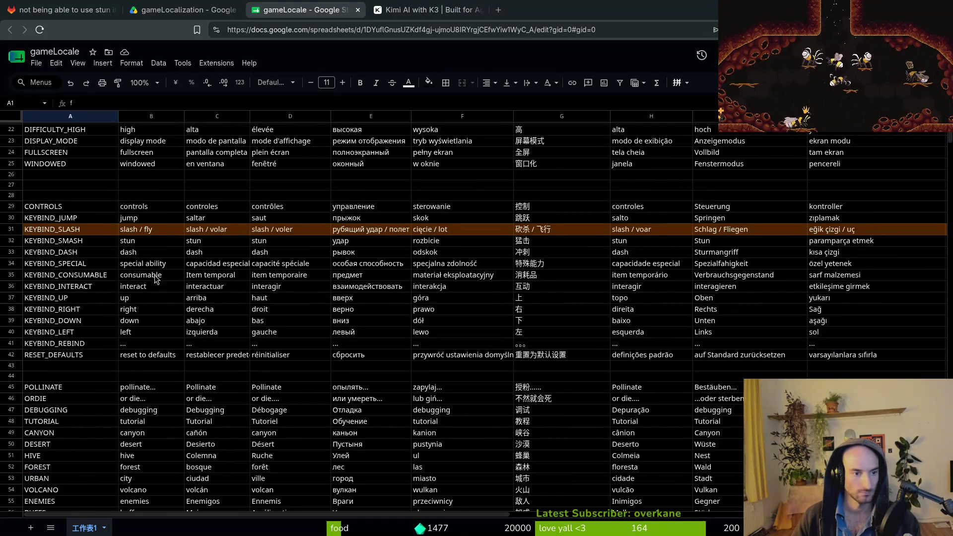
scroll(155, 279, down, 20)
scroll(133, 314, down, 20)
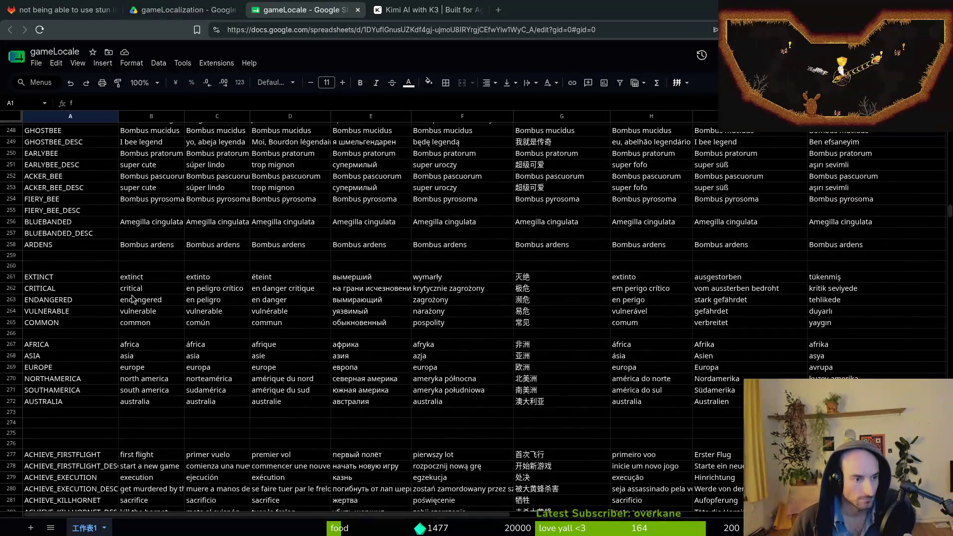
scroll(133, 298, down, 20)
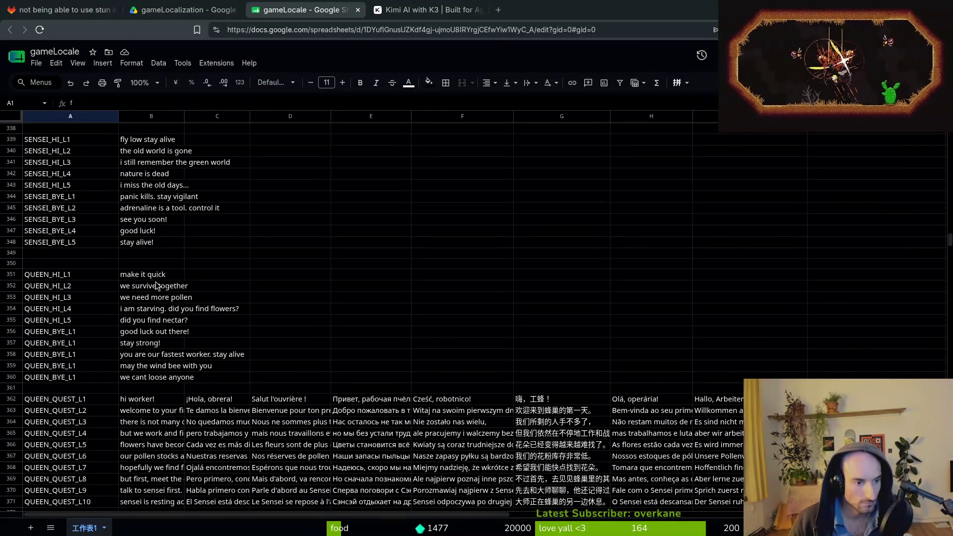
scroll(155, 285, down, 18)
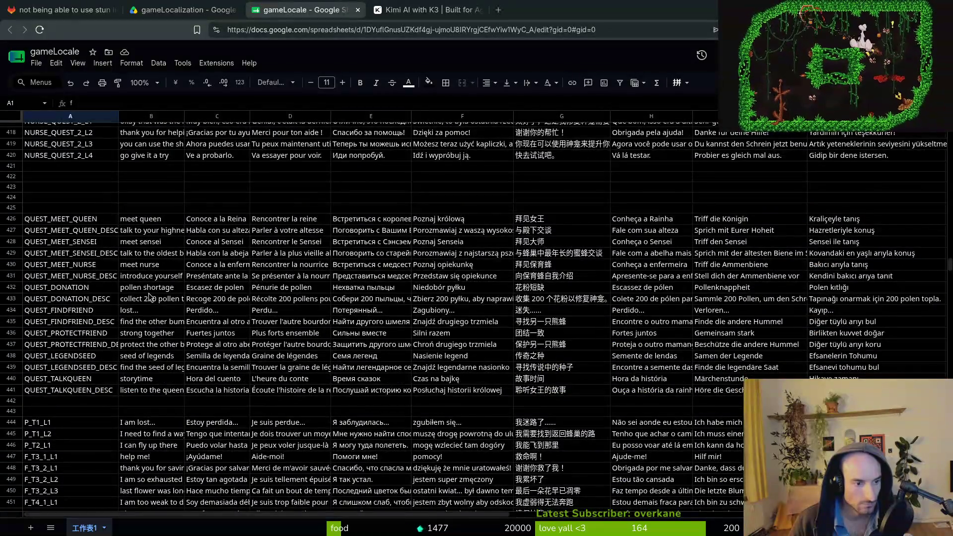
scroll(149, 297, down, 5)
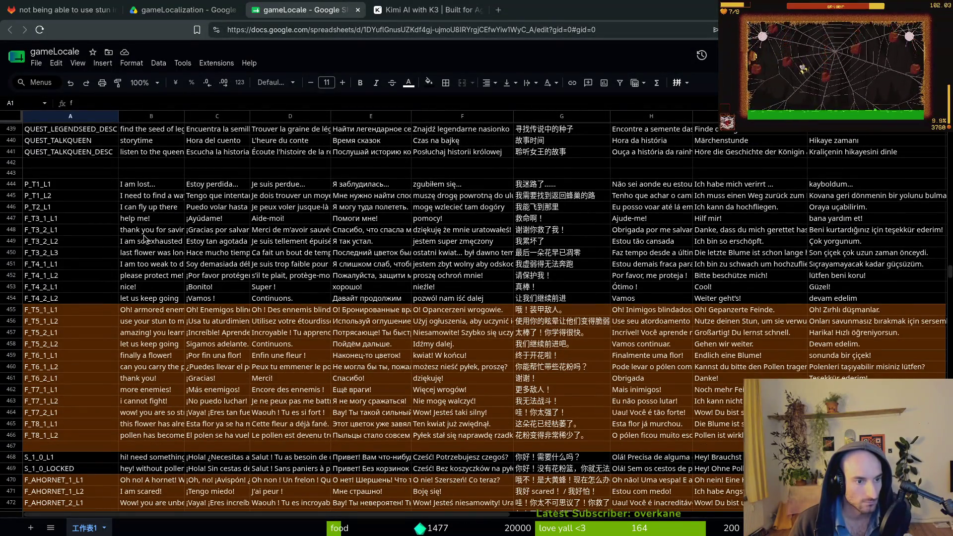
click(151, 311)
click(149, 332)
click(146, 346)
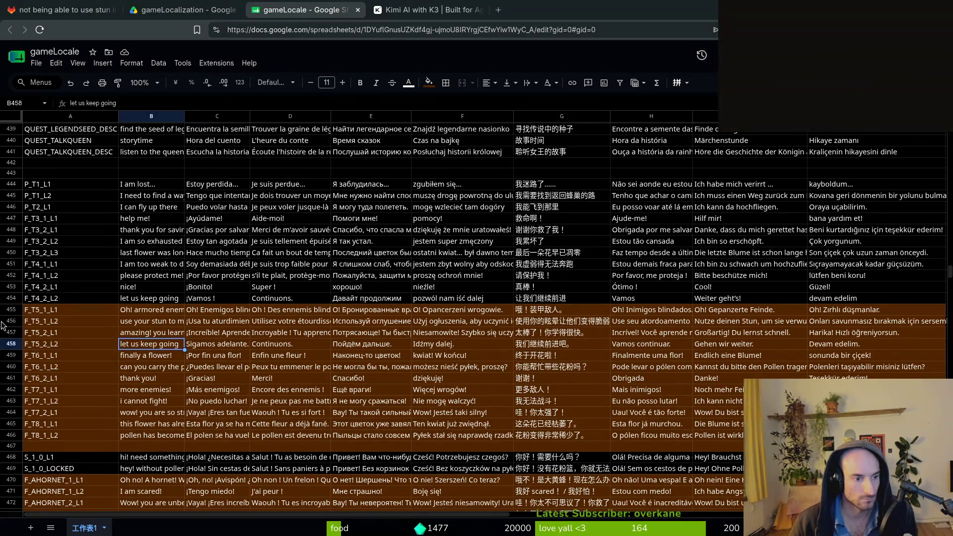
click(136, 336)
click(133, 346)
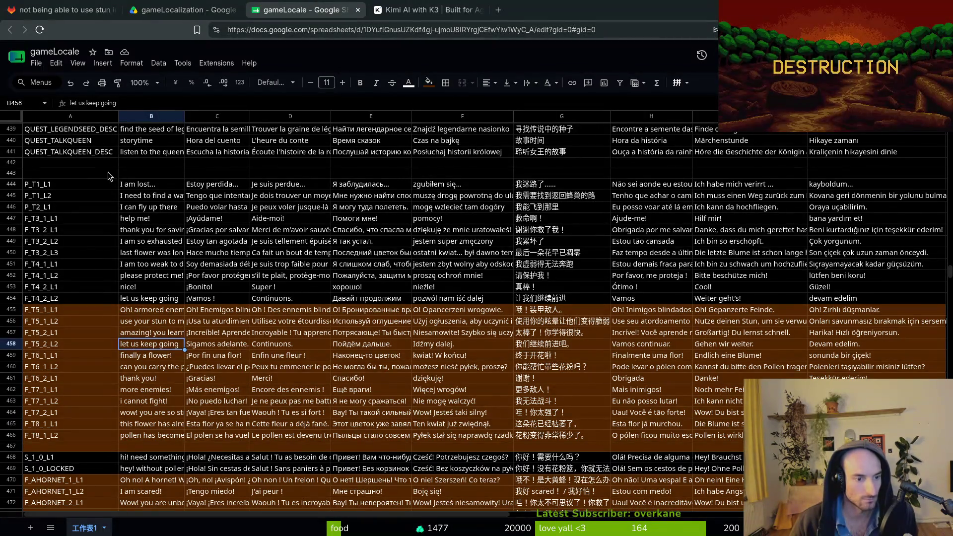
drag(117, 103, 69, 103)
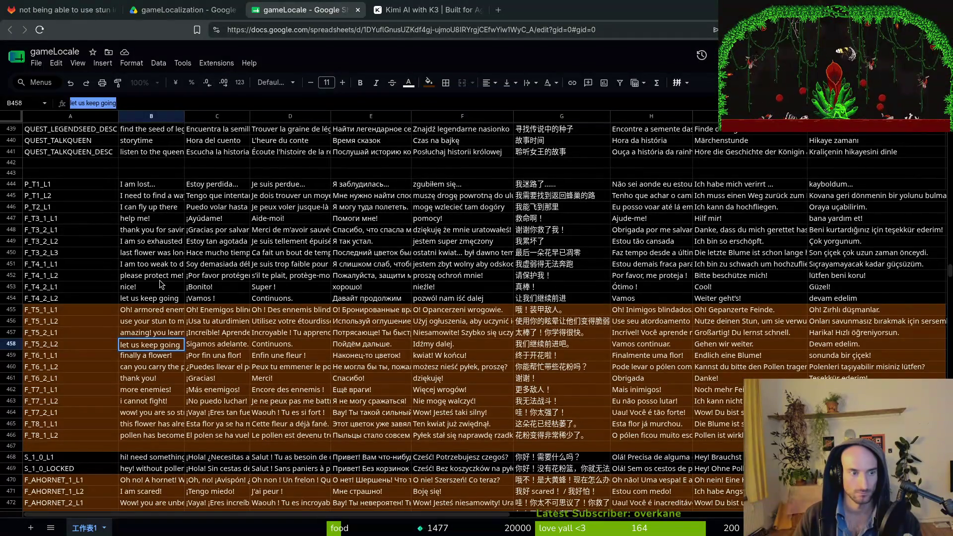
Enter 'but remember! this won't work on big enemies' in cell B458.
text(But)
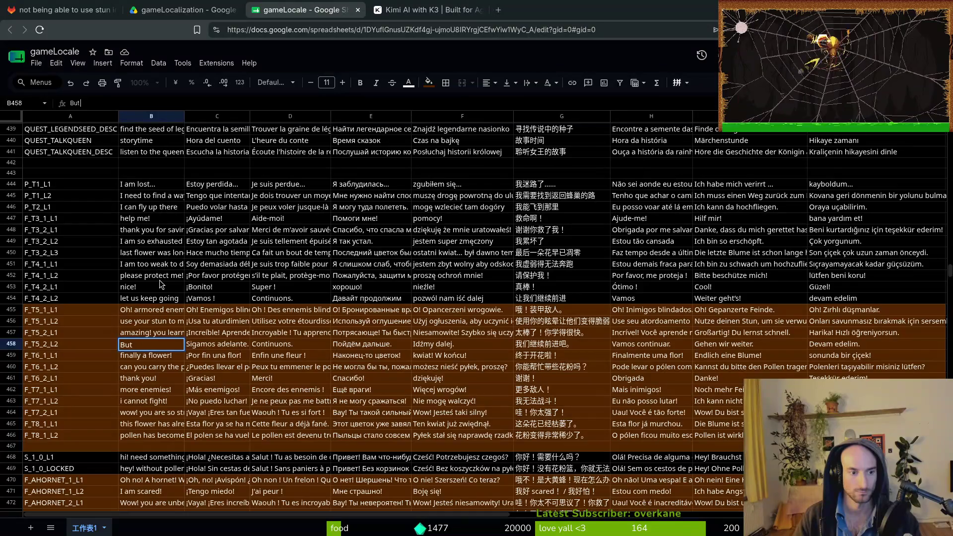
key(BackSpace)
key(BackSpace)
text(t rem)
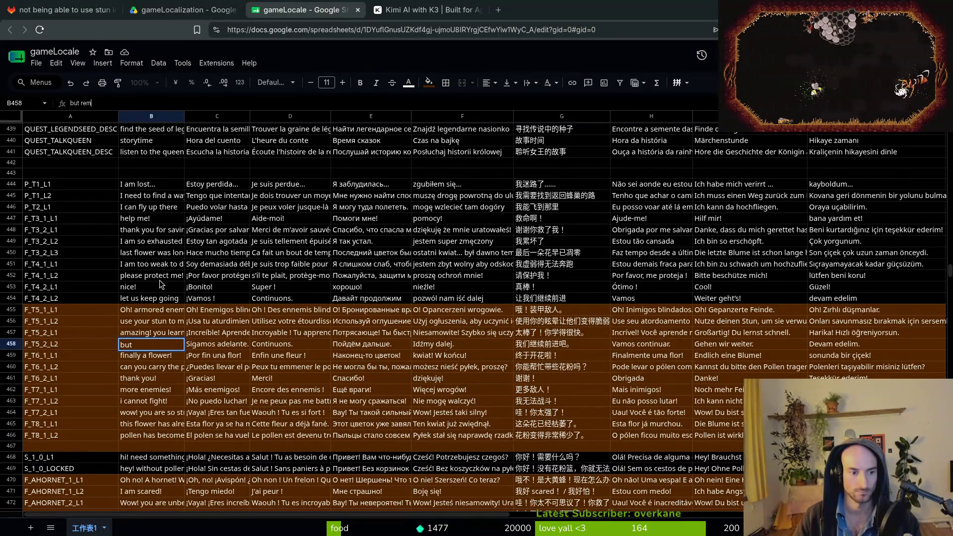
text(ember! this won)
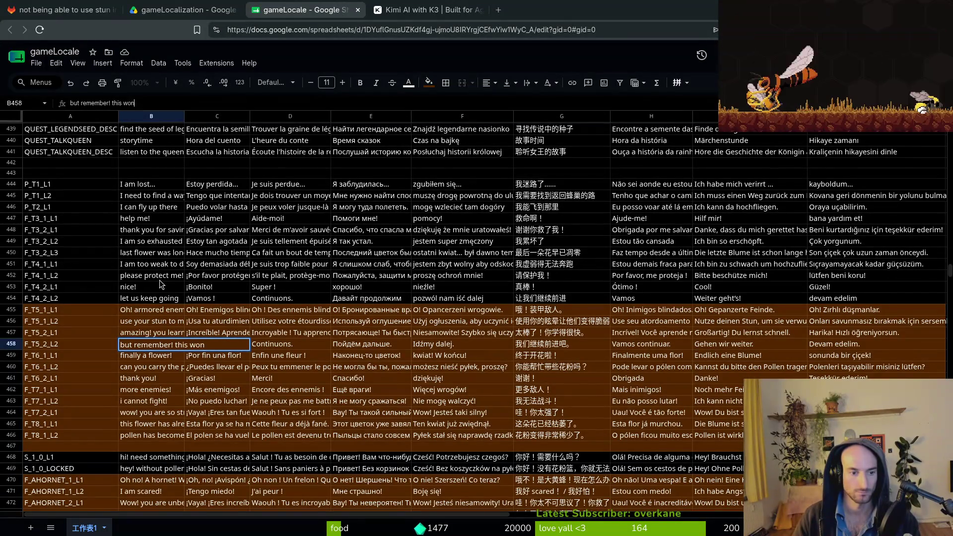
text(=)
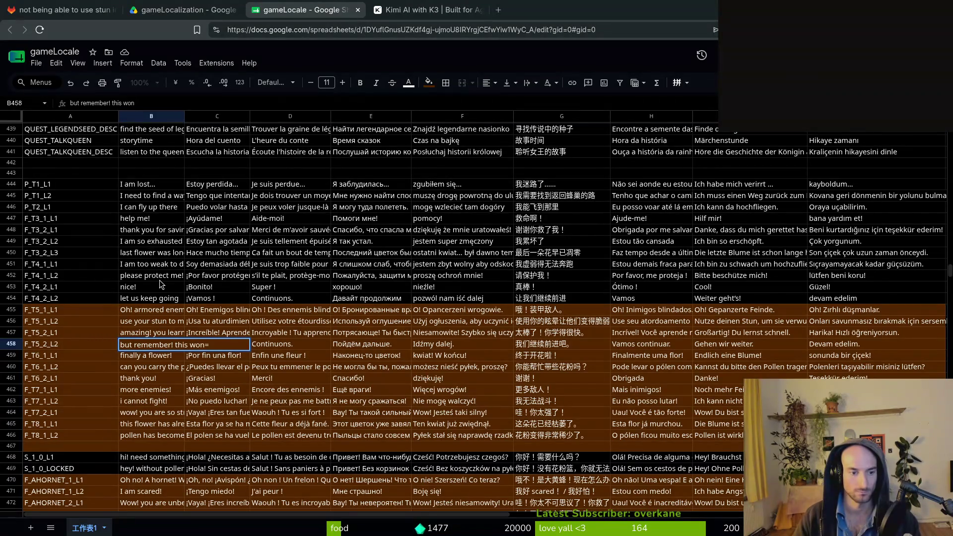
key(BackSpace)
text('t work on)
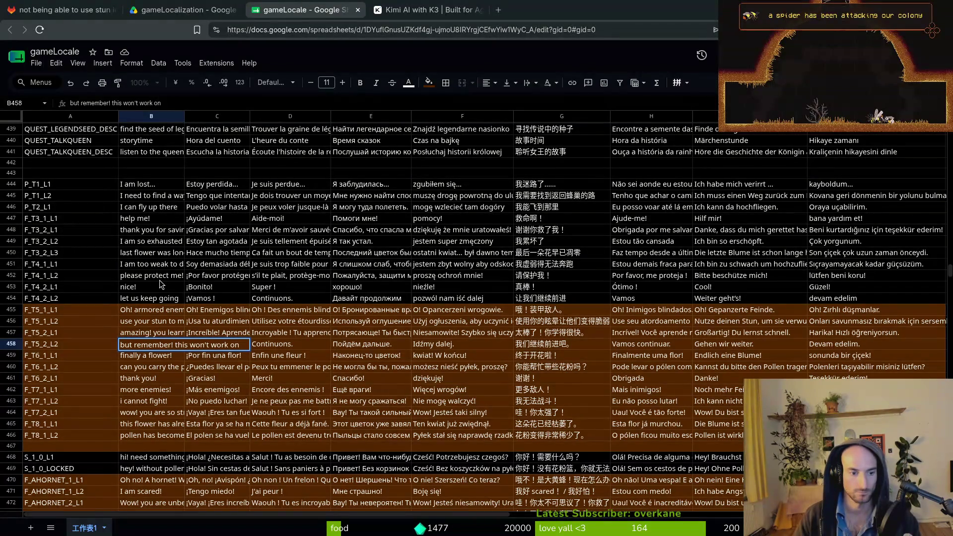
text( big)
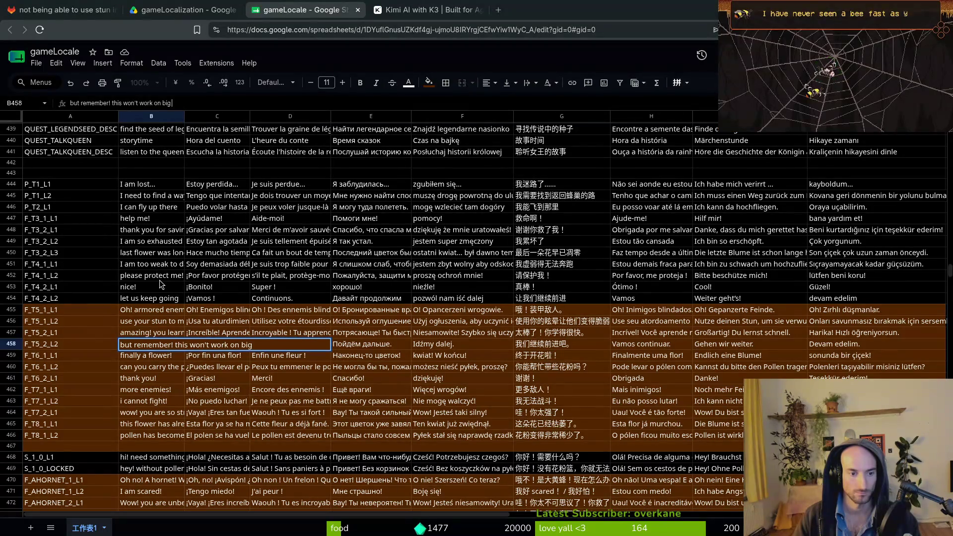
text( enemies)
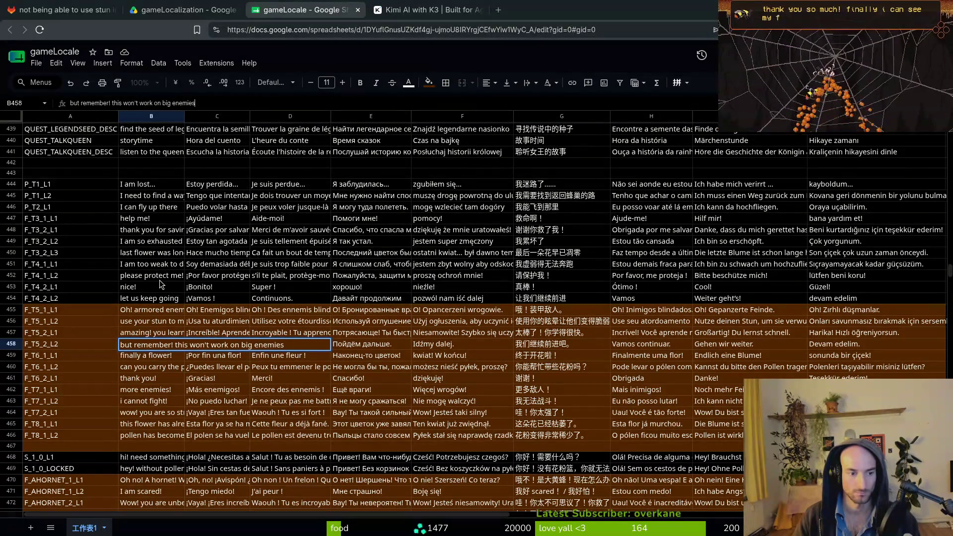
key(Return)
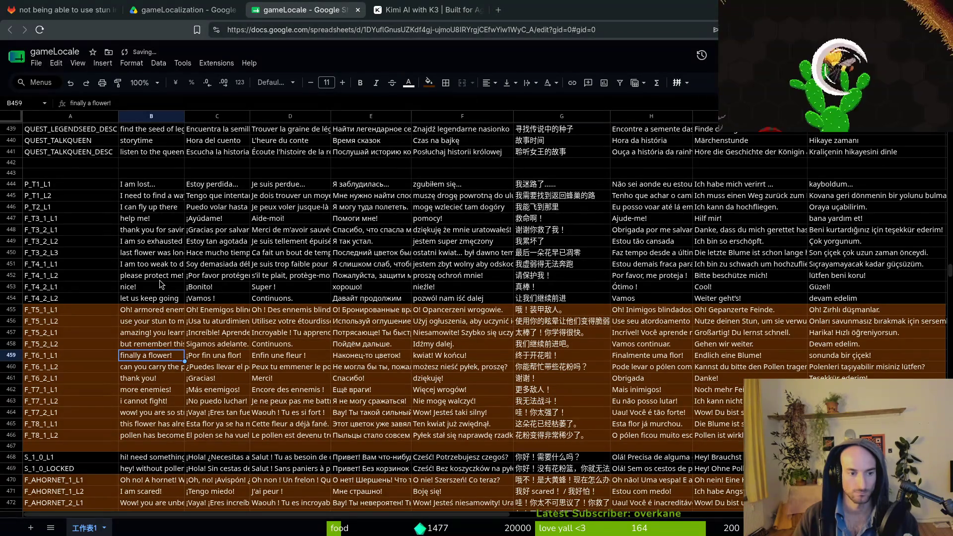
Begin a Kimi prompt: 'hey i need stuff localized for a 2d godot game about bees'.
key(Up)
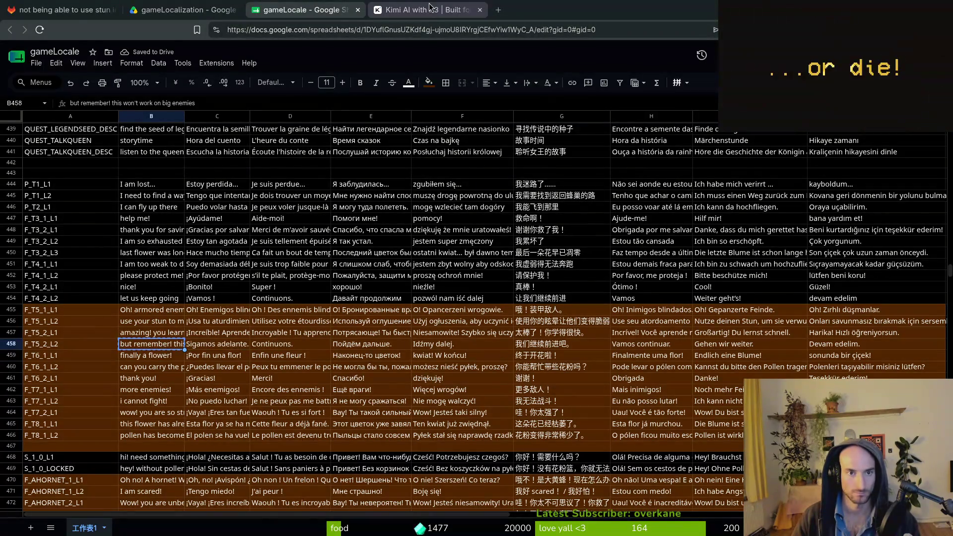
click(429, 6)
text(hey i n)
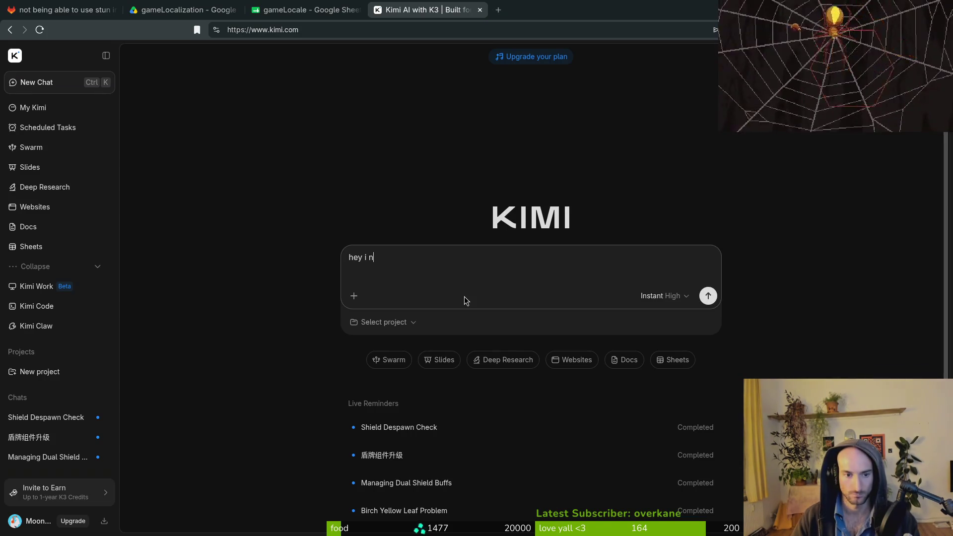
text(eed stuff localized for a 2d godot game about bees)
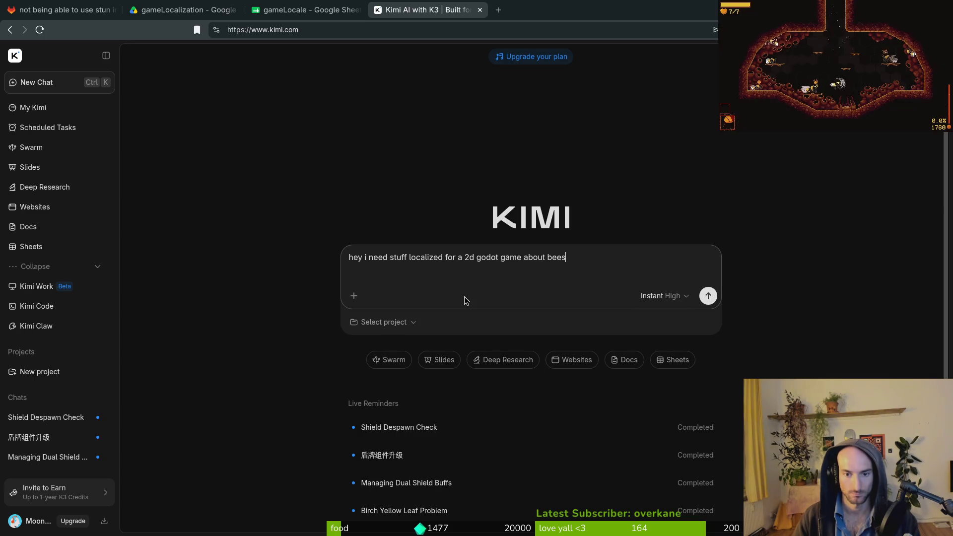
Add a 'languages:' heading and paste the language list and English line into the prompt.
key(shift+Return)
key(shift+Return)
text(lamnguages:)
key(shift+Return)
text(but remember! this won't work on big enemies)
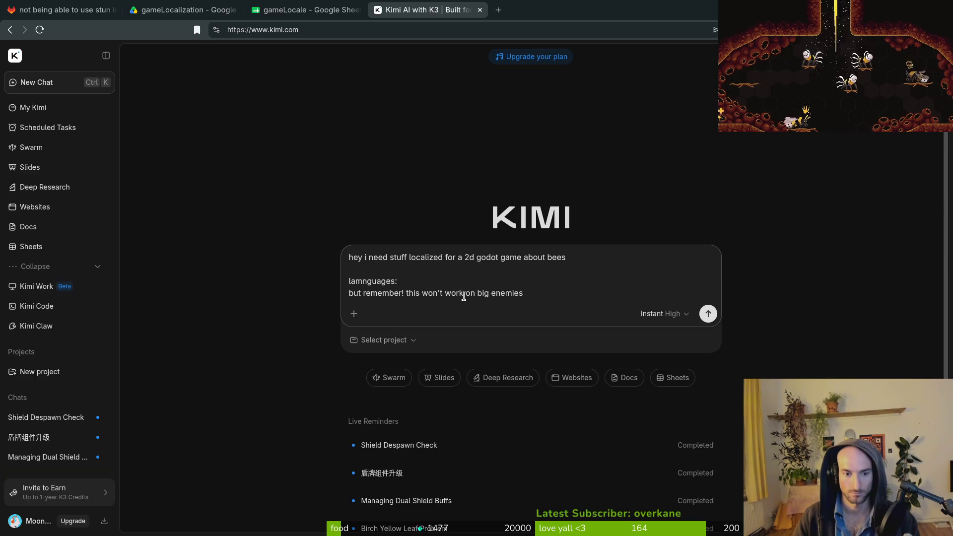
key(super+v)
key(Escape)
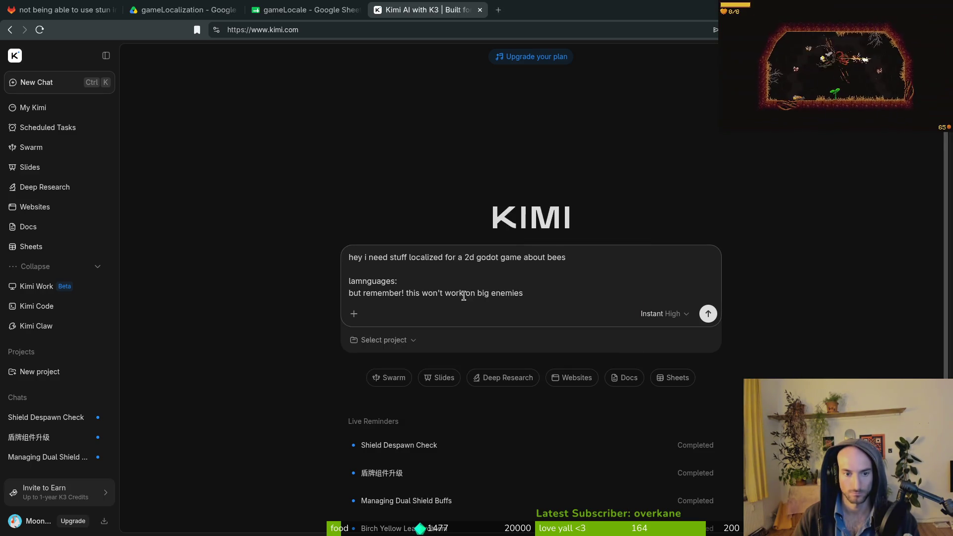
key(shift+Return)
key(shift+Return)
text(i need spanish ,french, russian, polish, simplified chinese, portugese, german, turkish)
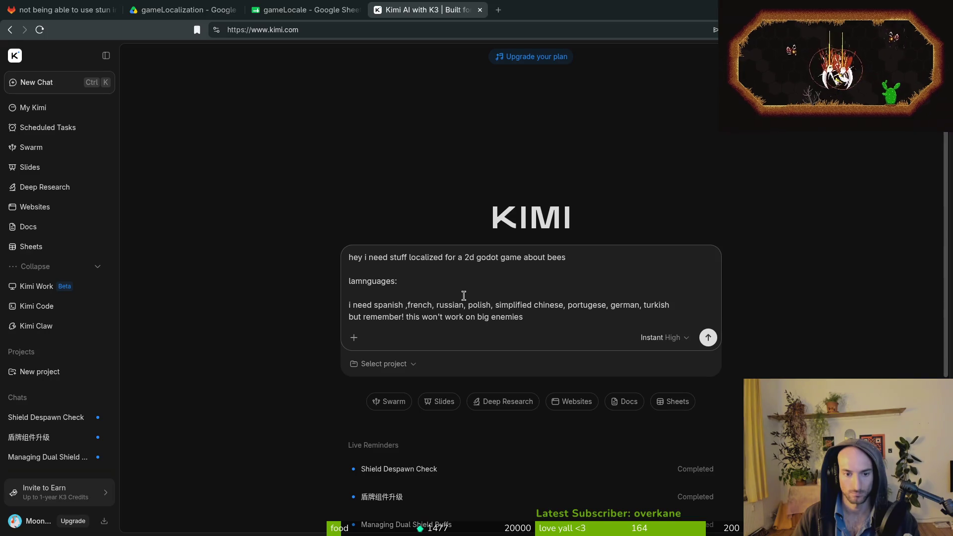
key(shift+Return)
key(shift+Return)
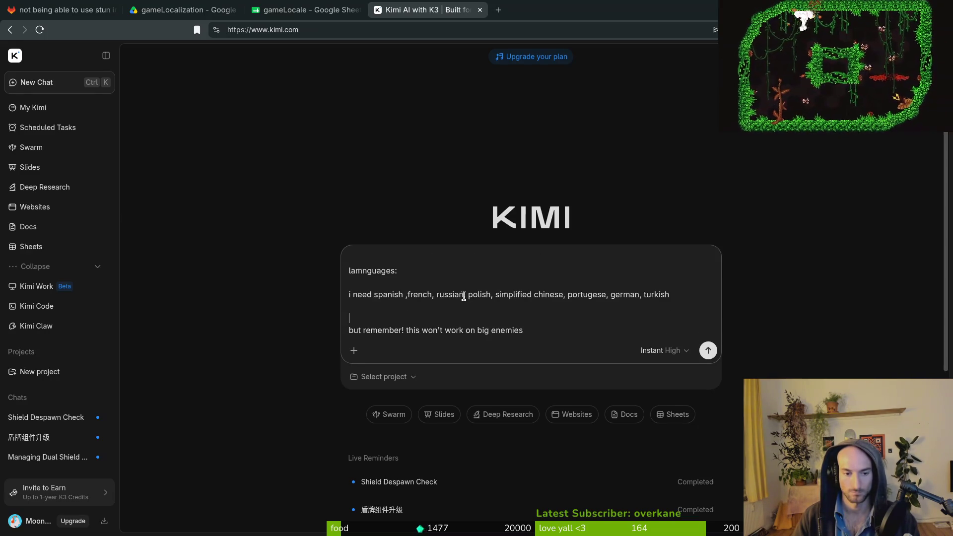
Add a 'give me a list' request line ending in a colon to the prompt.
text(give me a)
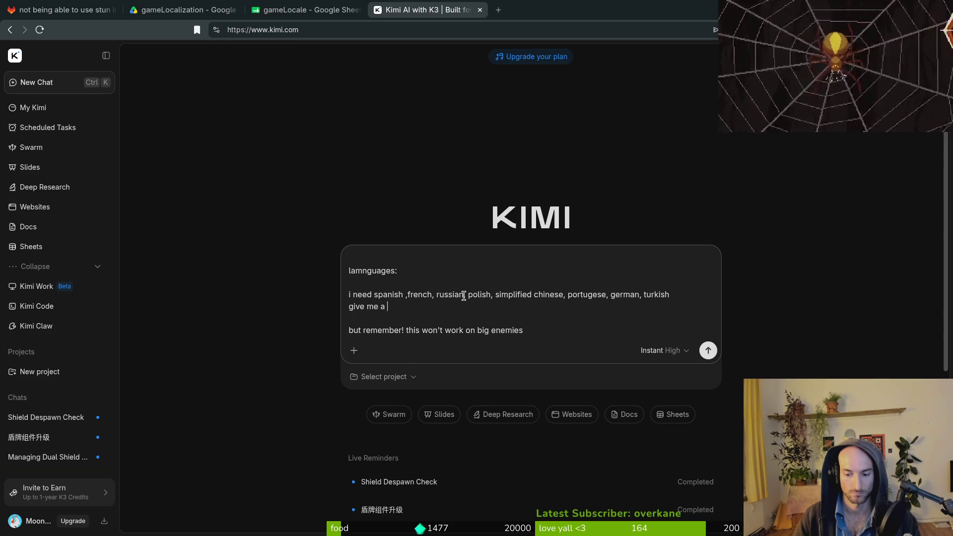
text(list wi)
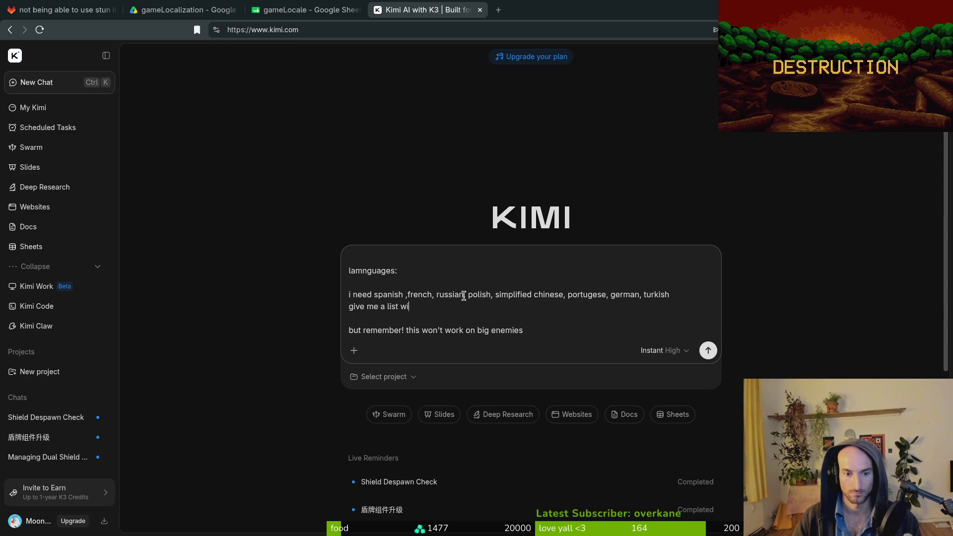
text(tions of the following sttr)
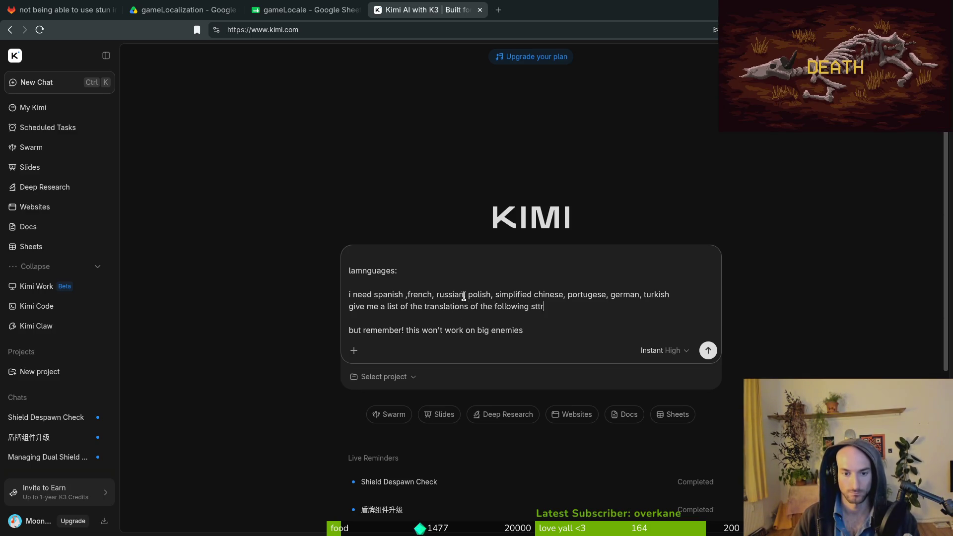
key(BackSpace)
key(BackSpace)
text(ing)
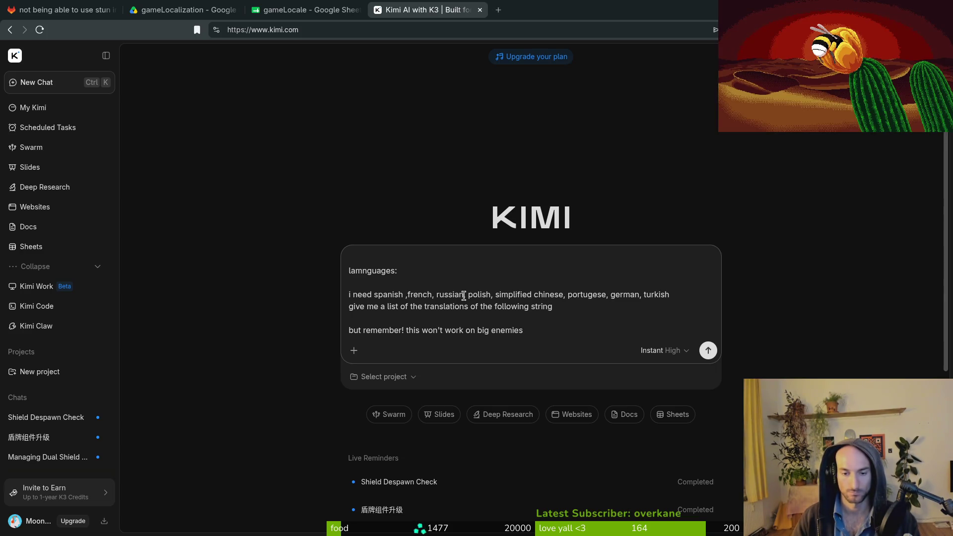
text(:)
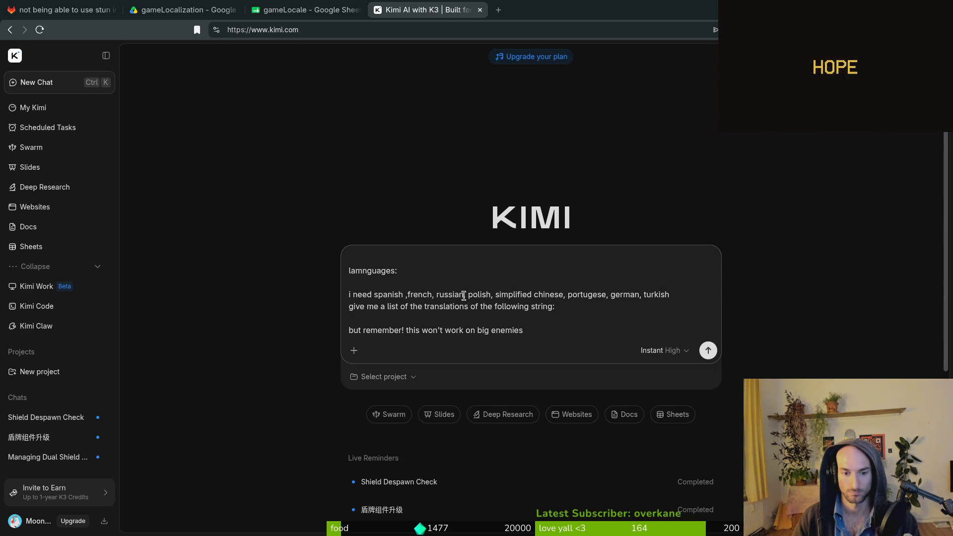
key(shift+Return)
key(shift+Return)
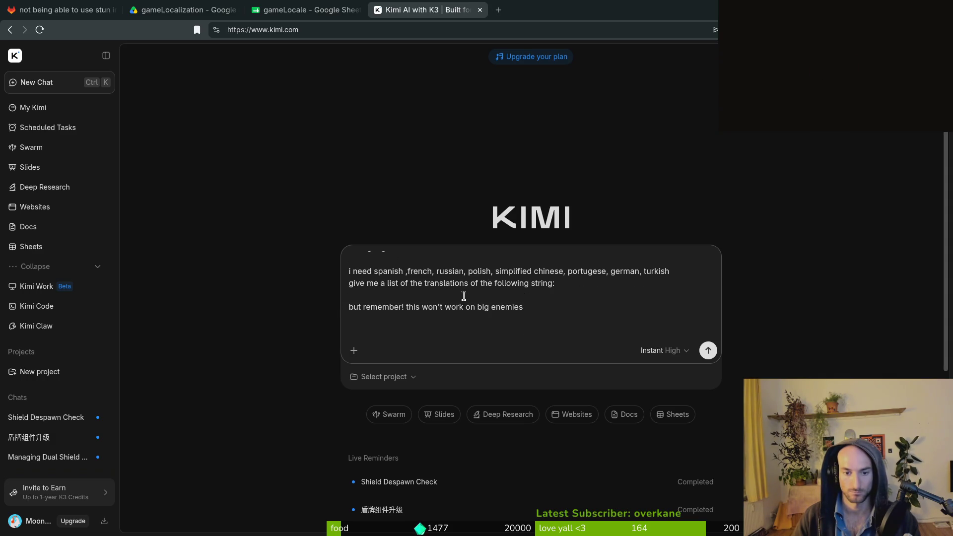
text(k)
Wrap the English line in quotation marks and remove stray letters from the prompt.
key(Up)
key(Up)
text(h)
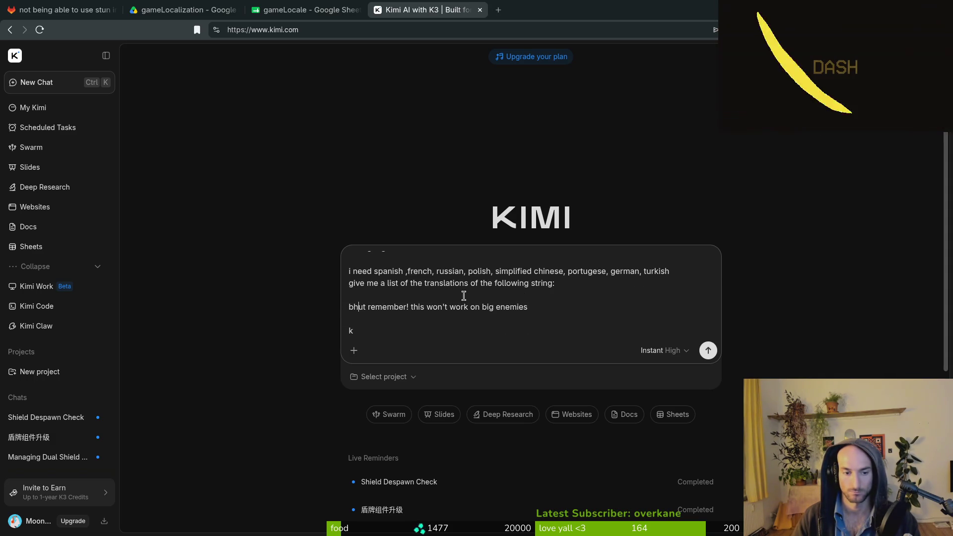
key(Delete)
key(Left)
text(")
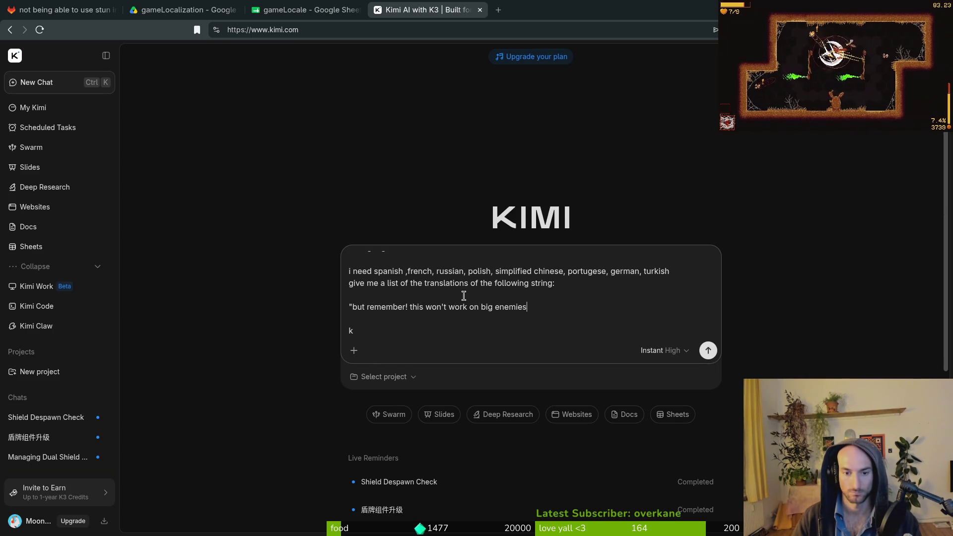
key(End)
text(")
key(ctrl+End)
key(BackSpace)
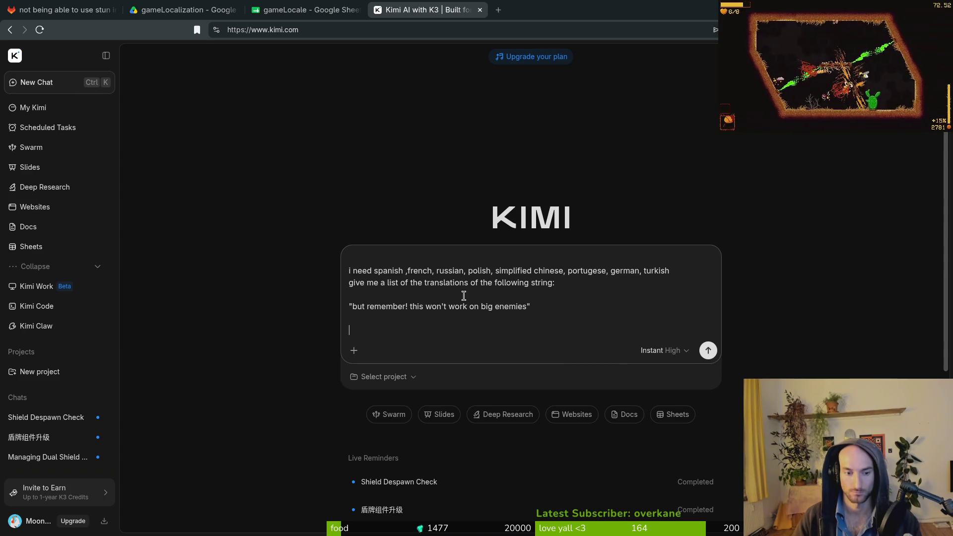
Request just the translations, blank-line separated, all lowercase except German, and send it.
key(Return)
text(giv)
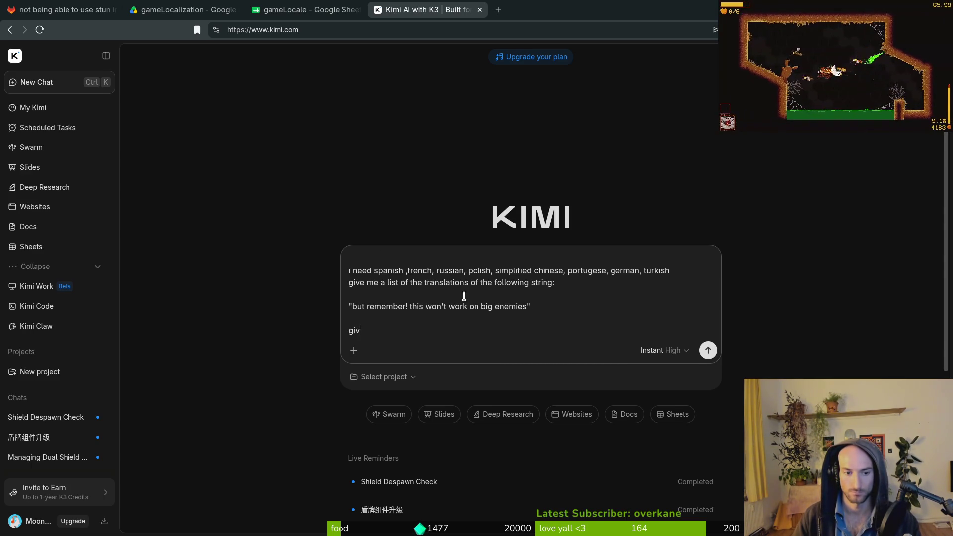
text(e me a list without )
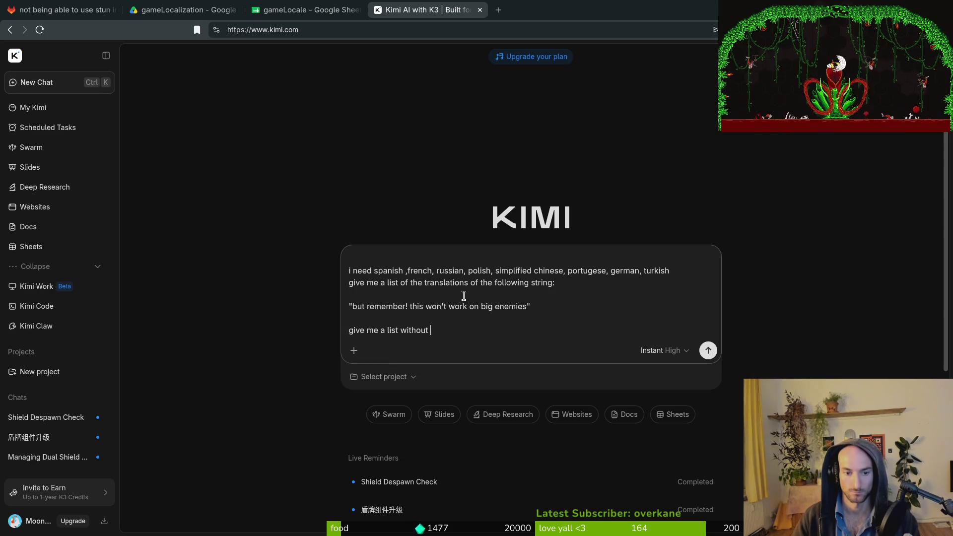
text(bullets)
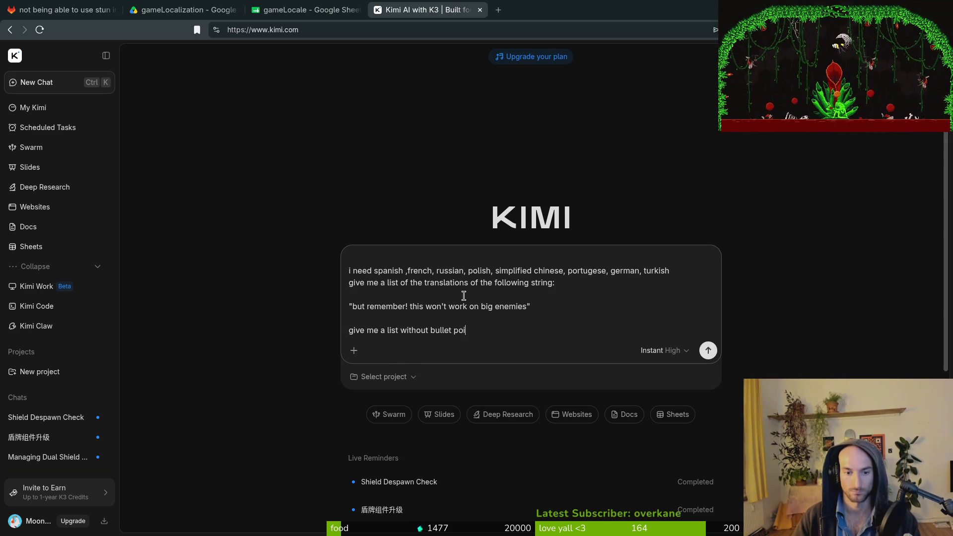
key(BackSpace)
key(BackSpace)
key(BackSpace)
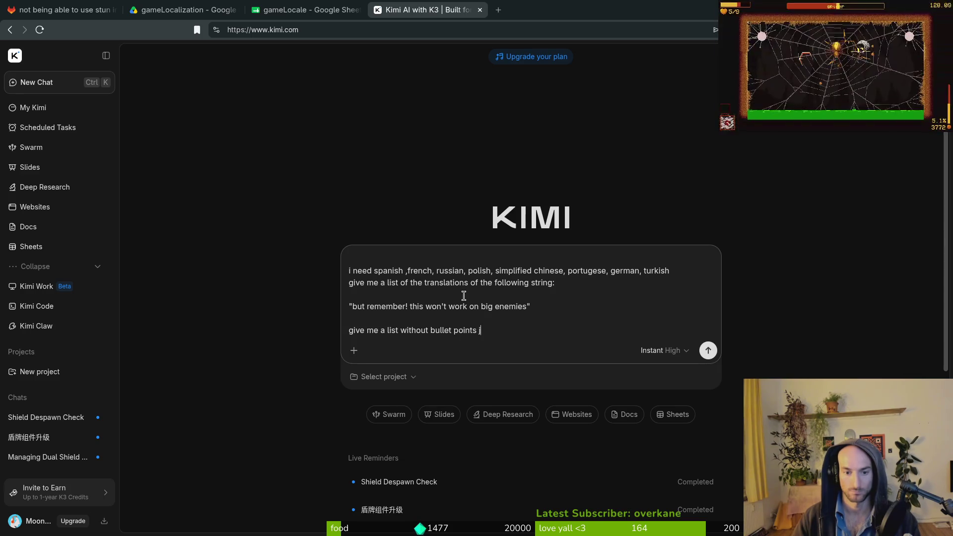
text(ust the translations)
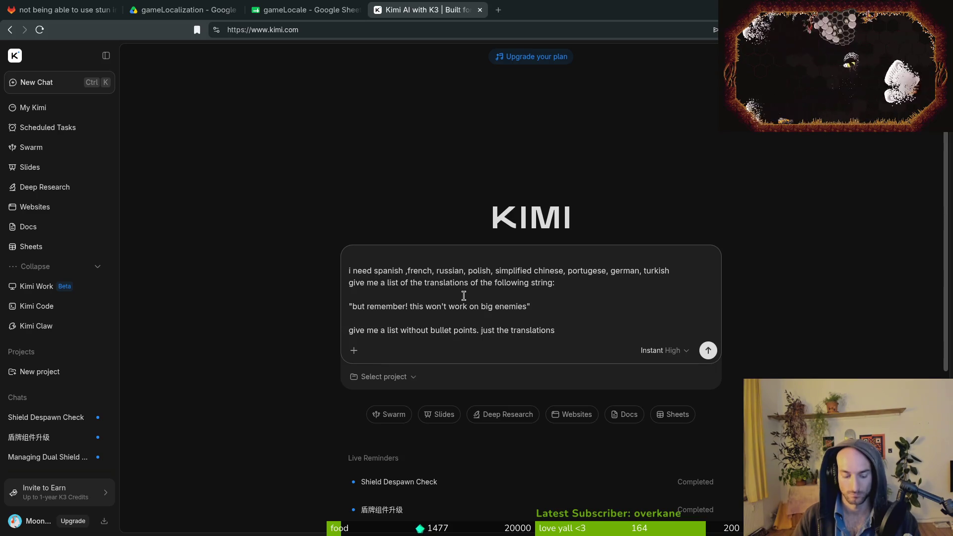
text( with )
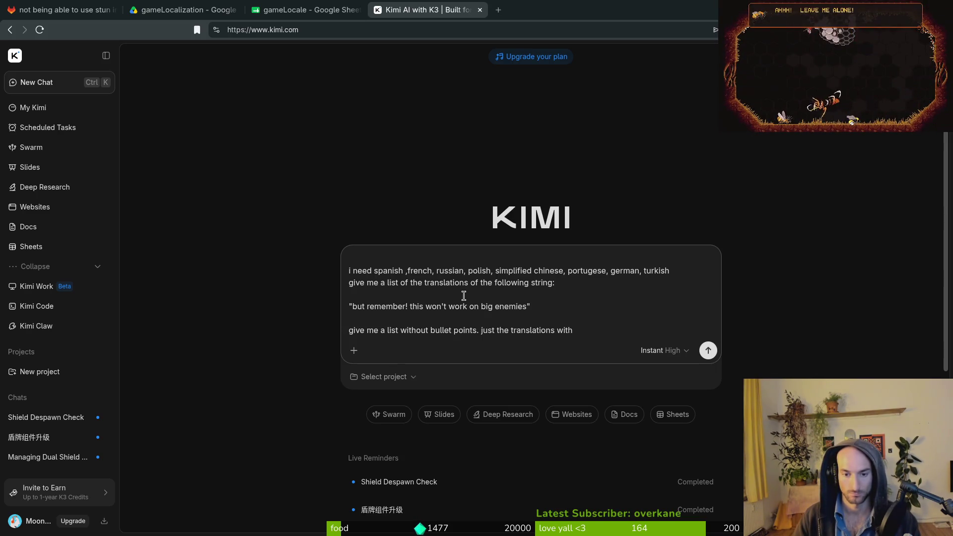
text(1 line empty )
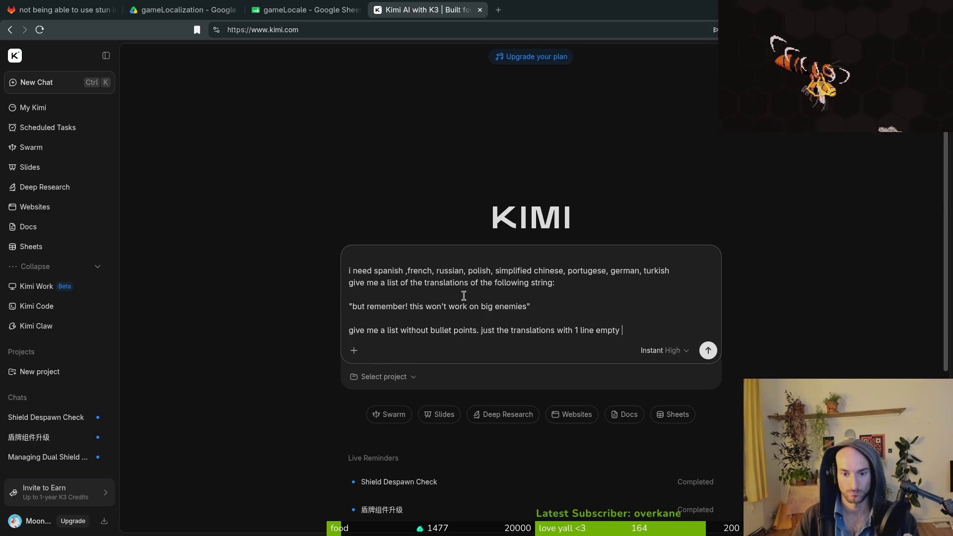
text(between and)
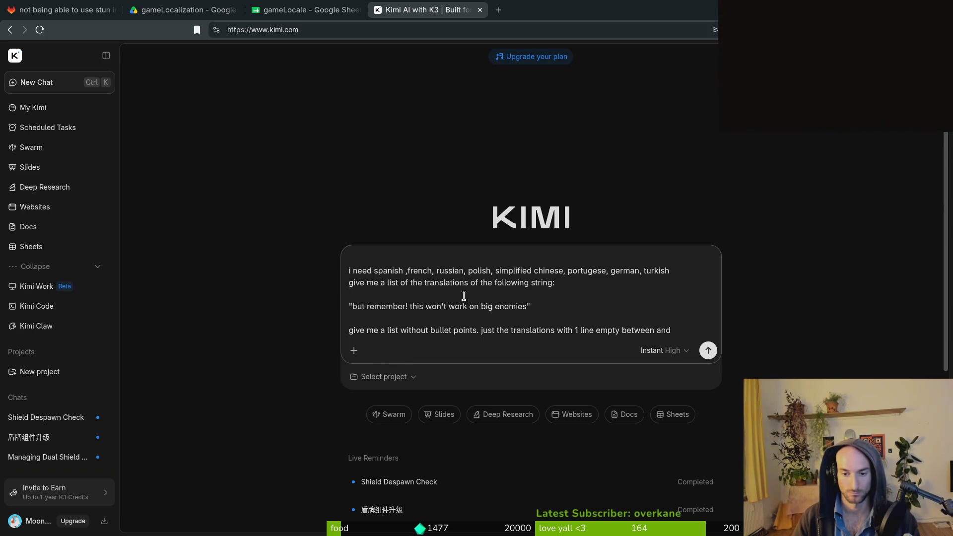
text( all lowercase exce)
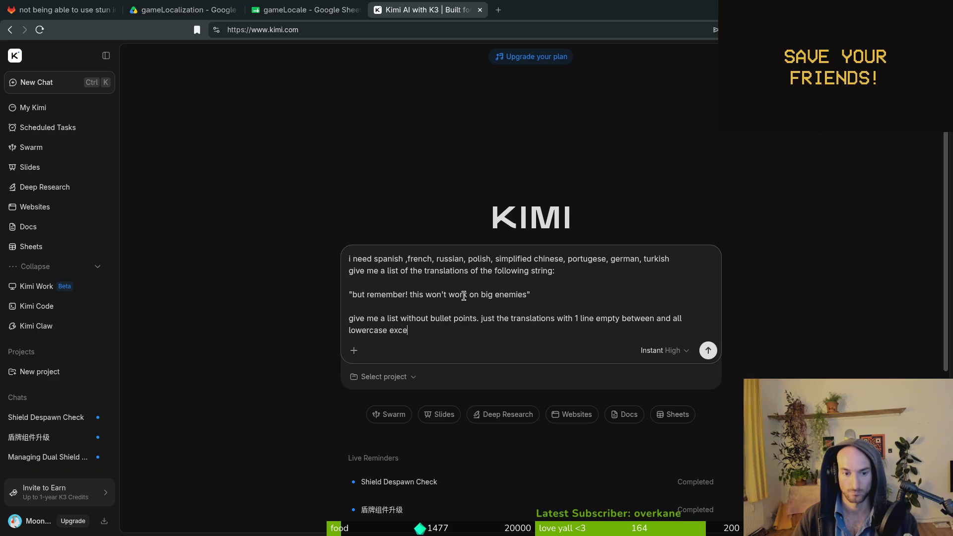
text(pt german)
key(Return)
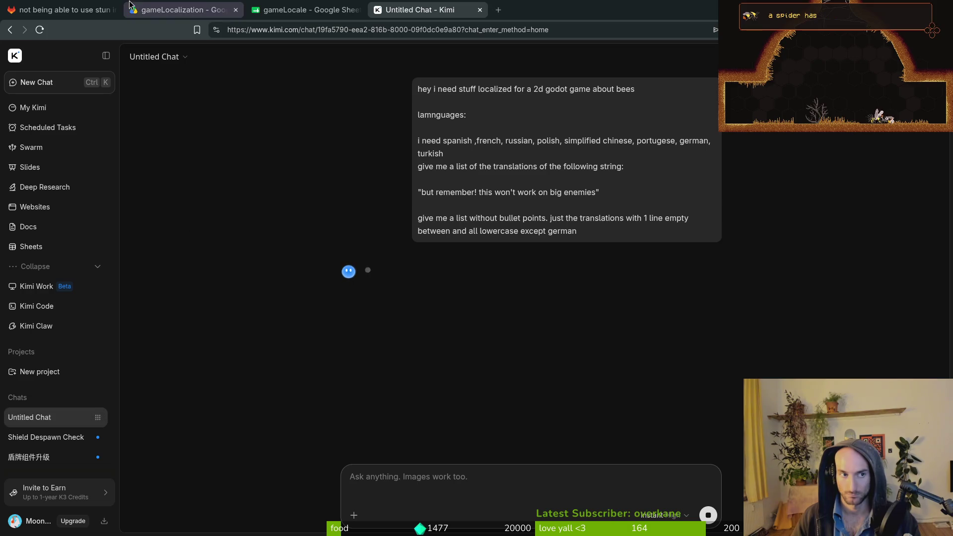
click(156, 6)
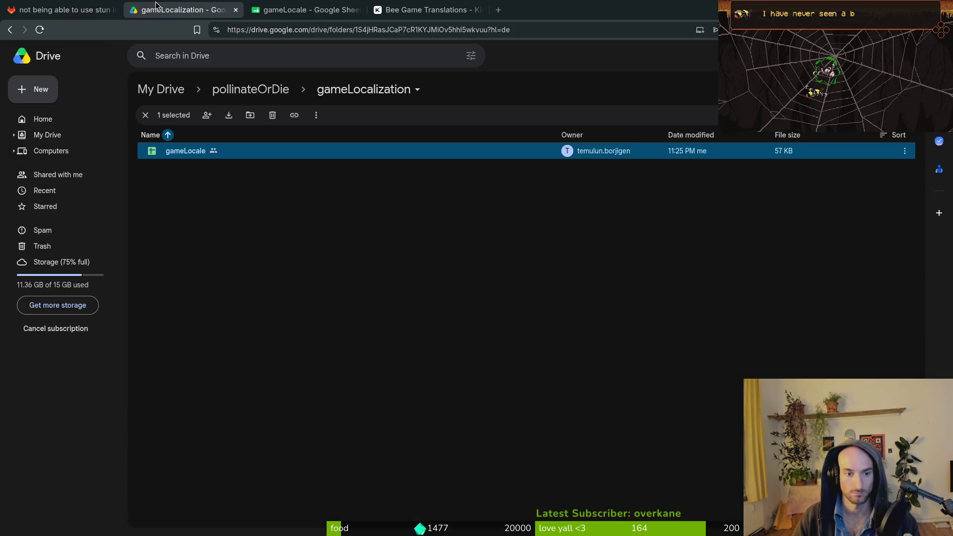
Undo the B458 edit so it reads 'let us keep going' again.
key(ctrl+Tab)
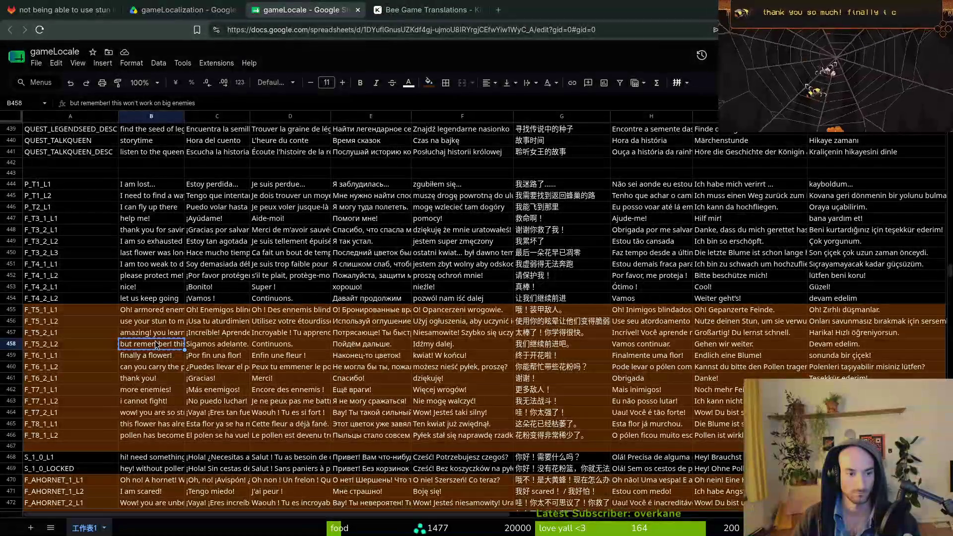
click(213, 347)
key(ctrl+Tab)
key(ctrl+shift+Tab)
key(ctrl+shift+Tab)
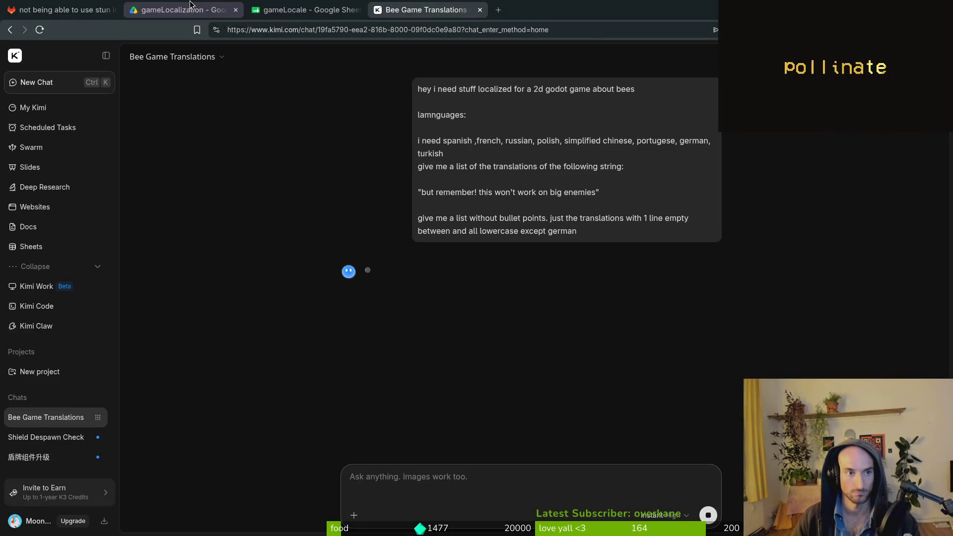
key(ctrl+Tab)
key(ctrl+Tab)
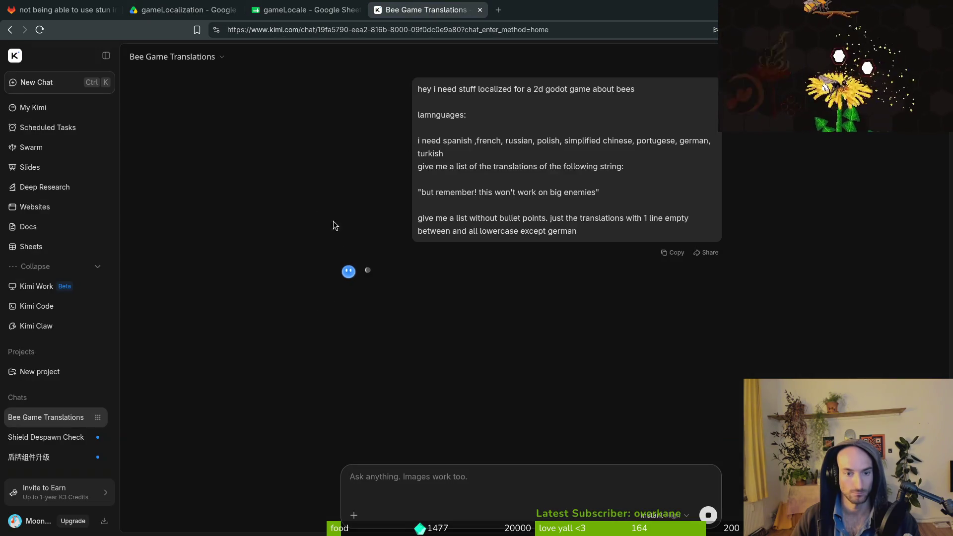
click(201, 5)
key(ctrl+Tab)
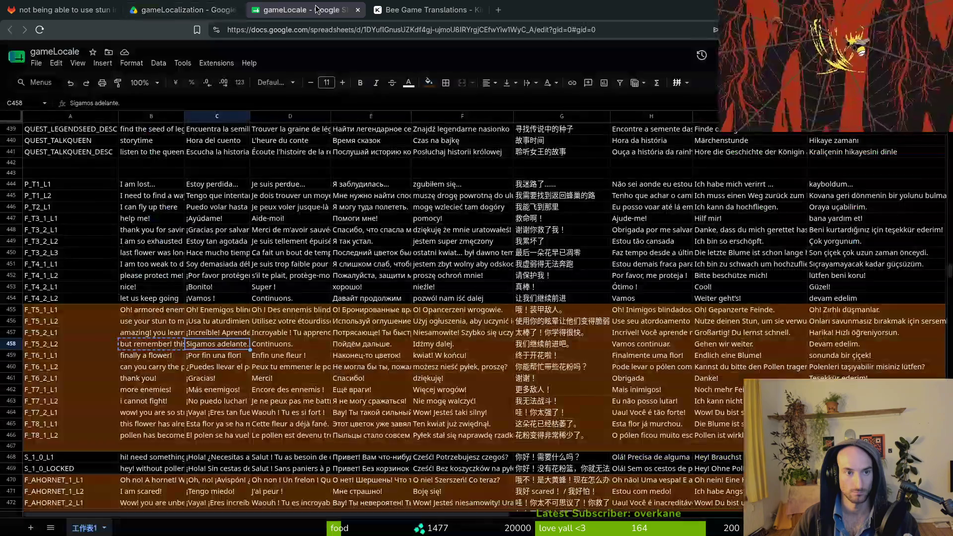
key(ctrl+z)
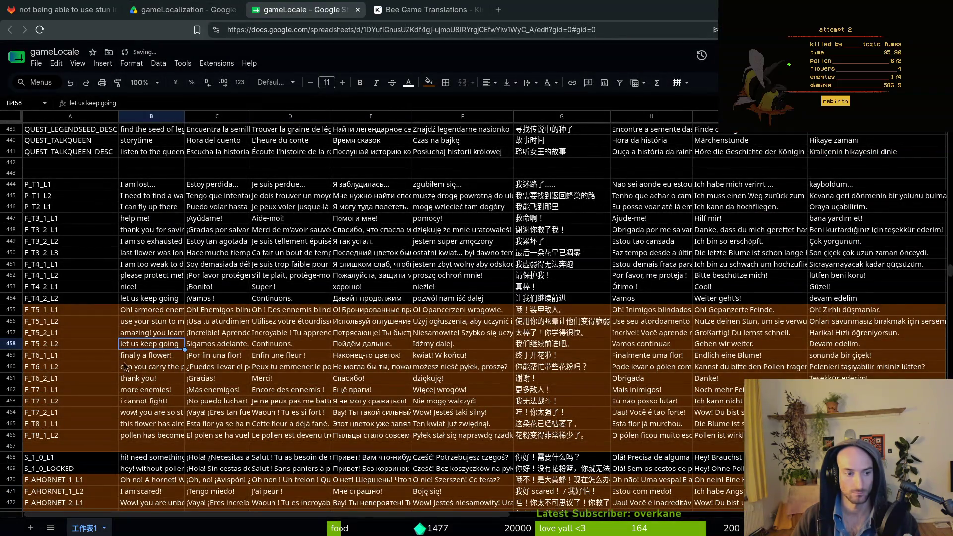
Insert one empty row below row 457.
right_click(13, 333)
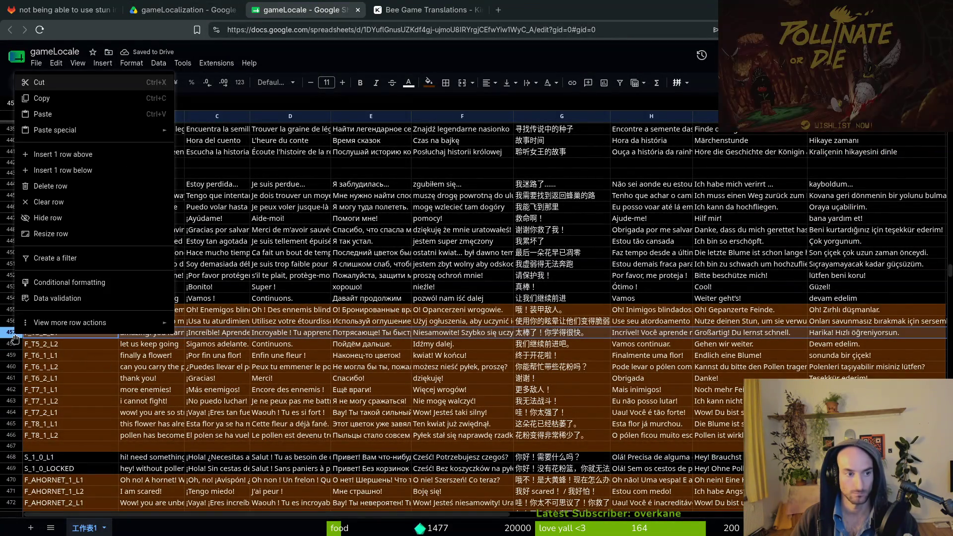
key(Escape)
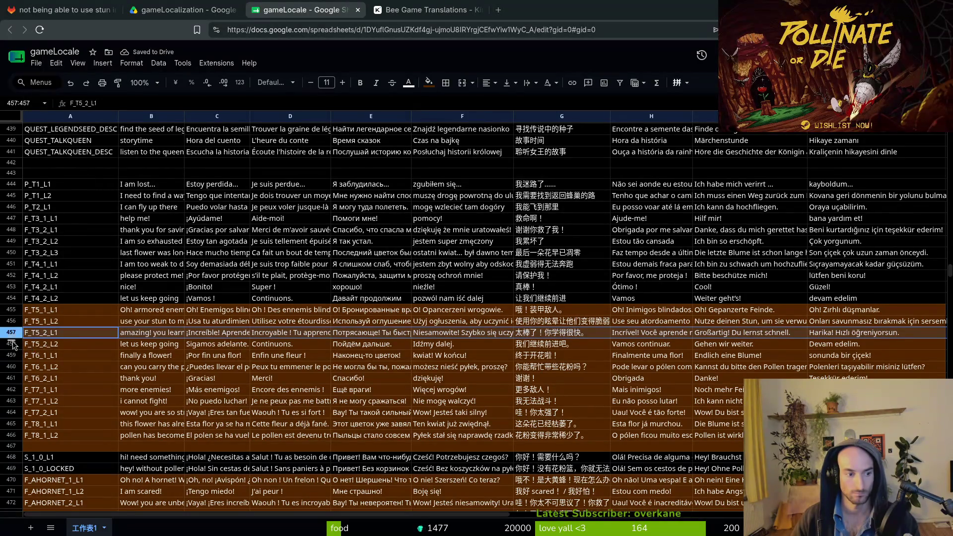
right_click(13, 343)
click(134, 161)
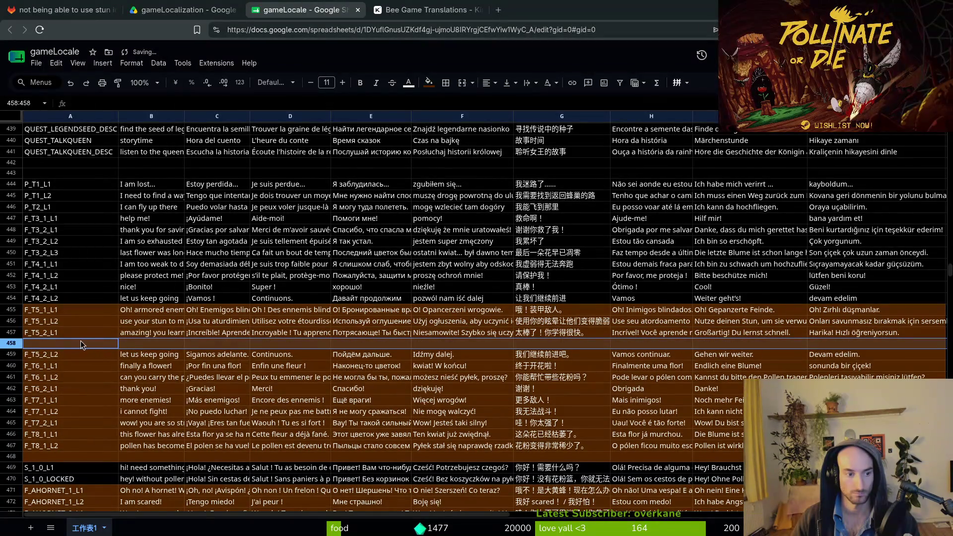
Set key A458 to F_T5_2_L2 and A459 to F_T5_2_L3.
click(71, 354)
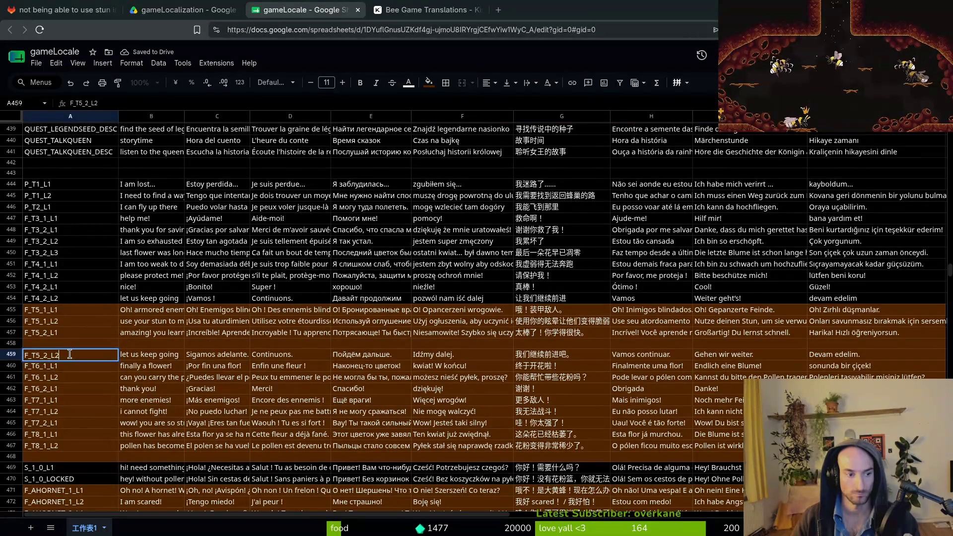
text(3)
key(ctrl+c)
key(Up)
key(ctrl+v)
key(F2)
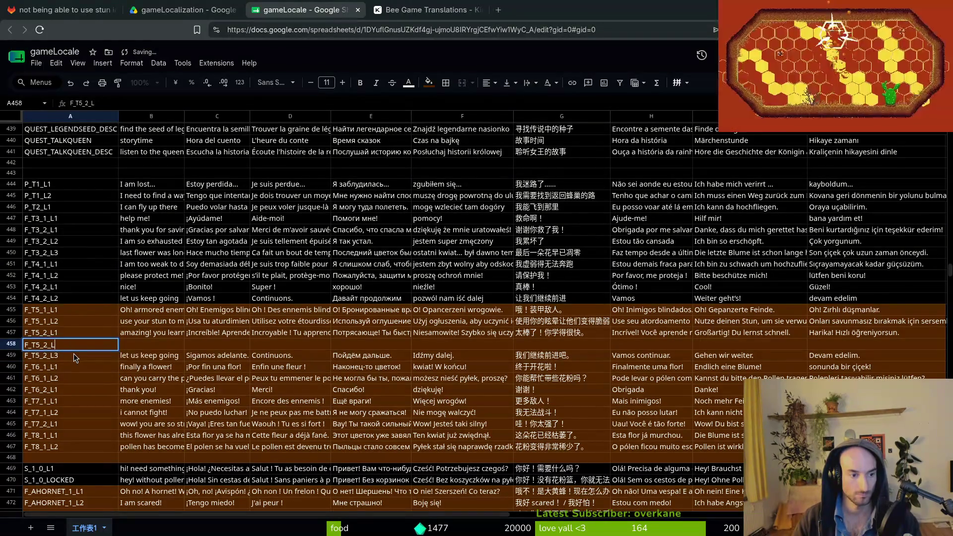
key(BackSpace)
text(2)
key(Return)
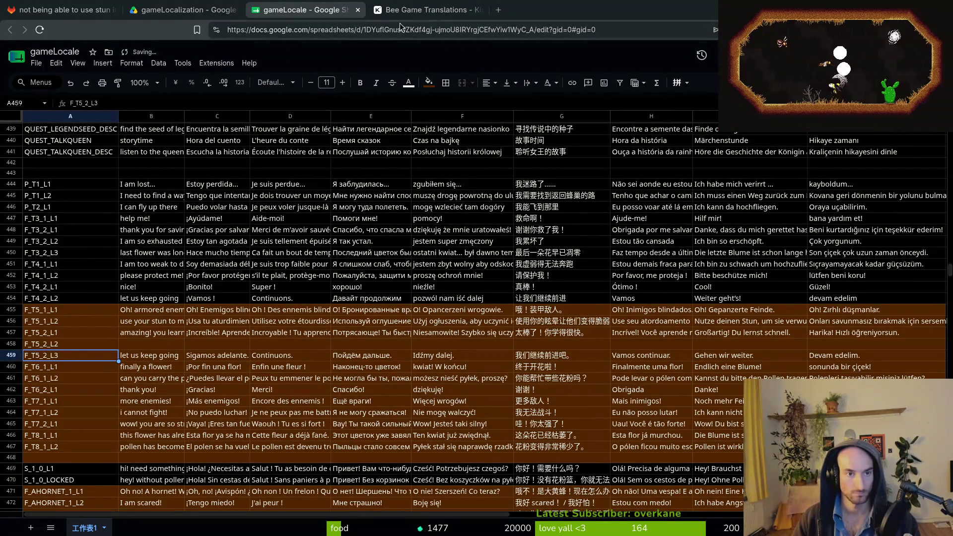
click(427, 10)
click(100, 10)
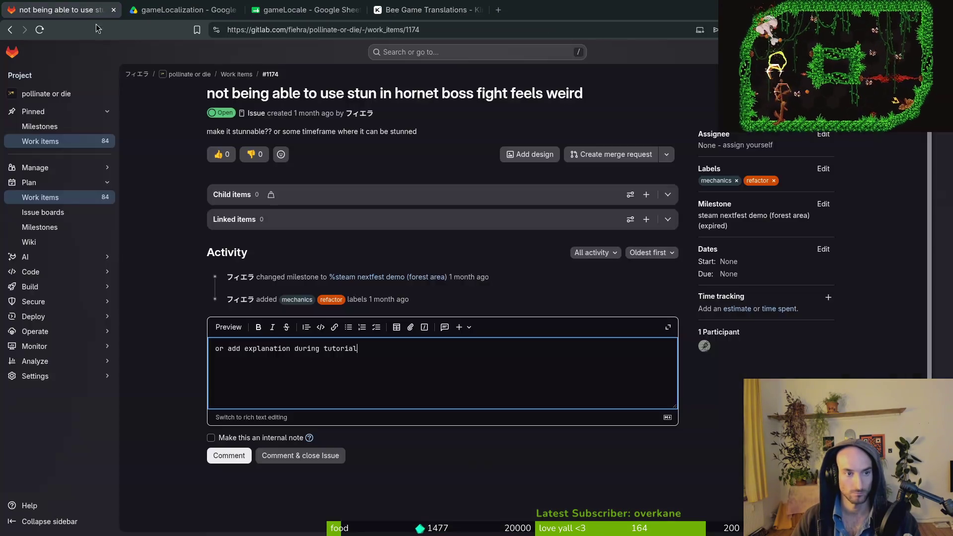
Post the drafted 'or add explanation during tutorial' comment on issue #1174.
click(229, 455)
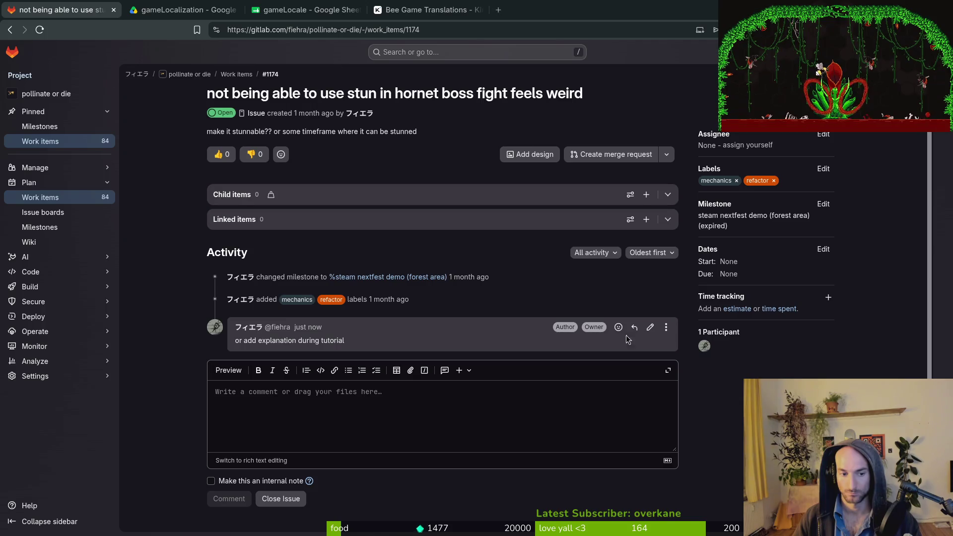
key(ctrl+4)
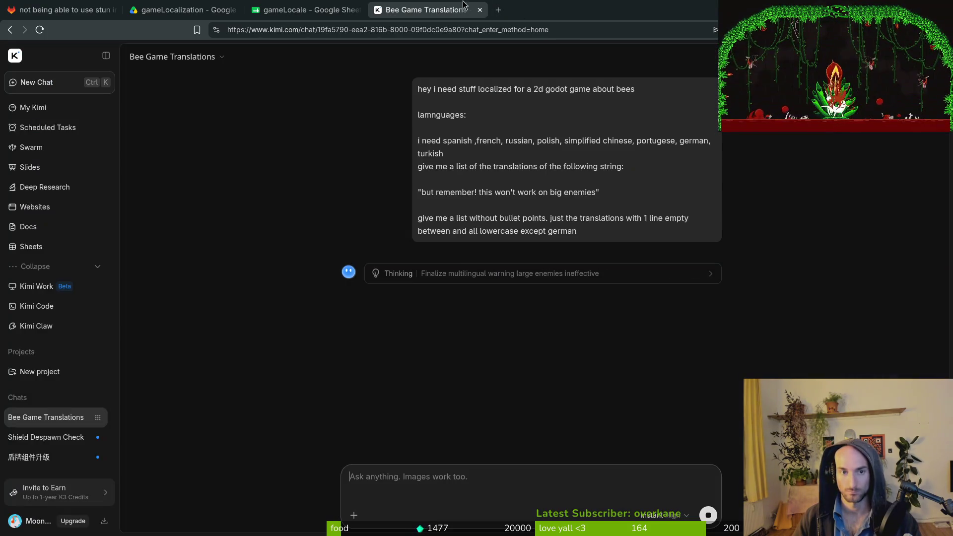
Paste 'but remember! this won't work on big enemies' from clipboard history into B458.
key(ctrl+1)
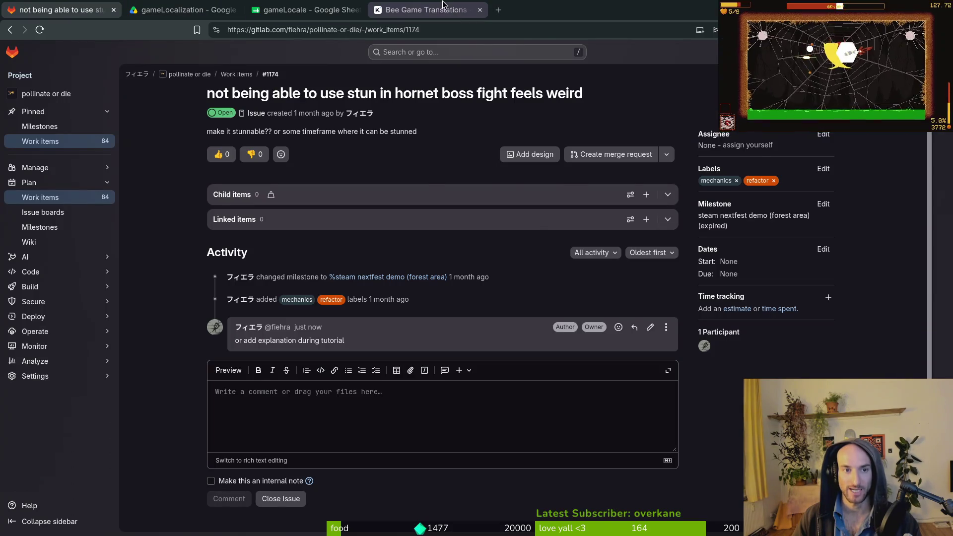
key(ctrl+4)
click(310, 12)
click(169, 337)
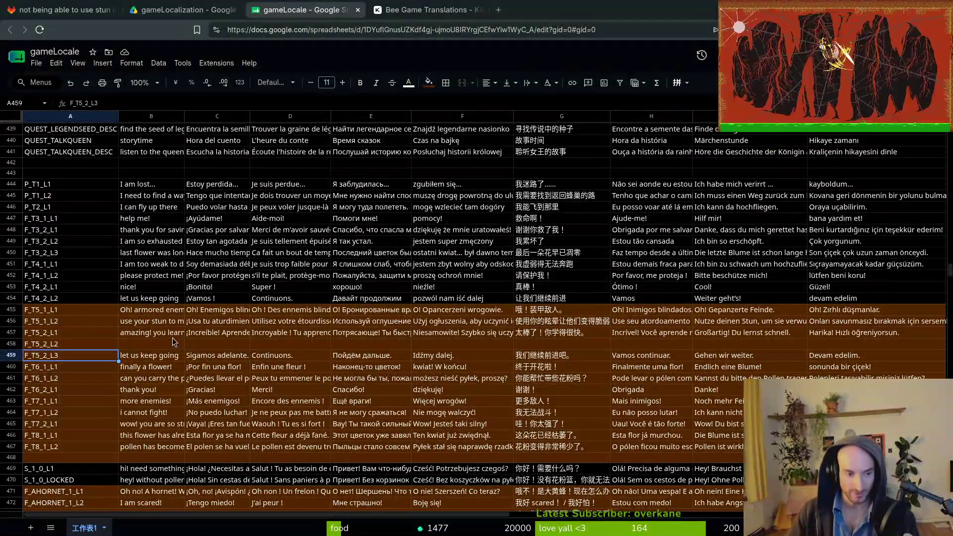
click(161, 346)
key(ctrl+shift+v)
key(Escape)
key(ctrl+shift+v)
key(Down)
key(Down)
key(Return)
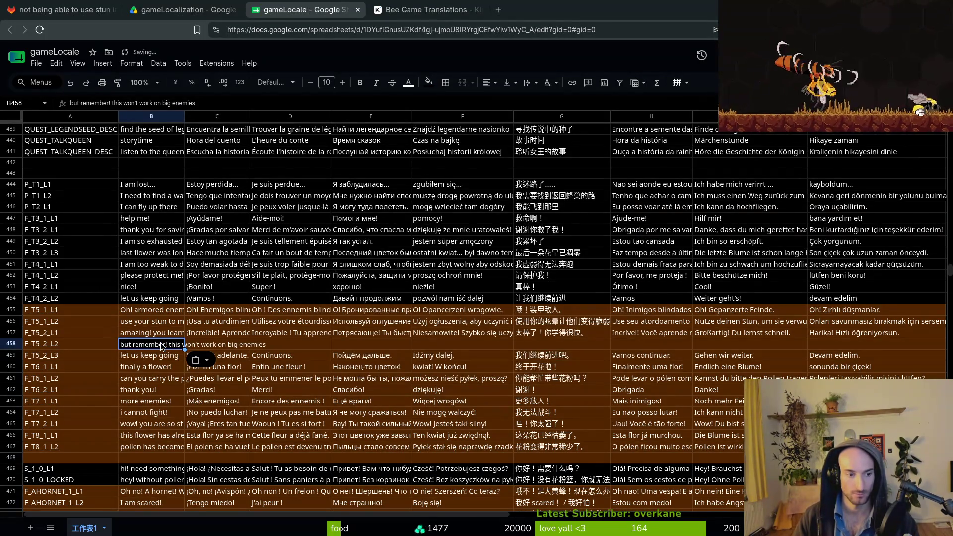
key(Return)
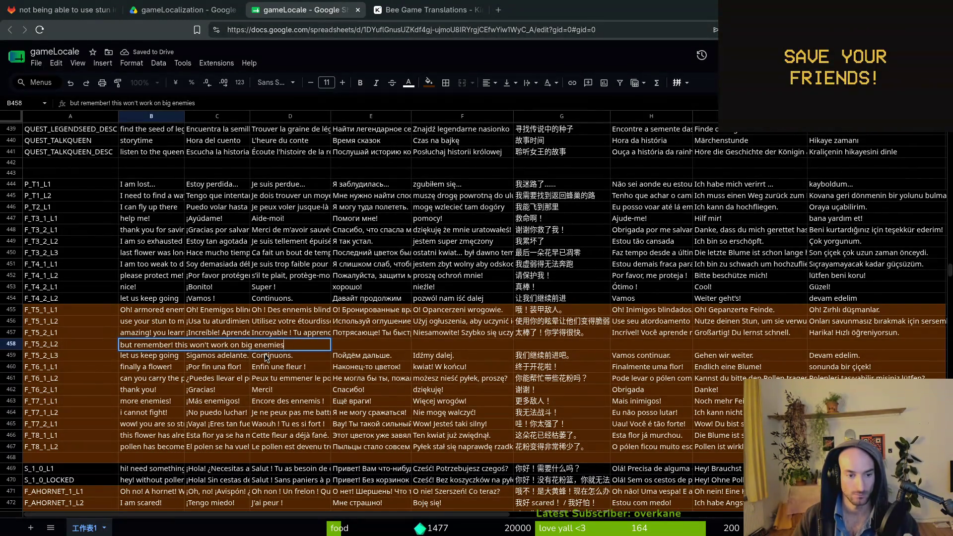
text(.)
key(Return)
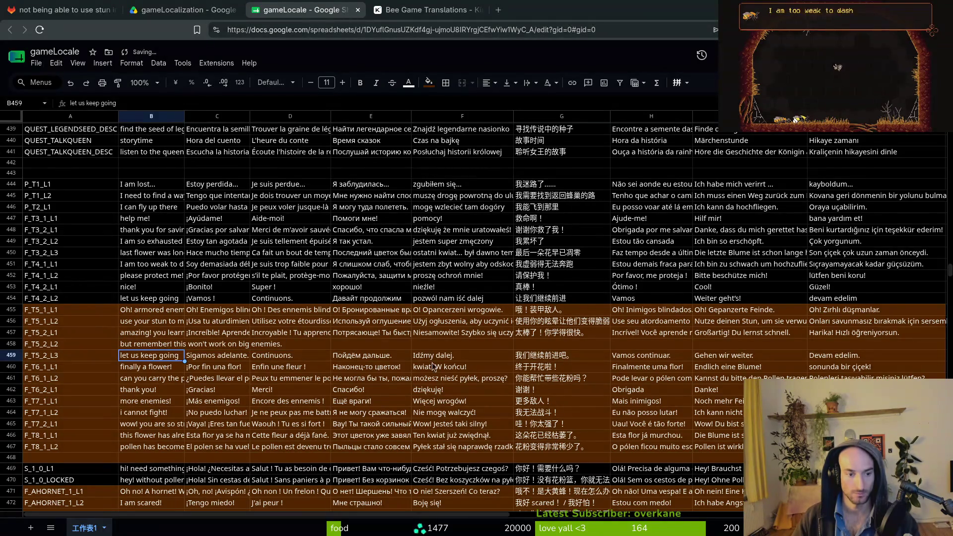
click(425, 10)
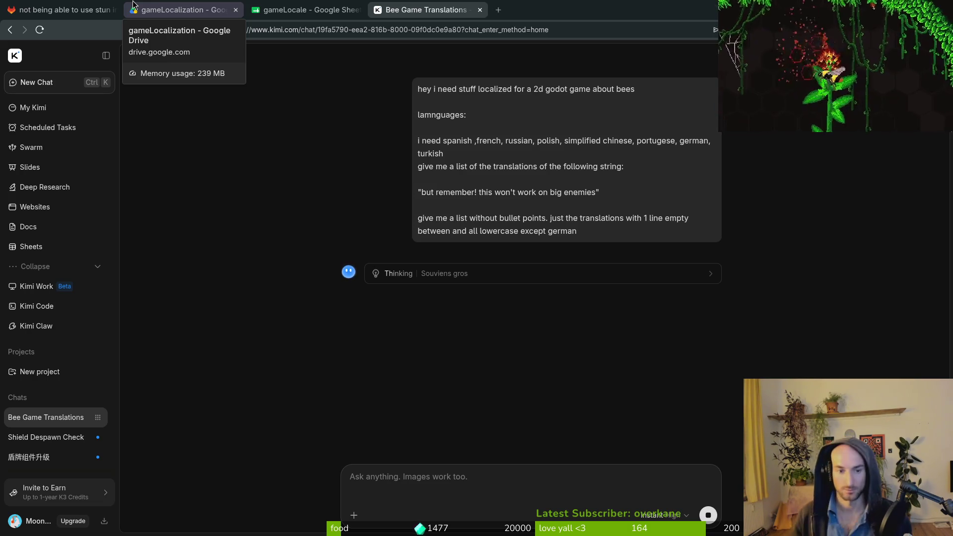
Wait for Kimi's eight translations, then select the Spanish line.
click(183, 10)
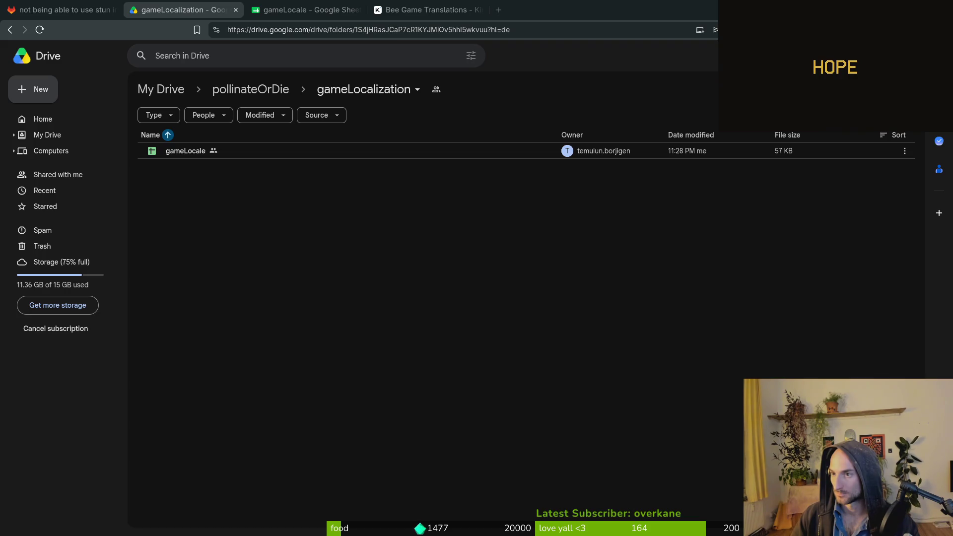
click(426, 10)
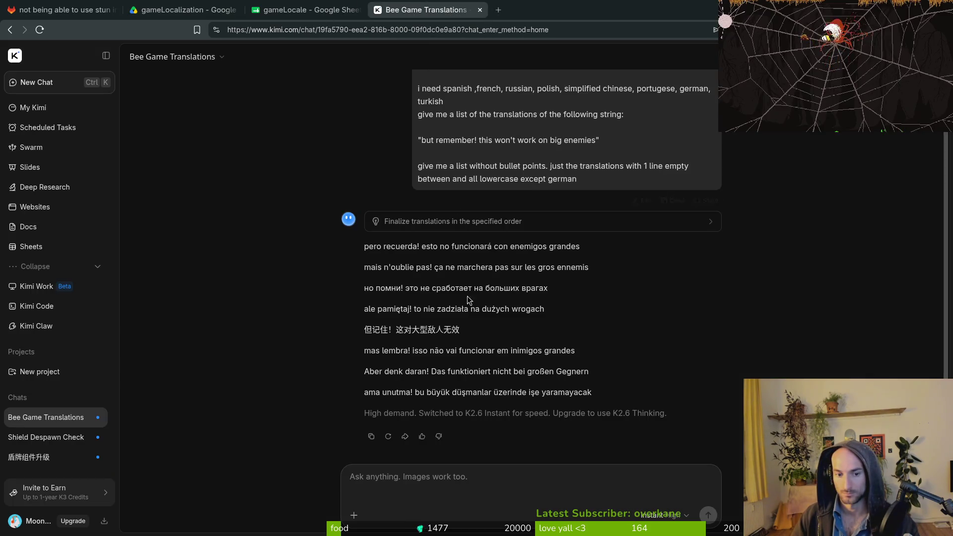
drag(364, 246, 589, 250)
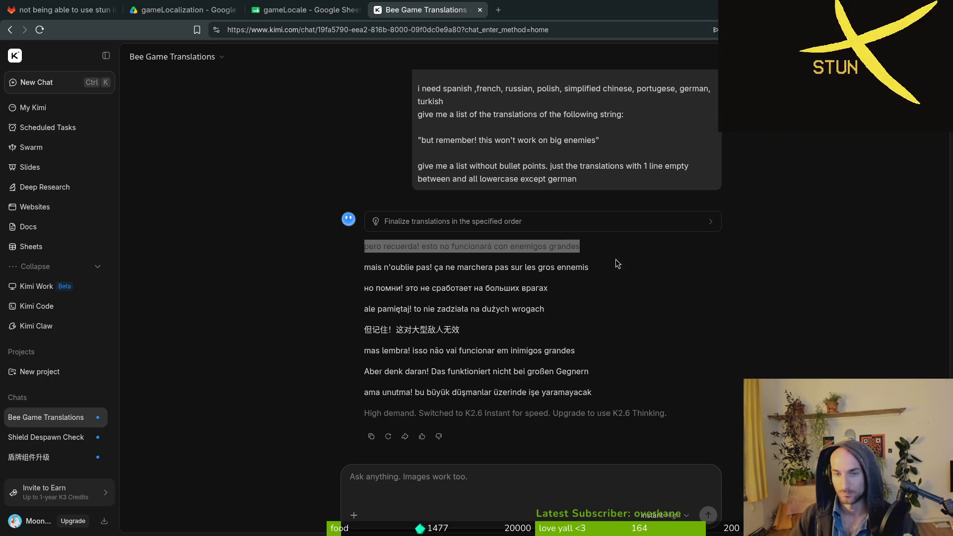
Paste the Spanish, French, Russian and Polish translations into C458 through F458.
key(ctrl+shift+Tab)
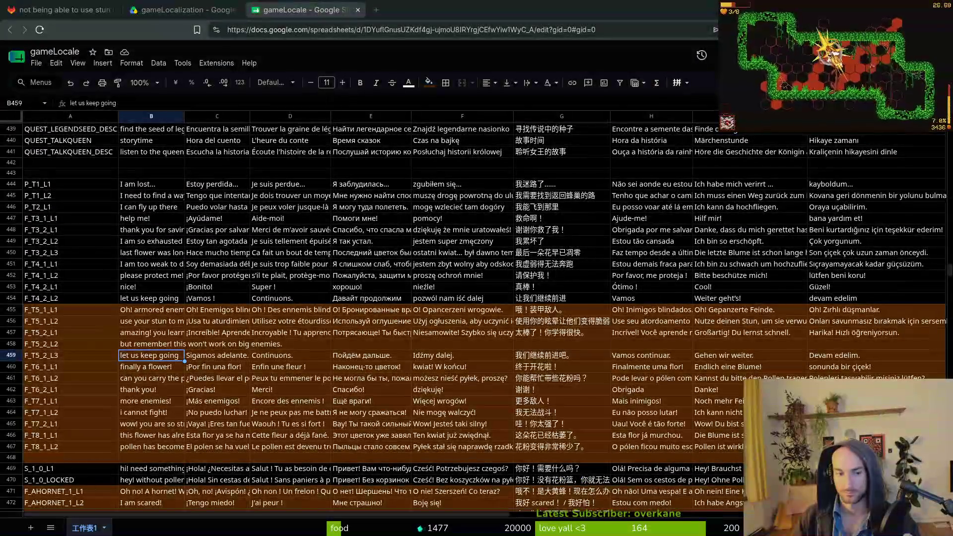
click(230, 345)
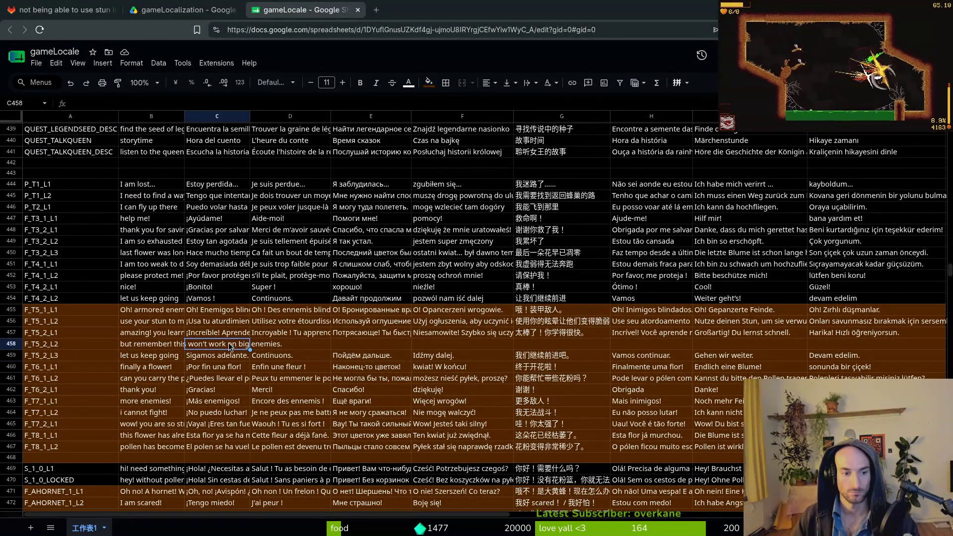
key(ctrl+v)
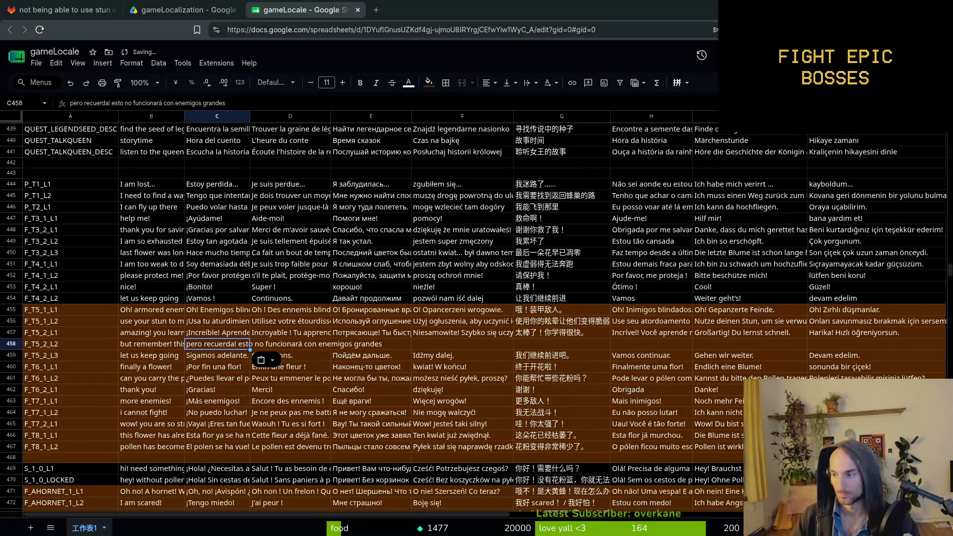
click(318, 349)
key(ctrl+v)
click(374, 345)
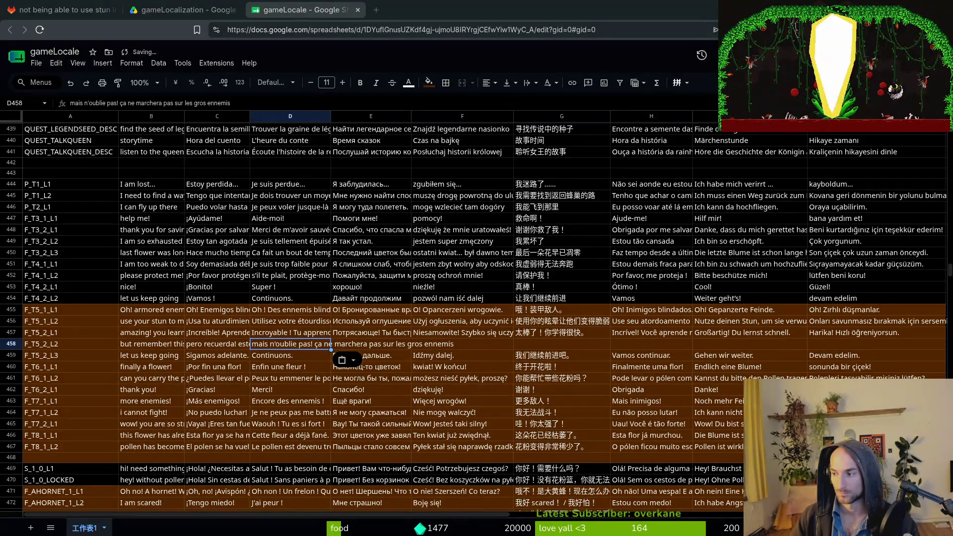
key(ctrl+v)
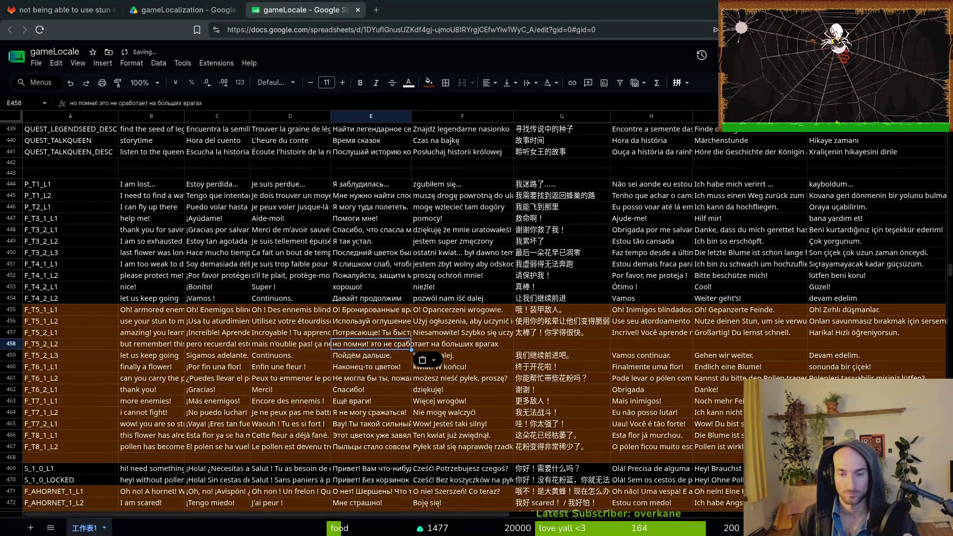
click(436, 346)
key(ctrl+v)
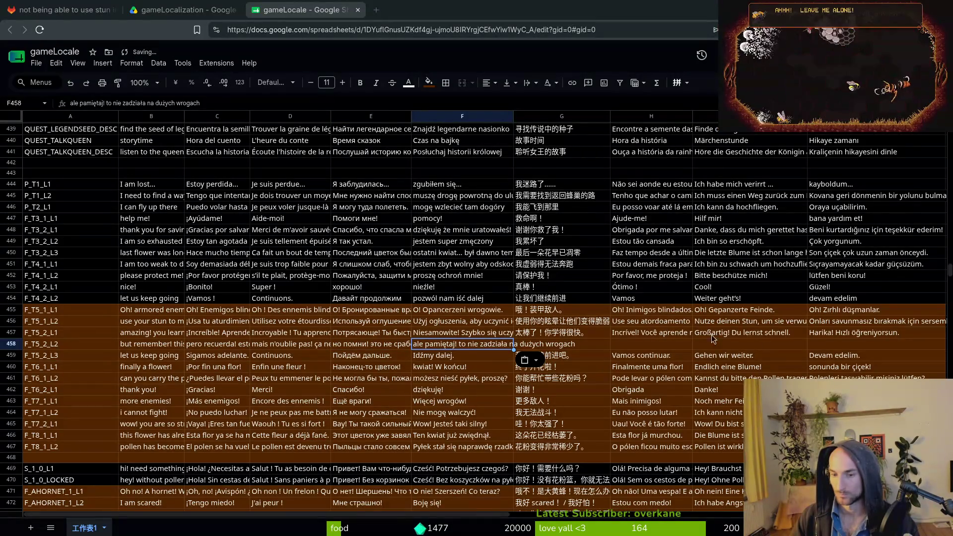
Paste the Chinese, Portuguese and German translations into G458 through I458.
key(Tab)
key(ctrl+v)
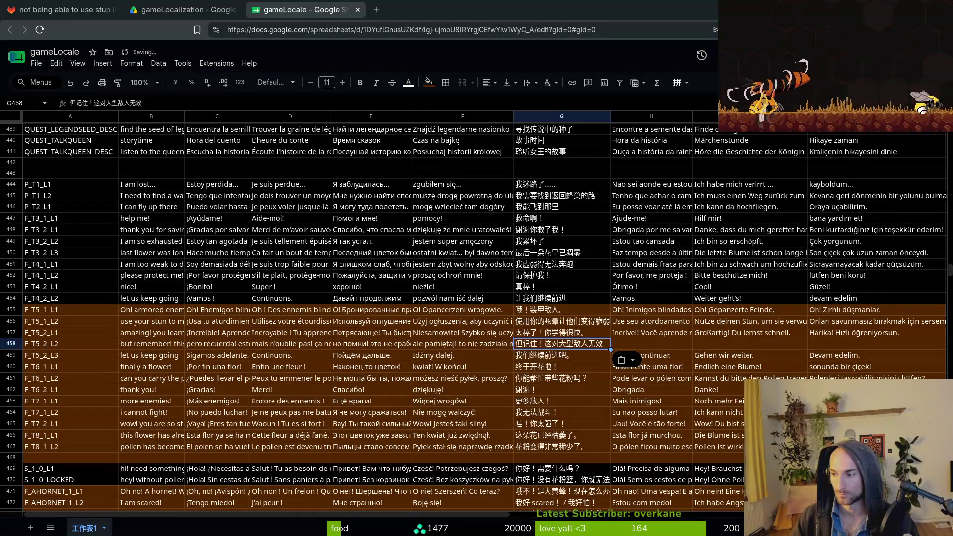
click(651, 343)
text(mas lembra! isso não vai funcionar em inimigos grandes)
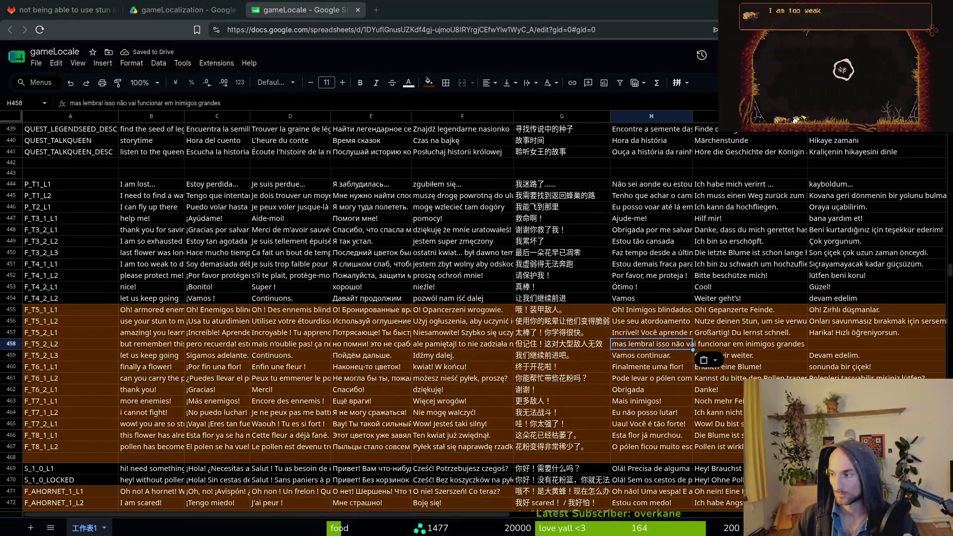
click(749, 343)
text(Aber denk daran! Das funktioniert nicht bei großen Gegnern)
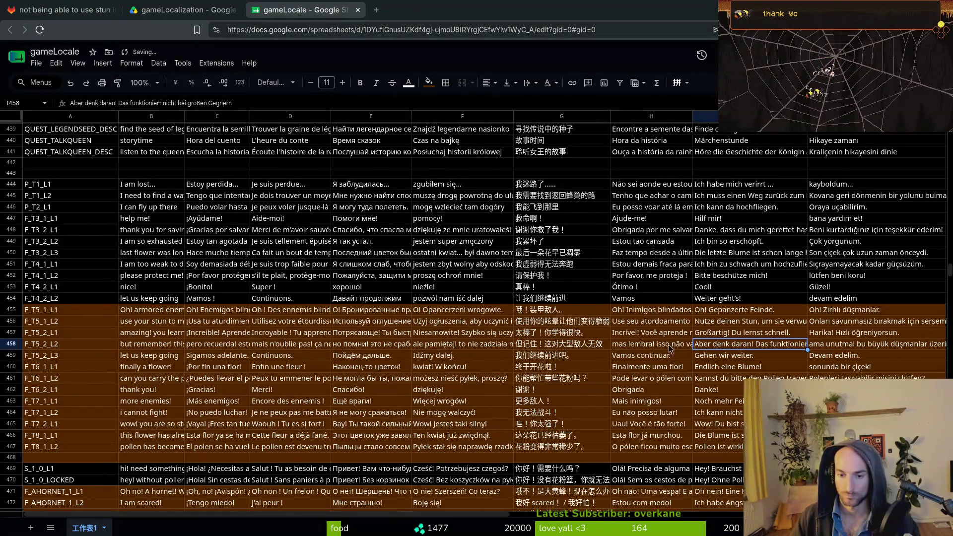
scroll(228, 350, up, 15)
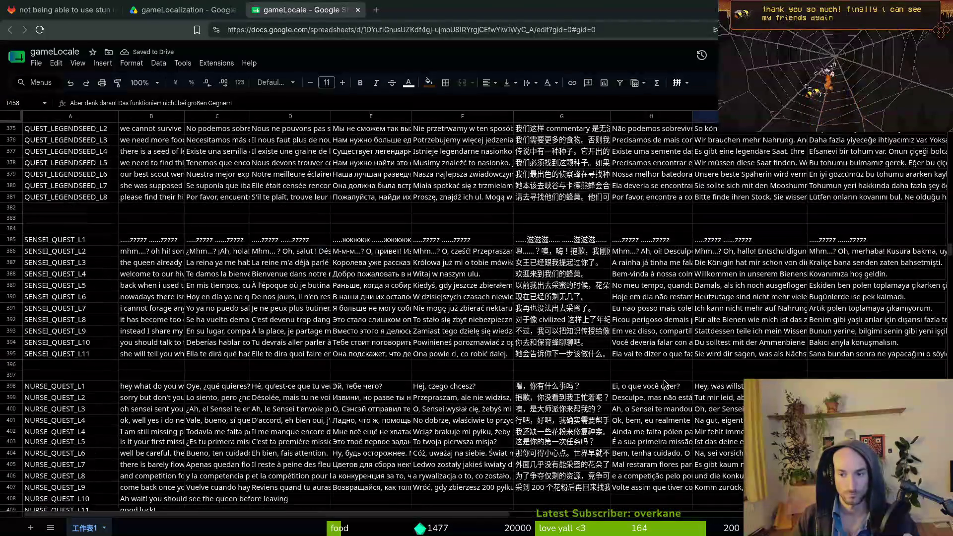
Export the gameLocale sheet as CSV to translations.csv, overwriting the existing file.
scroll(684, 341, up, 5)
scroll(522, 341, down, 8)
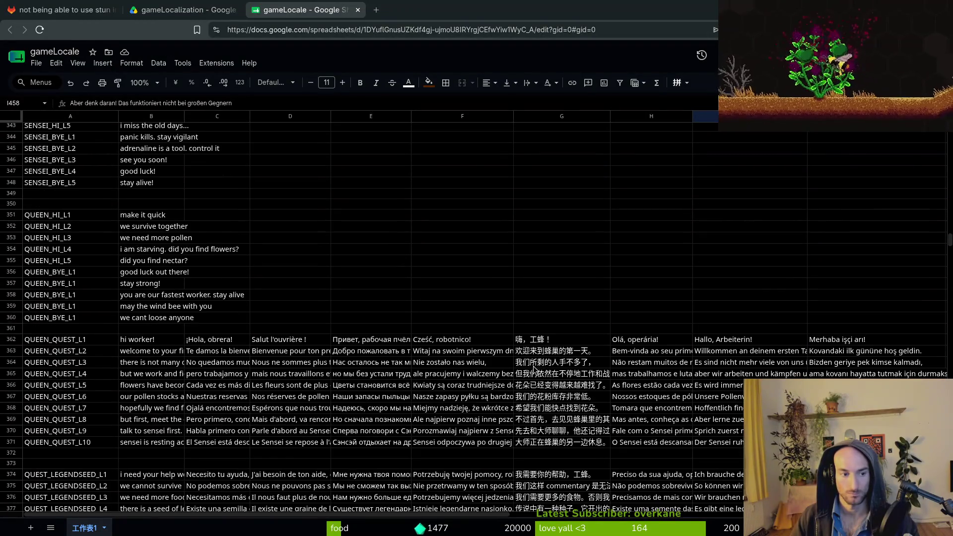
scroll(327, 373, down, 7)
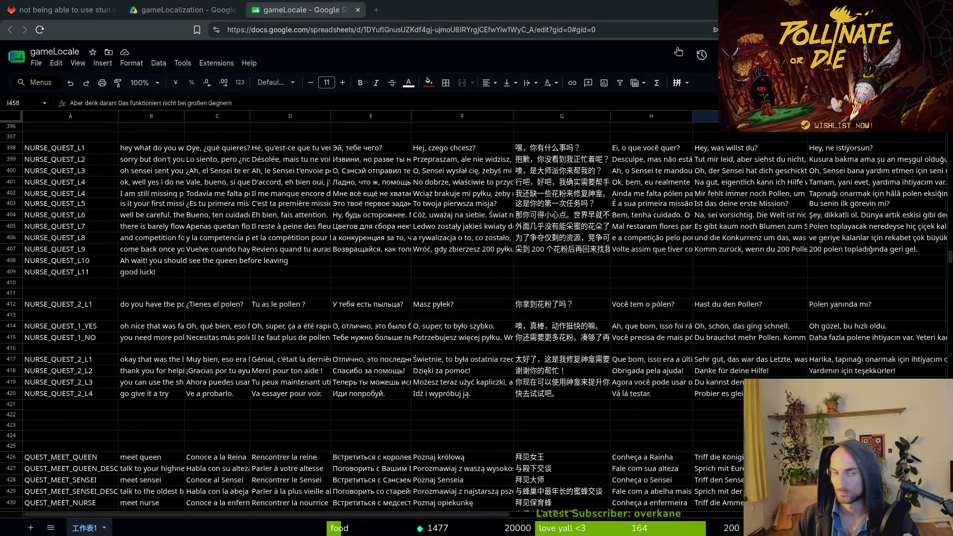
click(36, 63)
mouse_move(62, 184)
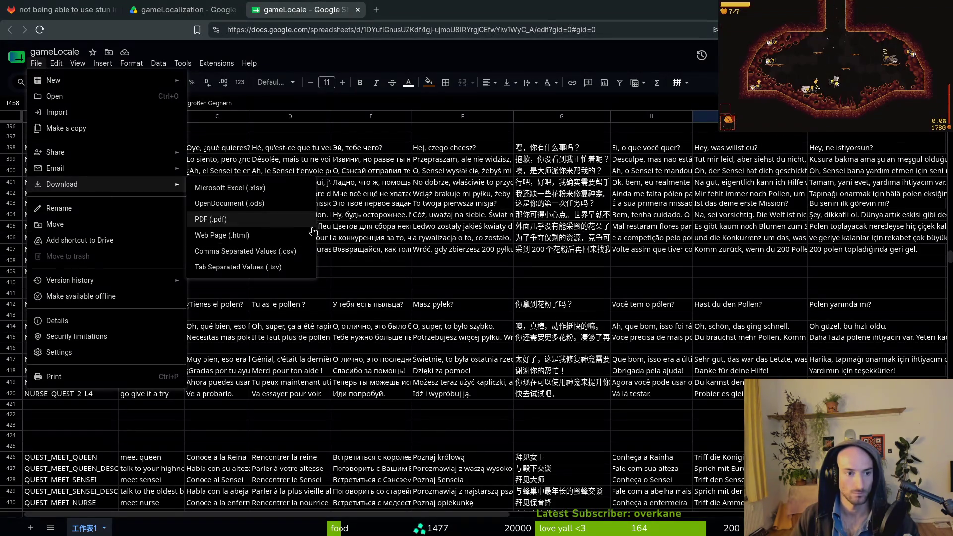
click(259, 252)
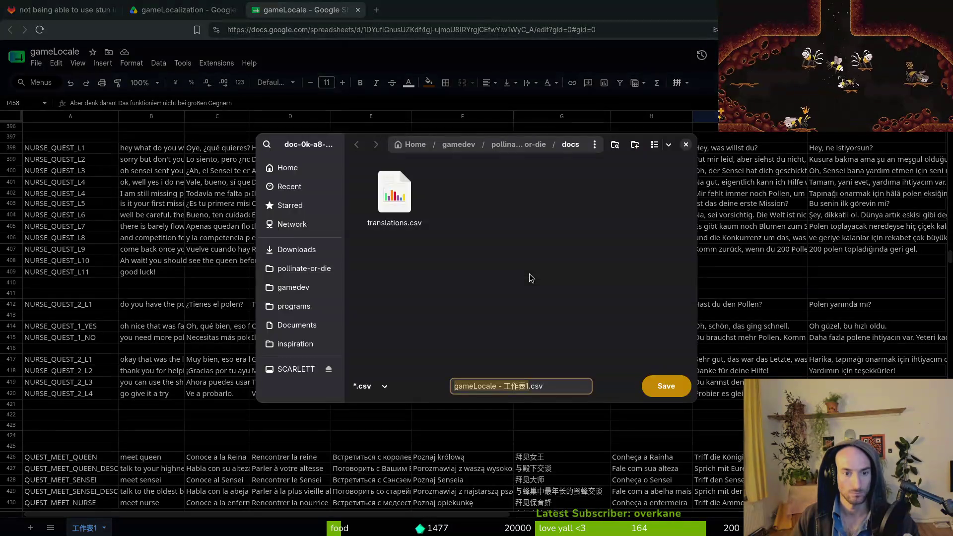
click(394, 194)
click(660, 386)
click(529, 307)
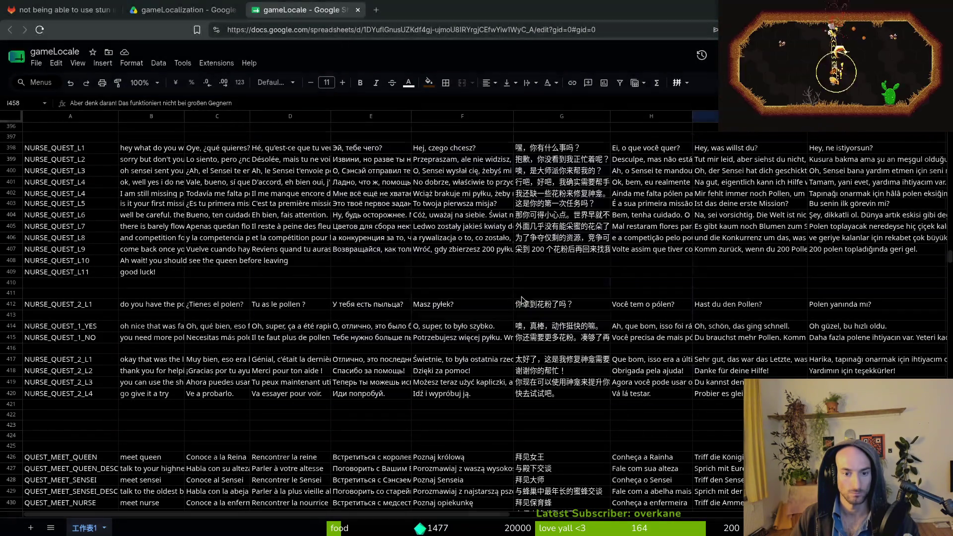
Start vim in the terminal and open dialogue.registry.gd through the file search.
key(alt+Tab)
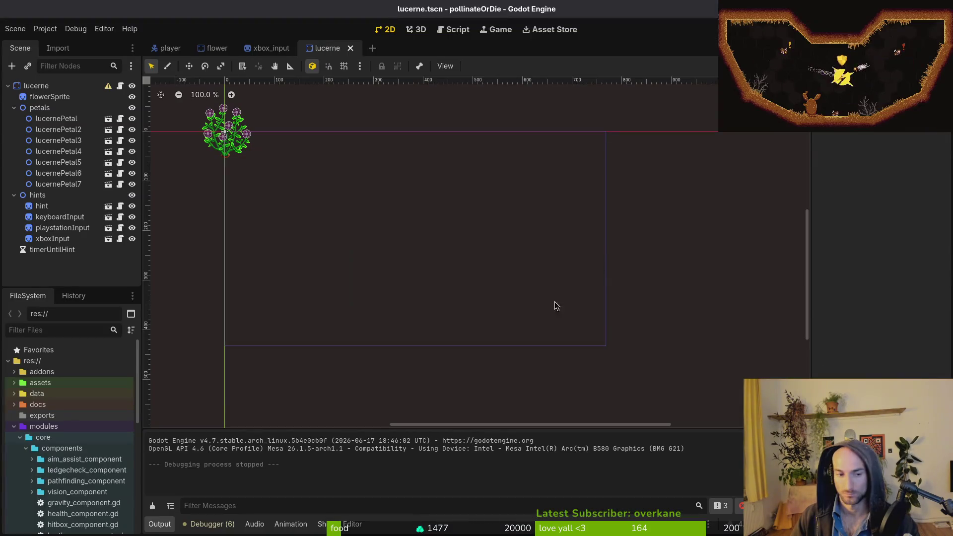
key(alt+Tab)
text(vim)
key(Return)
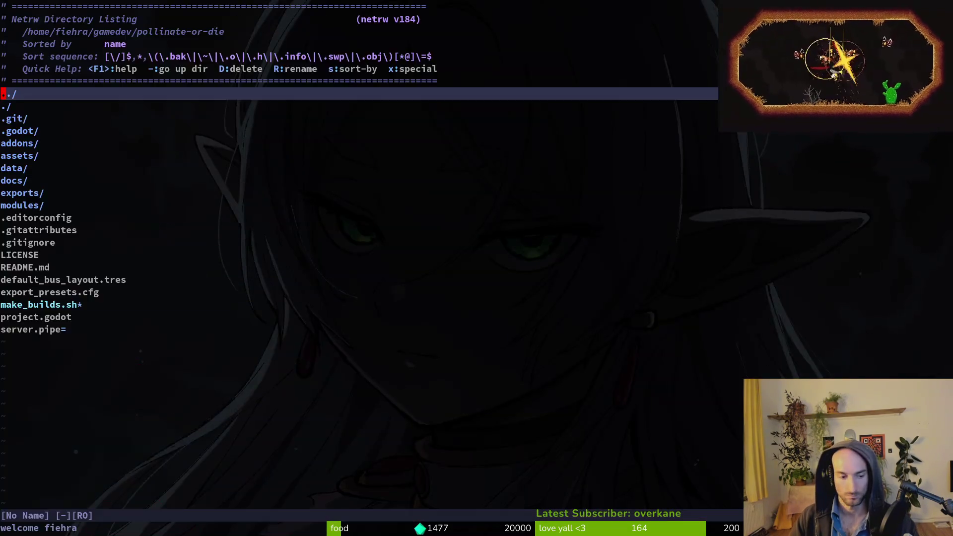
key(ctrl+p)
text(dire)
key(Return)
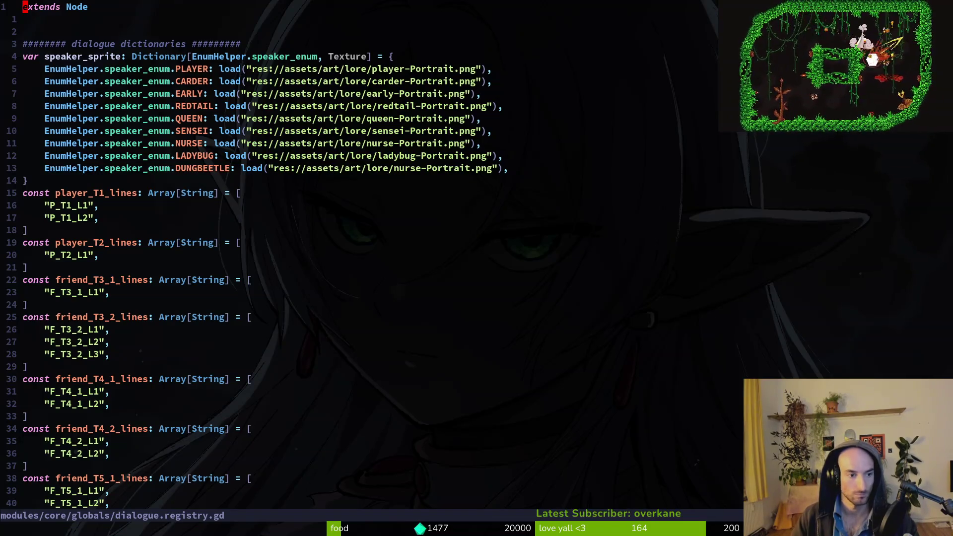
Go to the friend_T5_2_lines array and duplicate the F_T5_2_L2 line below itself.
key(2)
key(8)
key(j)
key(z)
key(z)
key(j)
key(j)
key(j)
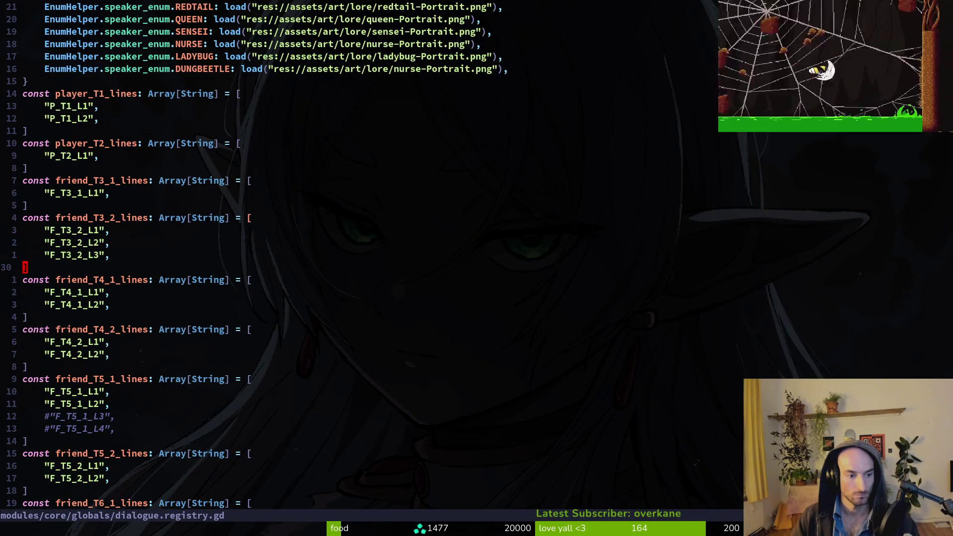
key(j)
key(j)
key(j)
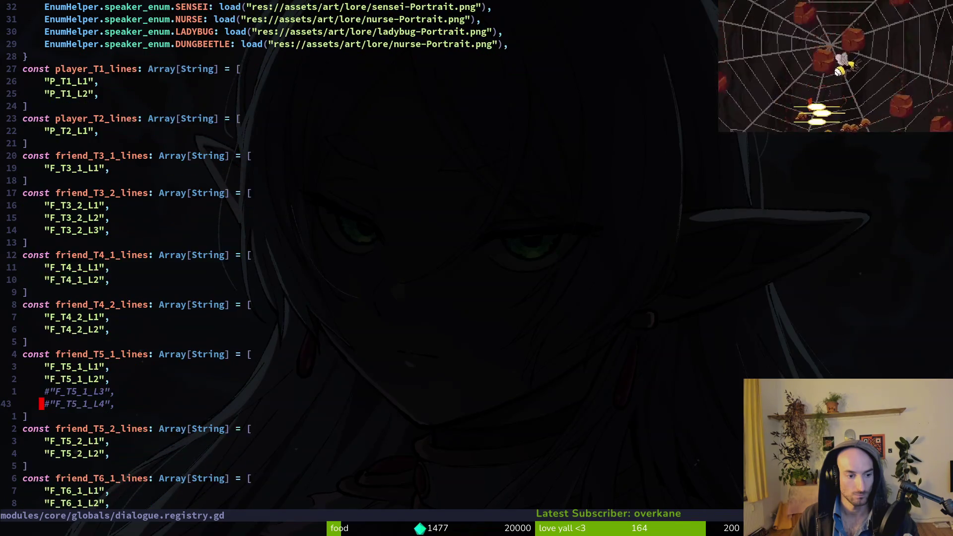
key(y)
key(y)
key(p)
Change the copied key's last digit to make F_T5_2_L3 and save dialogue.registry.gd.
key(dollar)
key(h)
key(h)
key(BackSpace)
text(3)
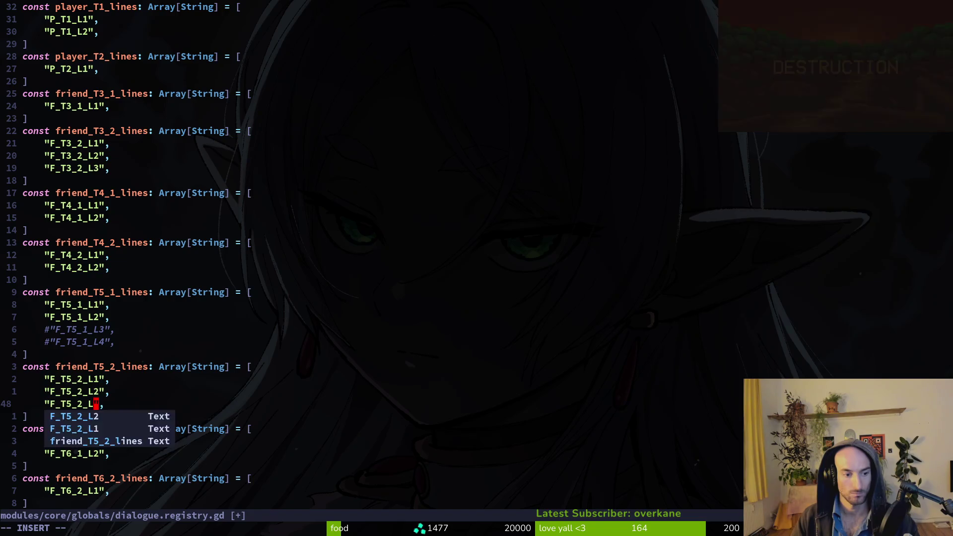
key(Escape)
text(:w)
key(Return)
key(alt+Tab)
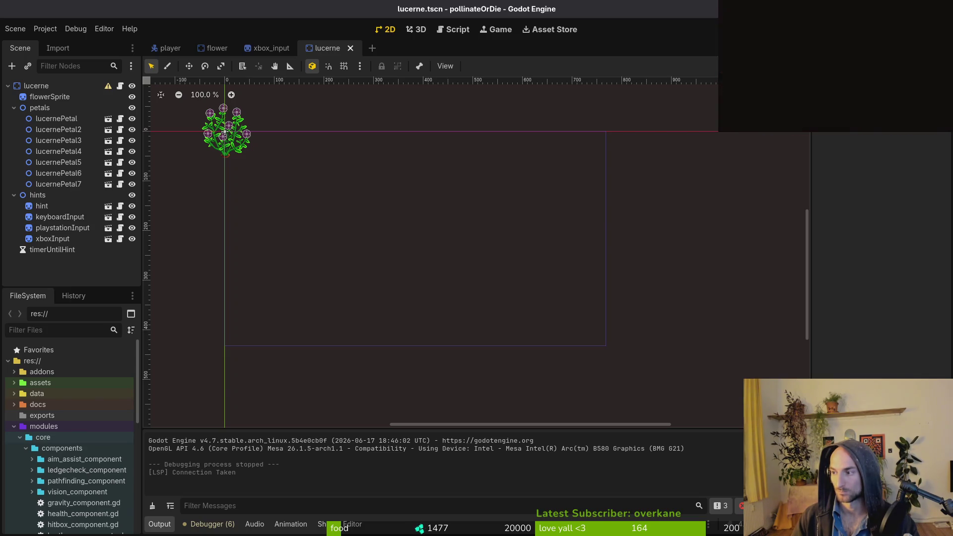
key(alt+Tab)
Close the gameLocale spreadsheet tabs and go back to GitLab's work items list.
click(48, 5)
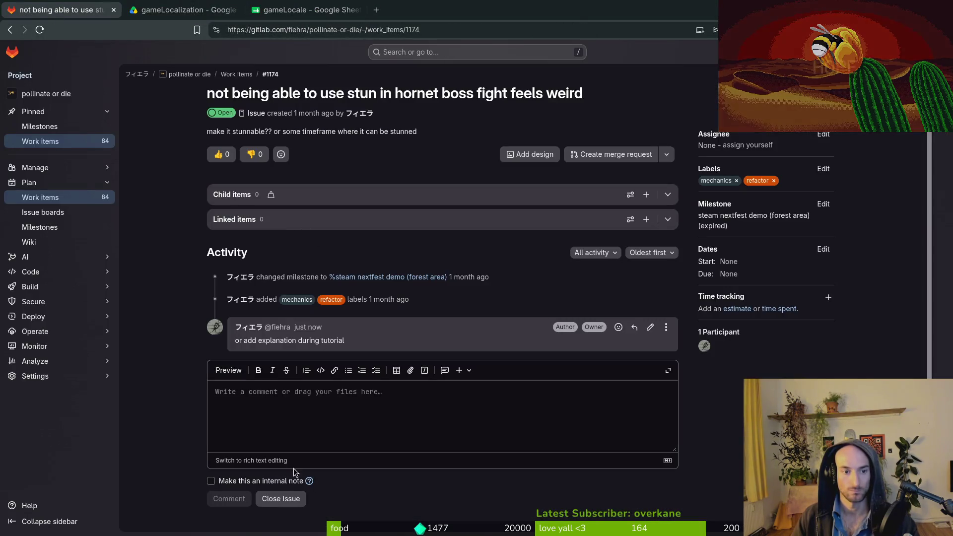
click(272, 6)
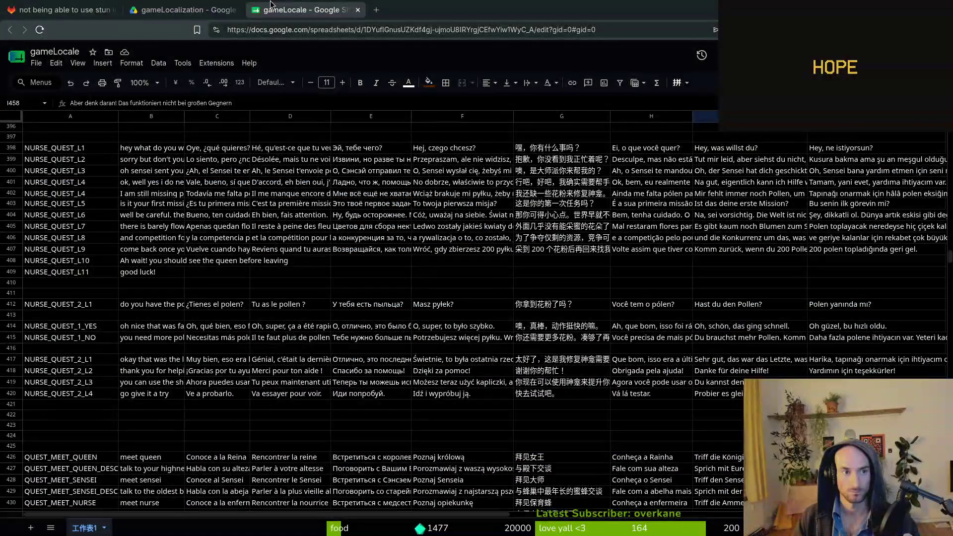
key(ctrl+w)
key(ctrl+w)
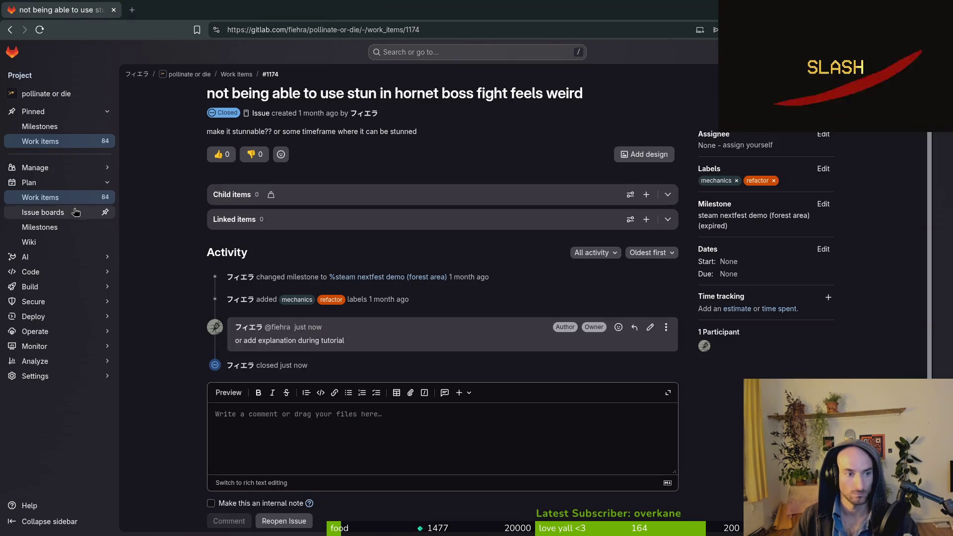
click(75, 199)
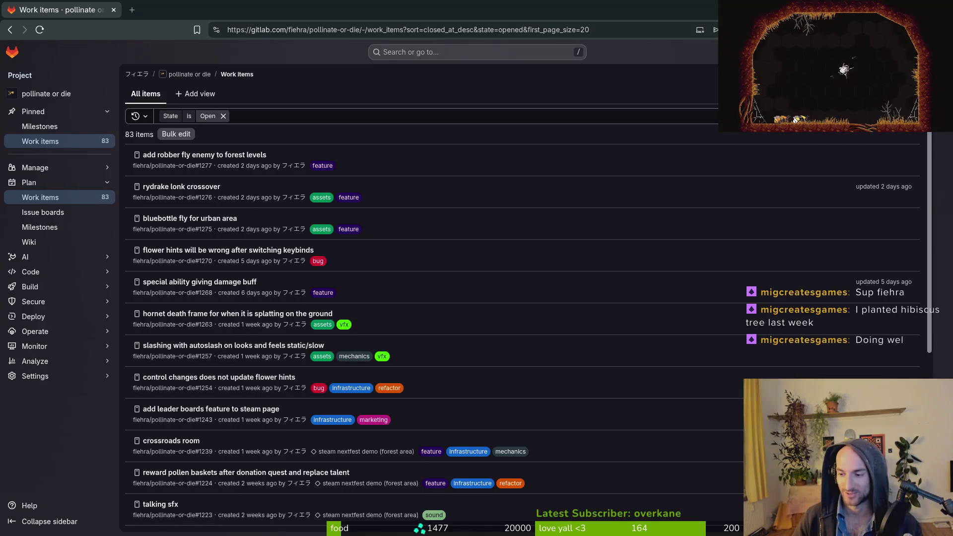
Save dialogue.registry.gd again after checking the F_T5 entries, then quit Vim with :wq.
key(alt+Tab)
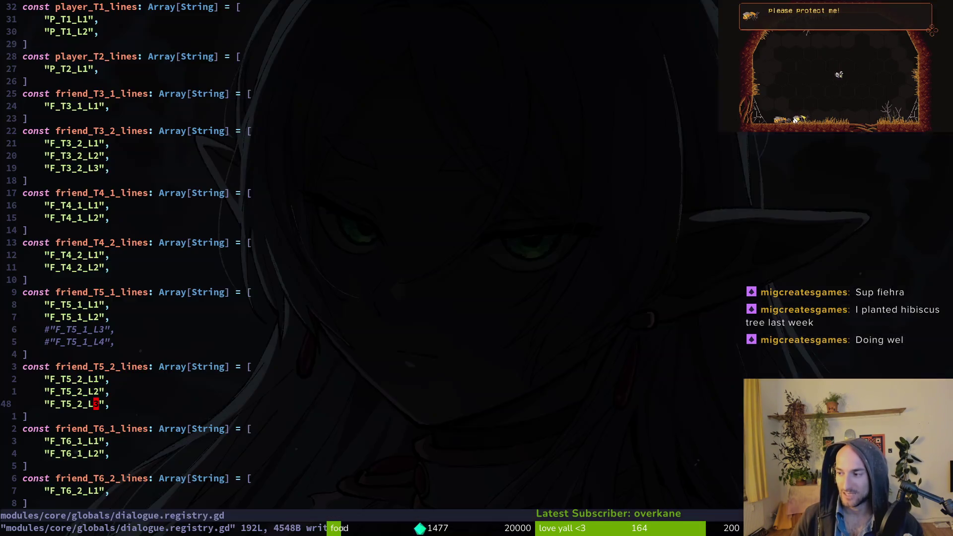
text(:write)
key(Return)
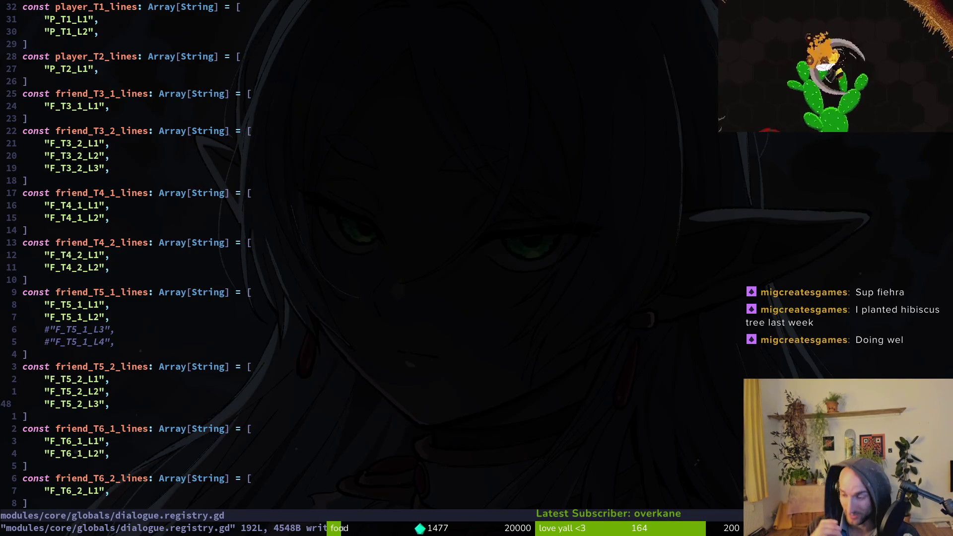
key(k)
key(k)
key(k)
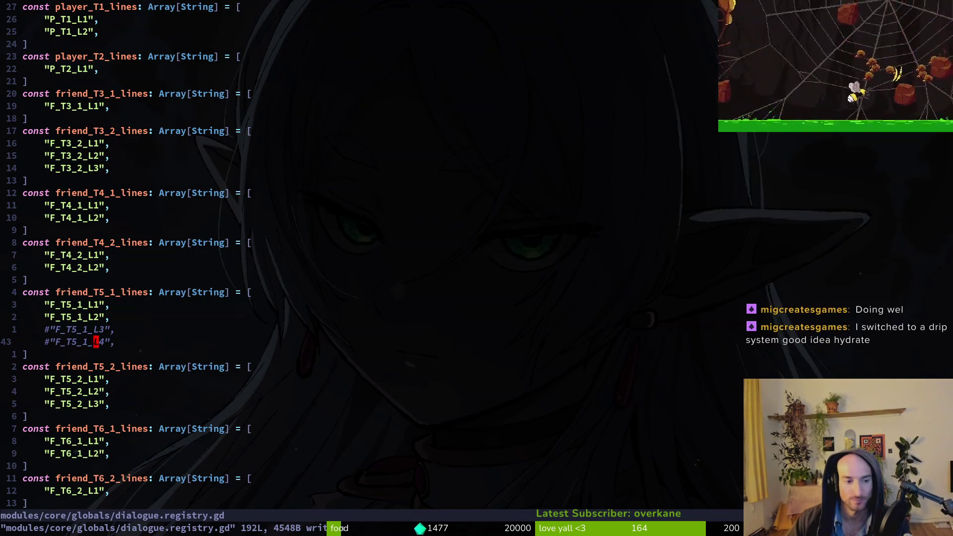
click(548, 391)
text(:write)
key(Return)
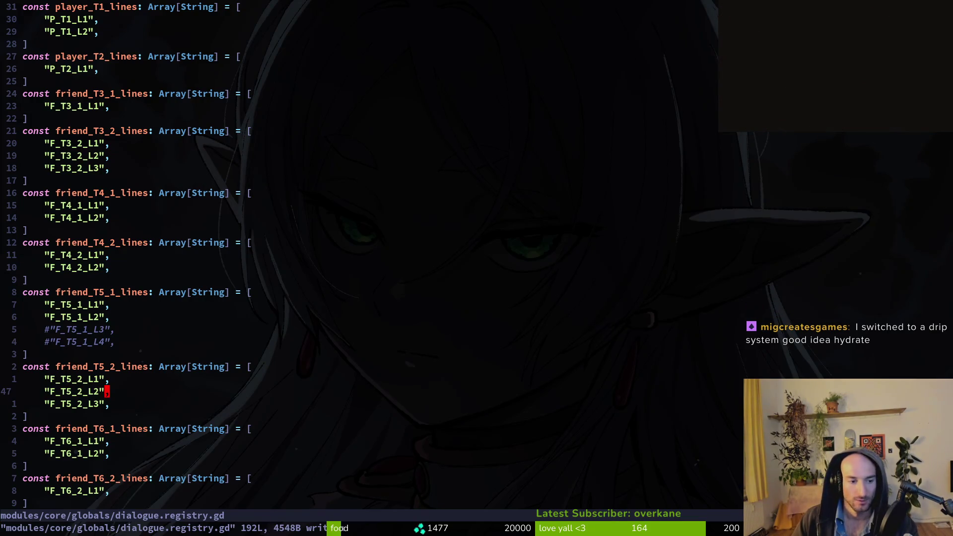
text(:wq)
key(Return)
Stage the changed files in tig, commit 'added explanation that stun wont work on big enemies', and push.
key(Down)
key(Down)
key(Down)
key(u)
key(u)
key(u)
key(u)
key(u)
key(u)
key(u)
key(u)
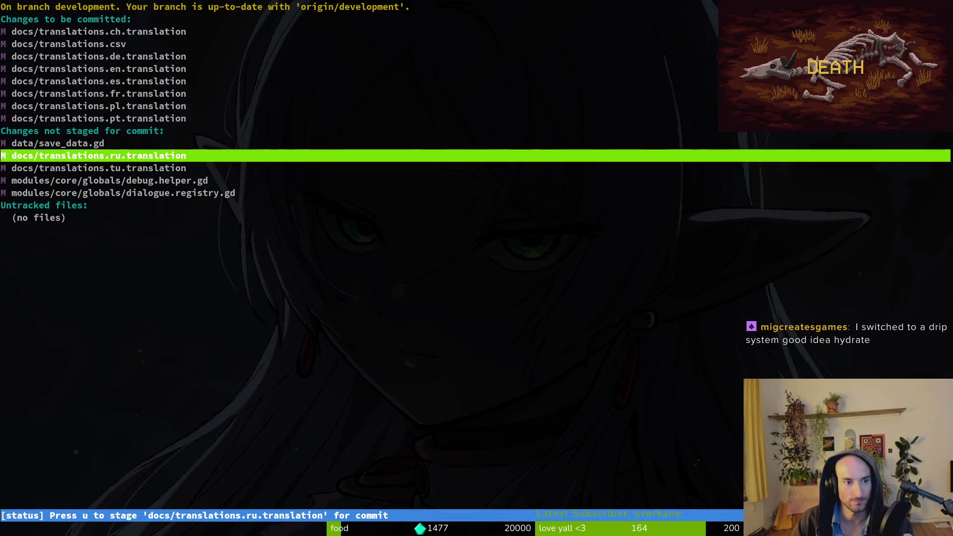
key(u)
key(u)
key(Down)
text(uqgit)
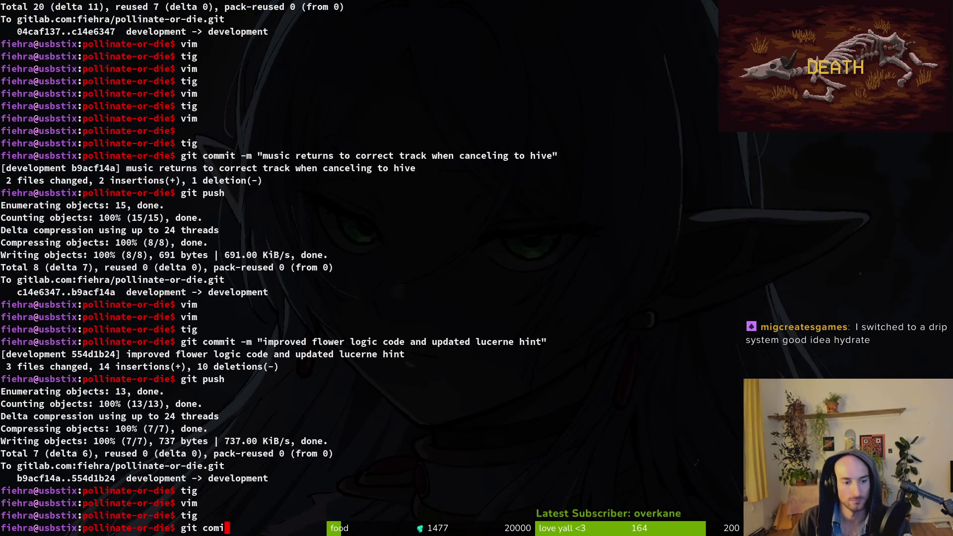
text(m "added explanation)
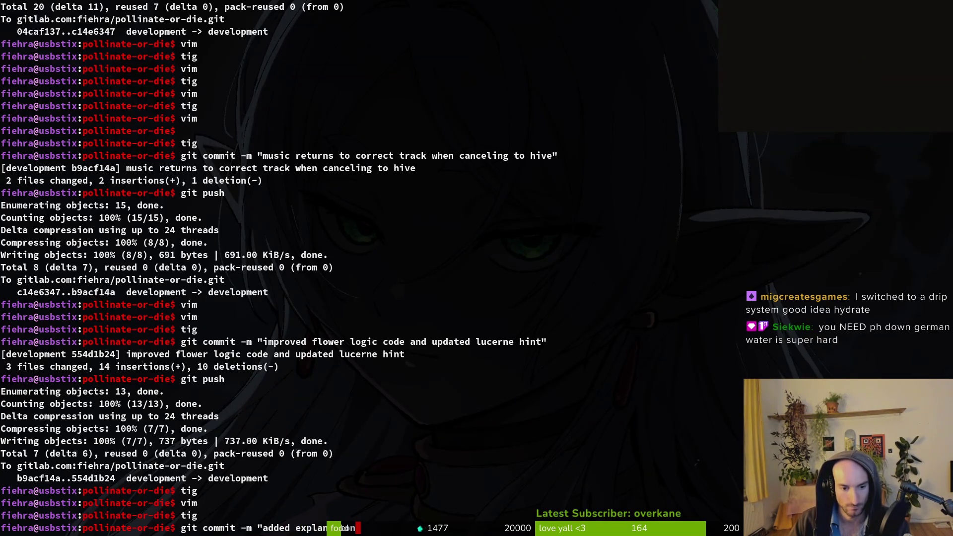
text( that stun)
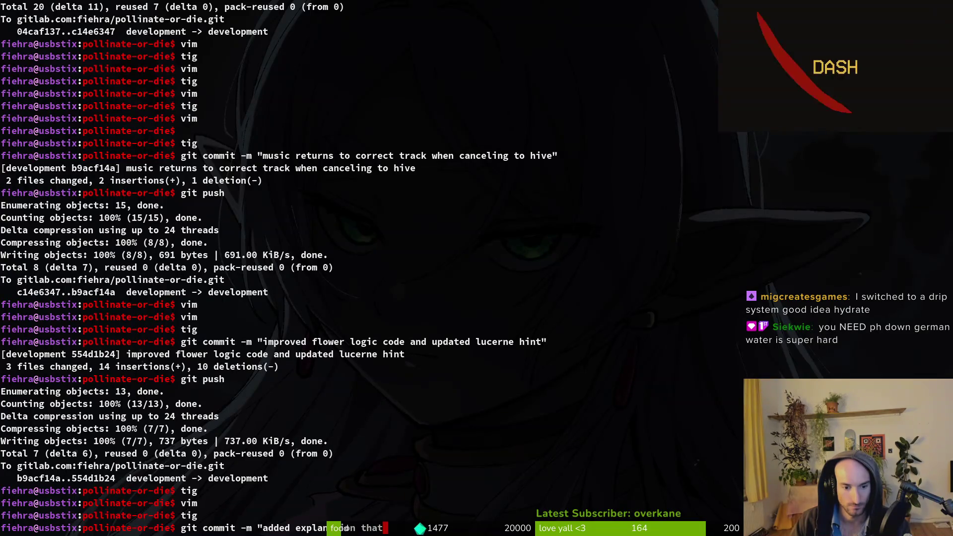
text( won't work on )
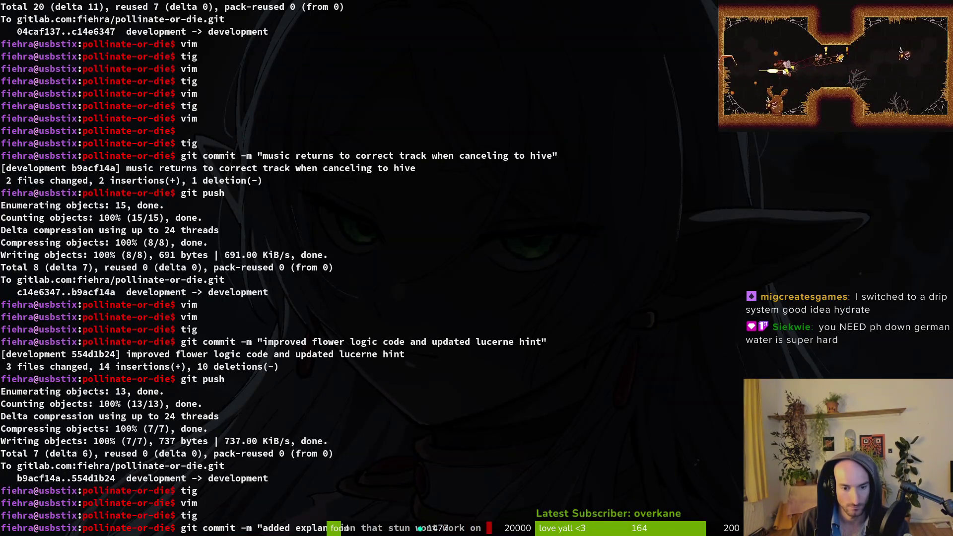
text(big boi)
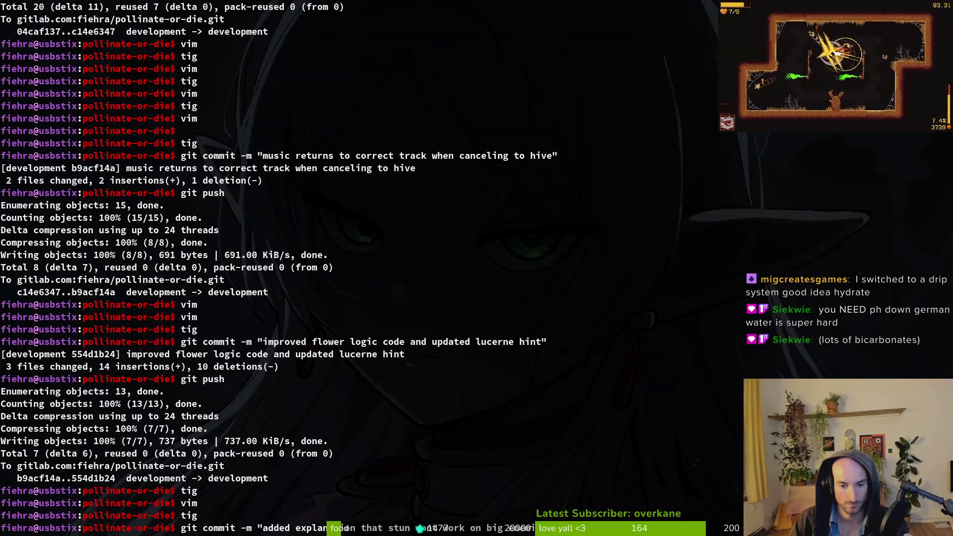
text(es")
key(Return)
text(git push)
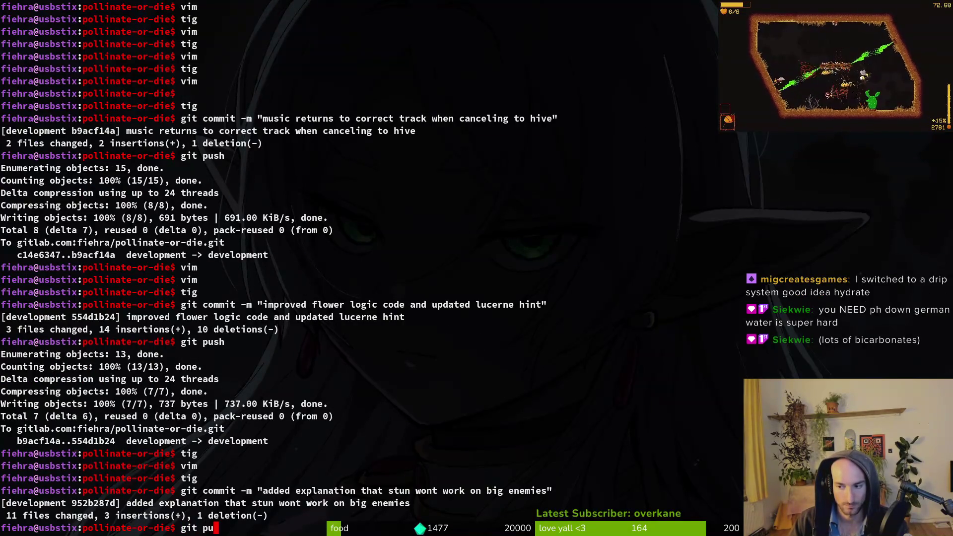
key(Return)
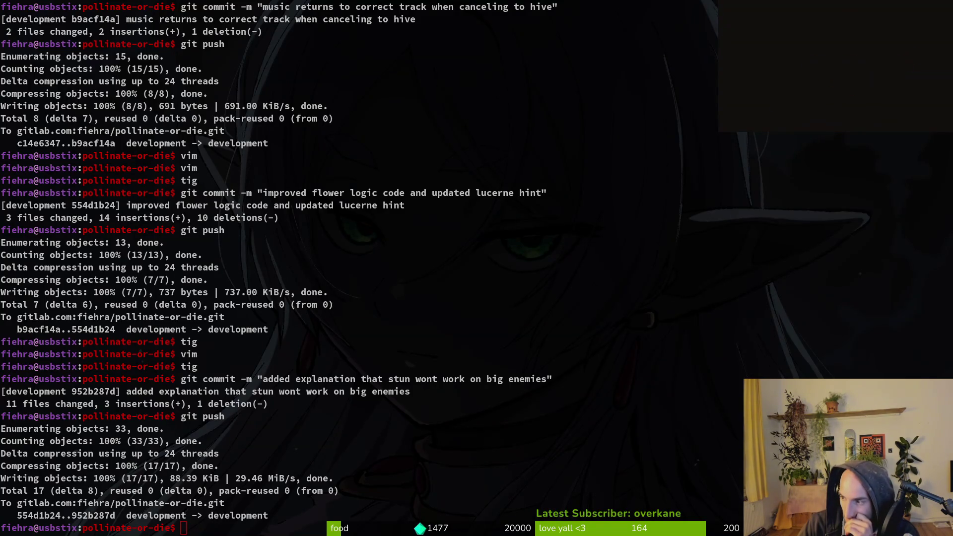
Bring the OBI shop window to the front once the push to development finishes.
key(alt+Tab)
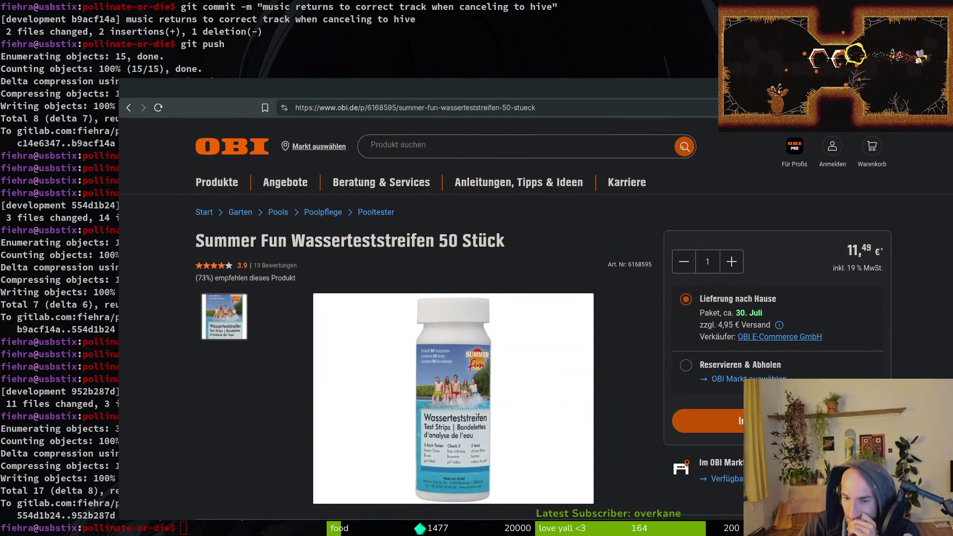
Browse the OBI water-test strip page and the 'ph test' results, then close the shop window.
scroll(540, 397, down, 5)
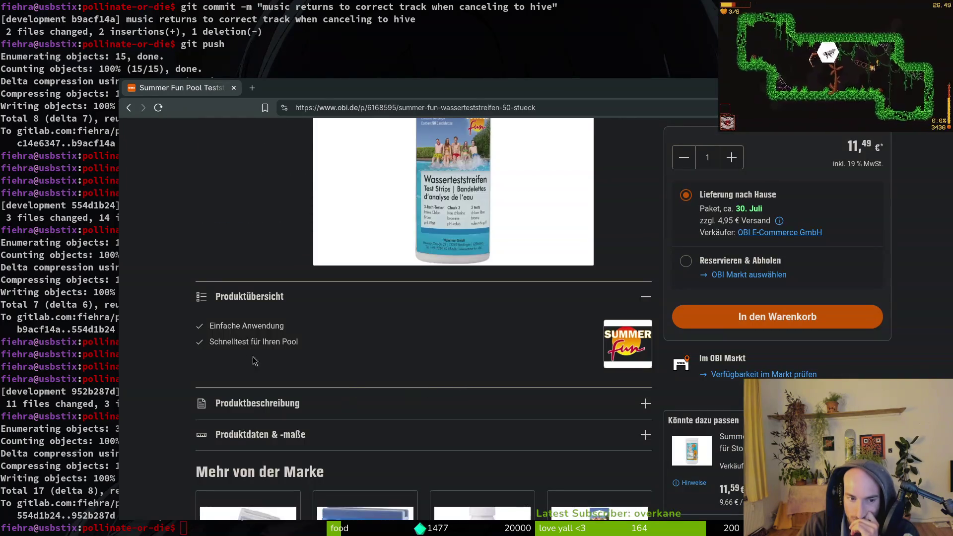
scroll(255, 361, down, 3)
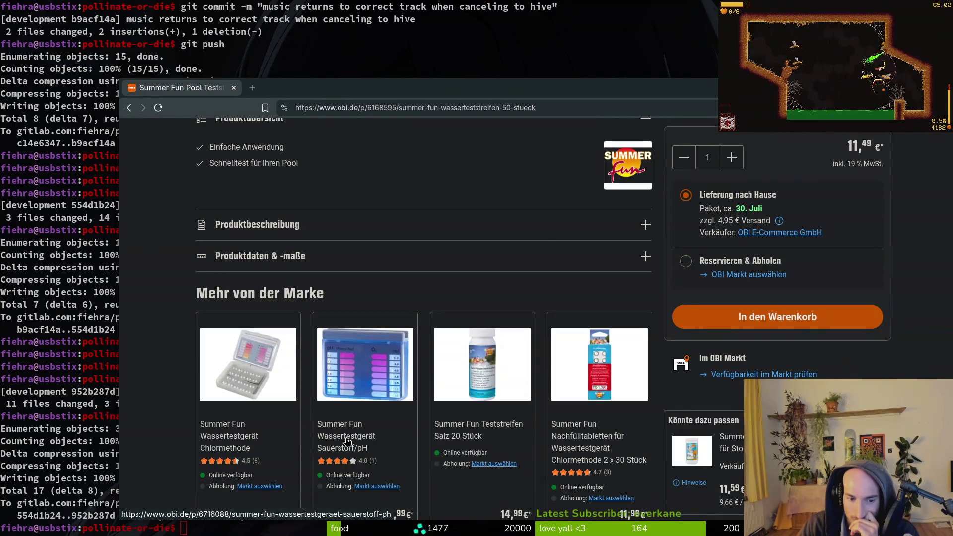
scroll(348, 441, down, 2)
scroll(503, 446, up, 4)
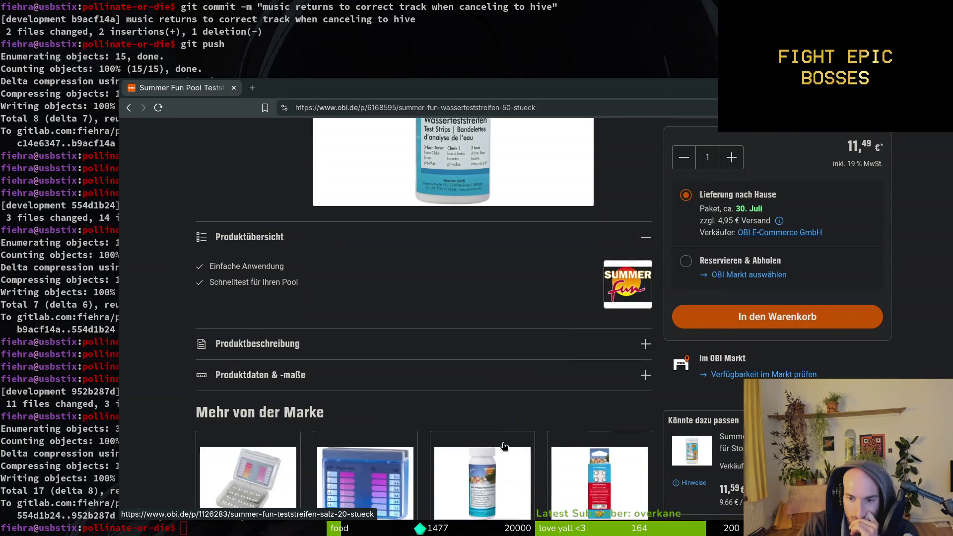
scroll(501, 444, up, 1)
click(135, 103)
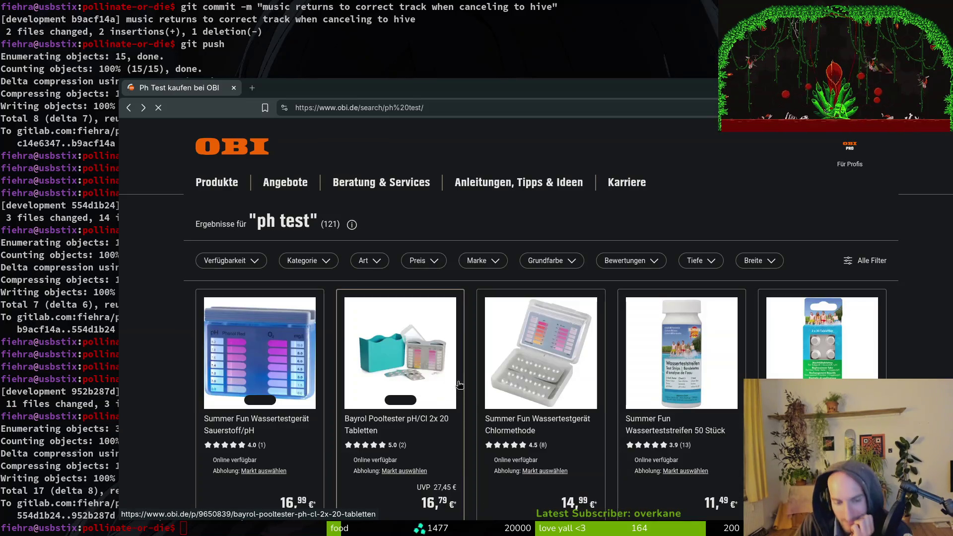
scroll(459, 384, down, 3)
scroll(434, 393, down, 3)
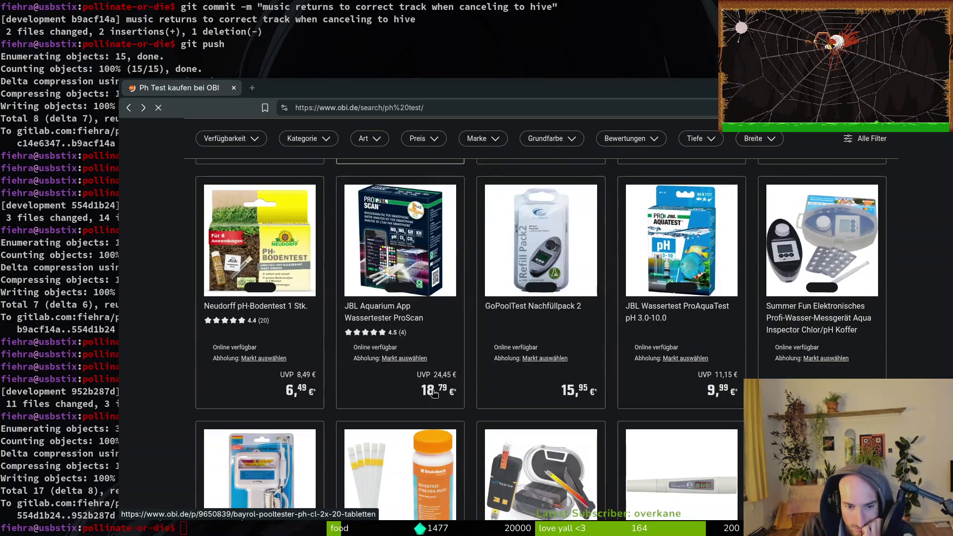
scroll(433, 393, down, 3)
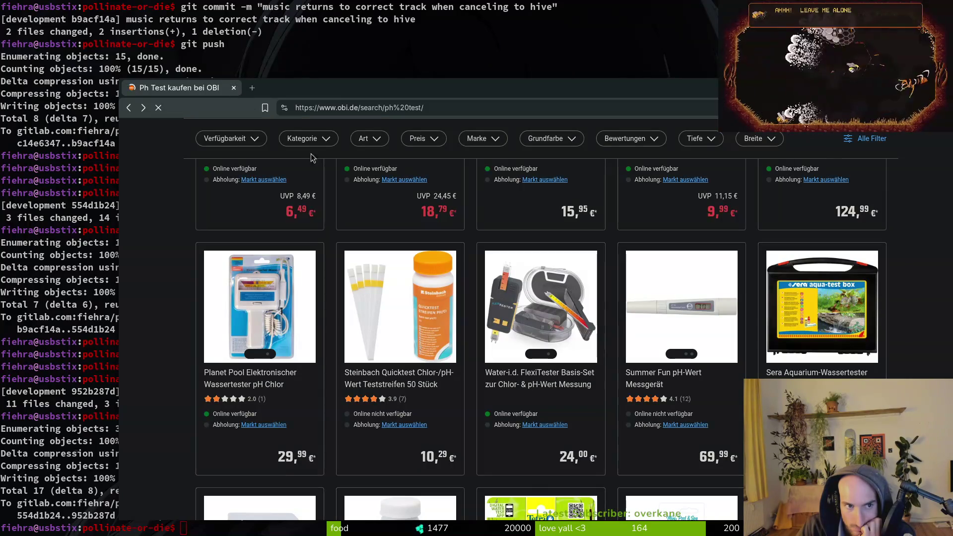
click(234, 88)
Check the git status in tig and quit it.
text(tig)
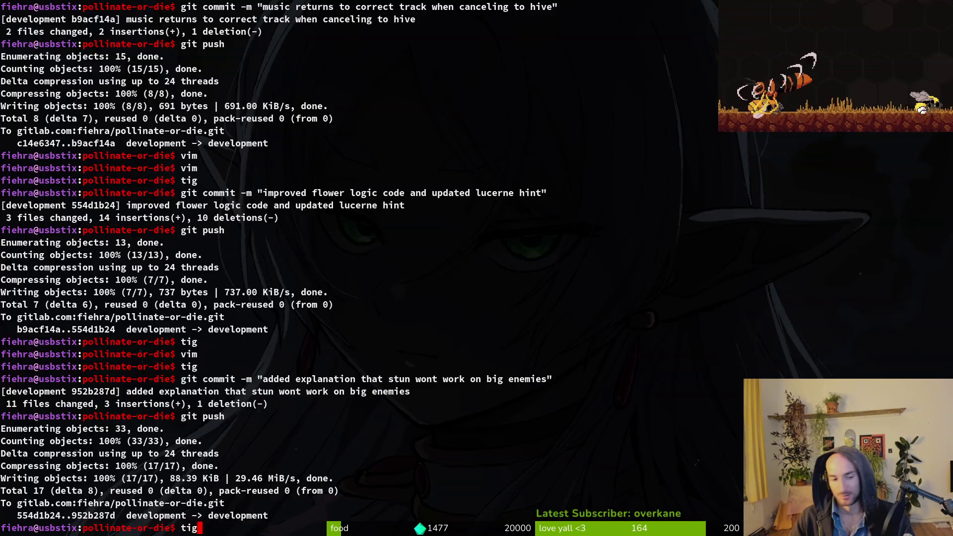
key(Return)
key(q)
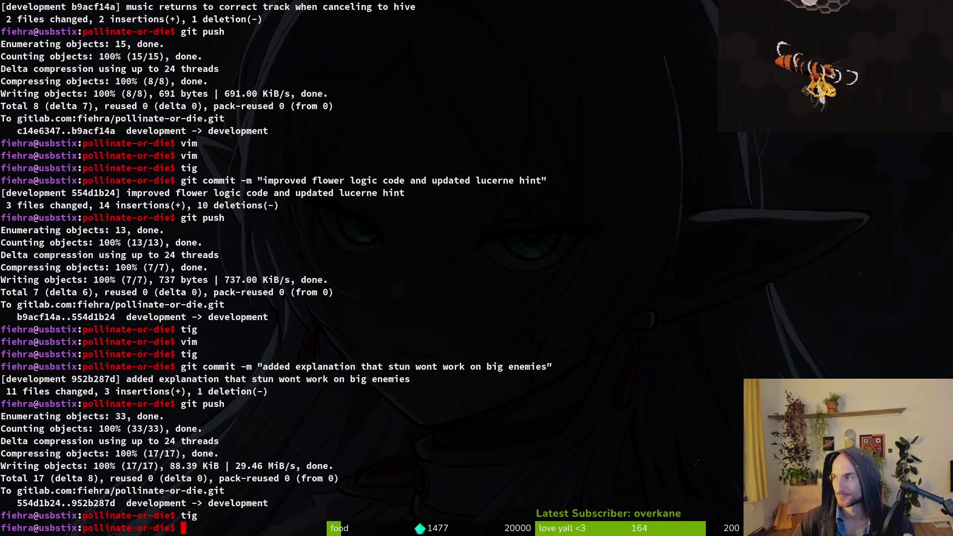
Close the GitLab issue 'double dash fly variant for forest'.
key(alt+Tab)
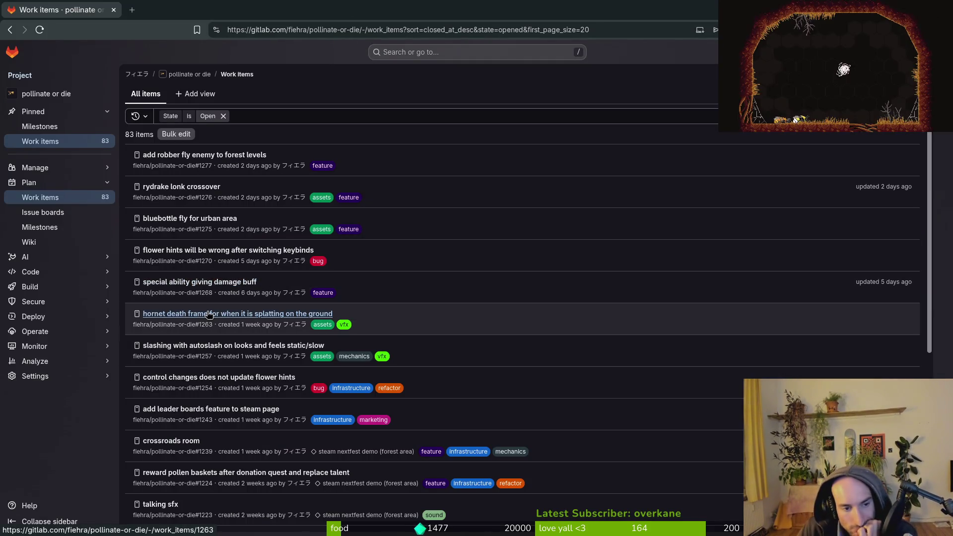
scroll(254, 431, down, 5)
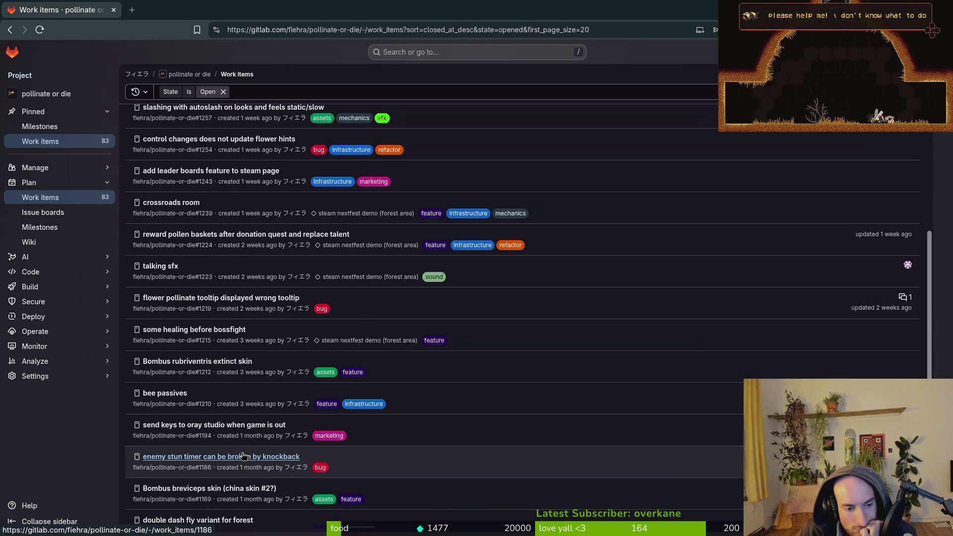
scroll(245, 459, down, 2)
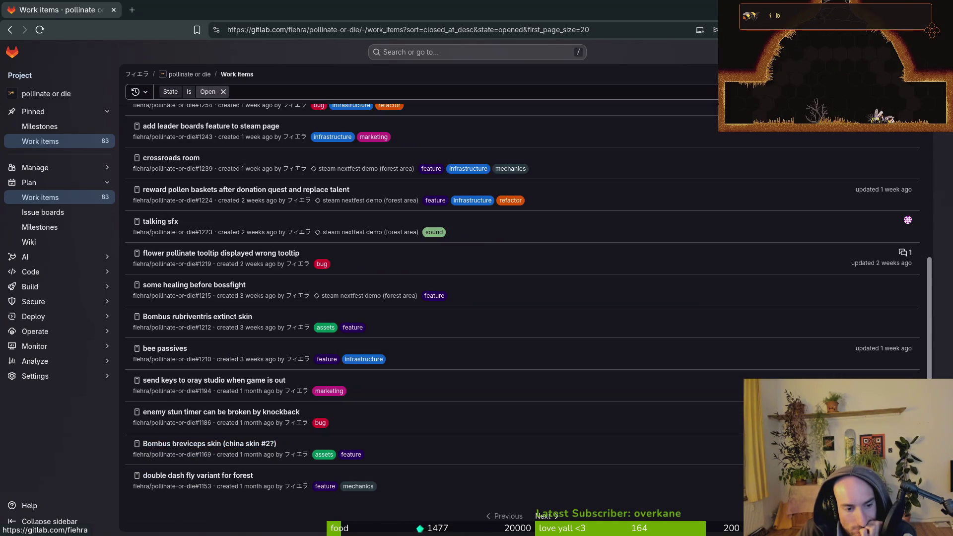
click(219, 475)
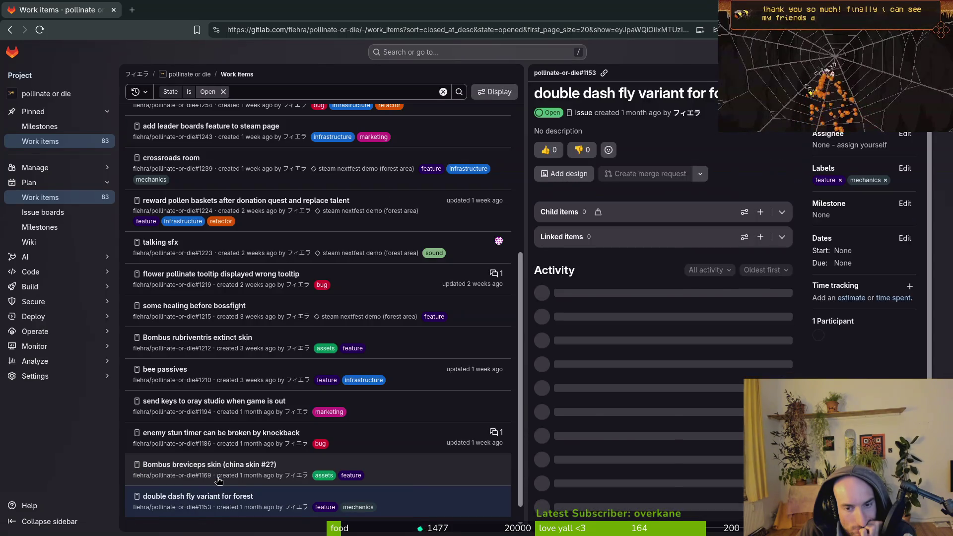
scroll(606, 430, down, 1)
scroll(603, 377, up, 1)
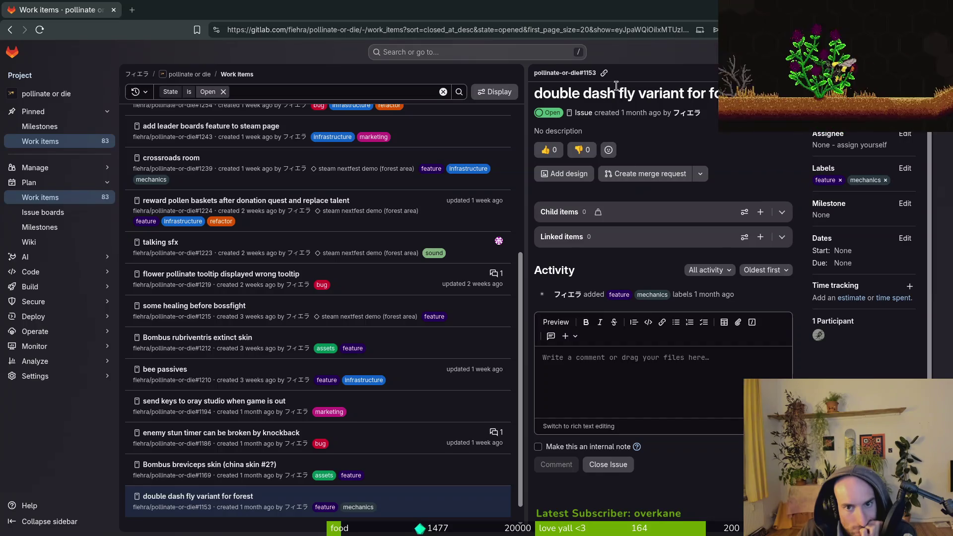
click(608, 464)
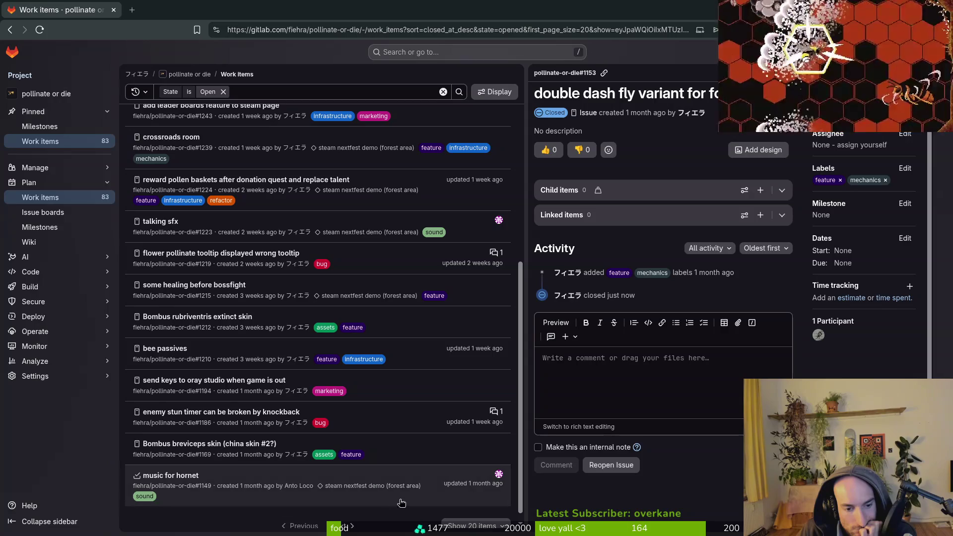
Go to the project's issue boards.
scroll(224, 198, up, 5)
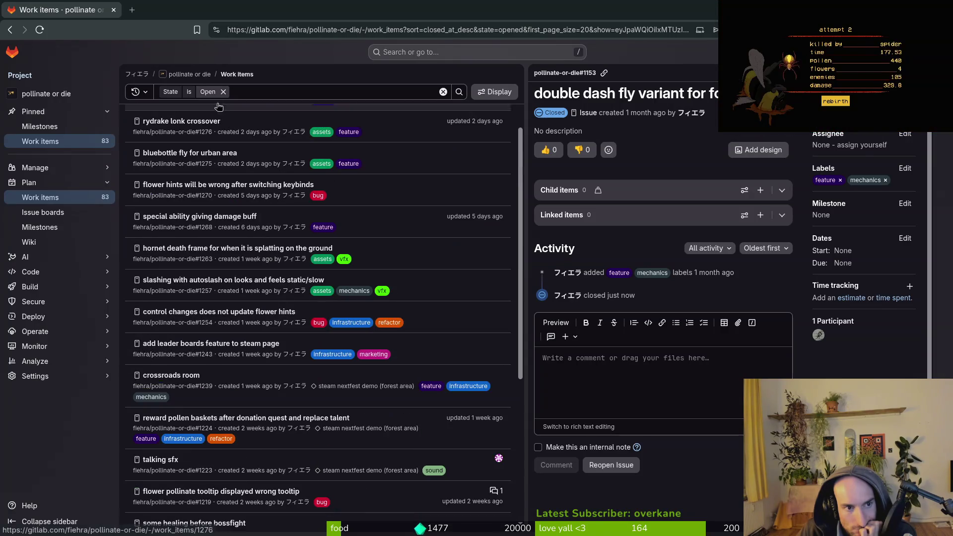
scroll(318, 193, up, 2)
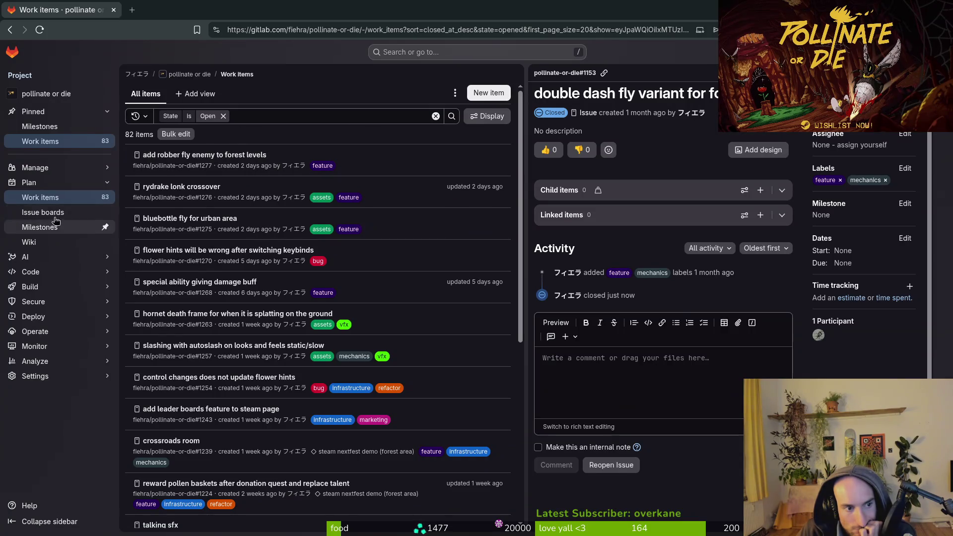
click(166, 192)
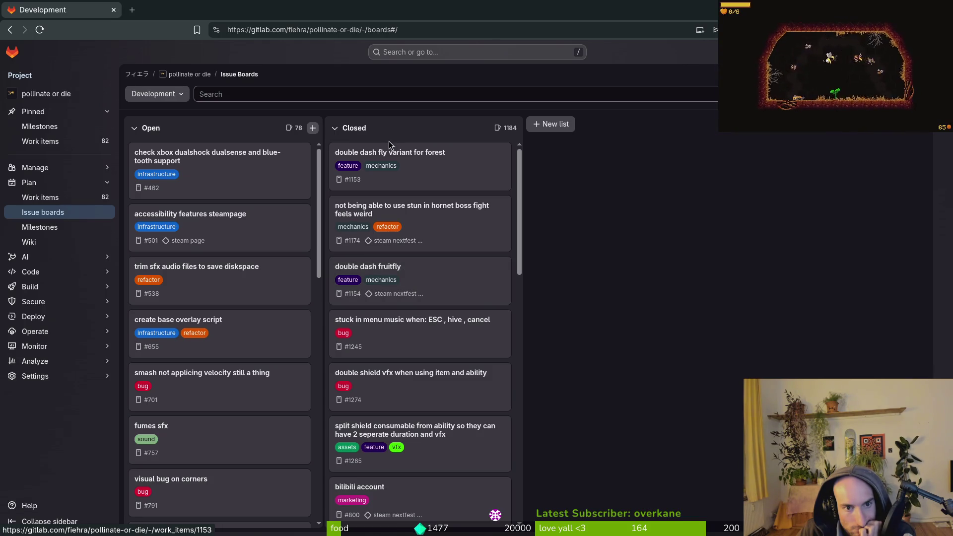
Review the double dash fruitfly issue details on the board, then go to the work items list.
click(382, 268)
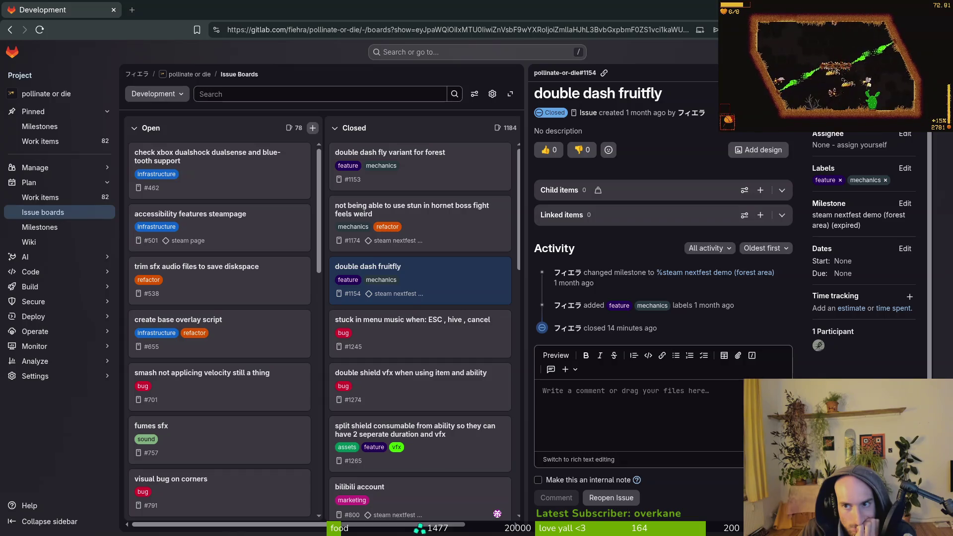
click(530, 170)
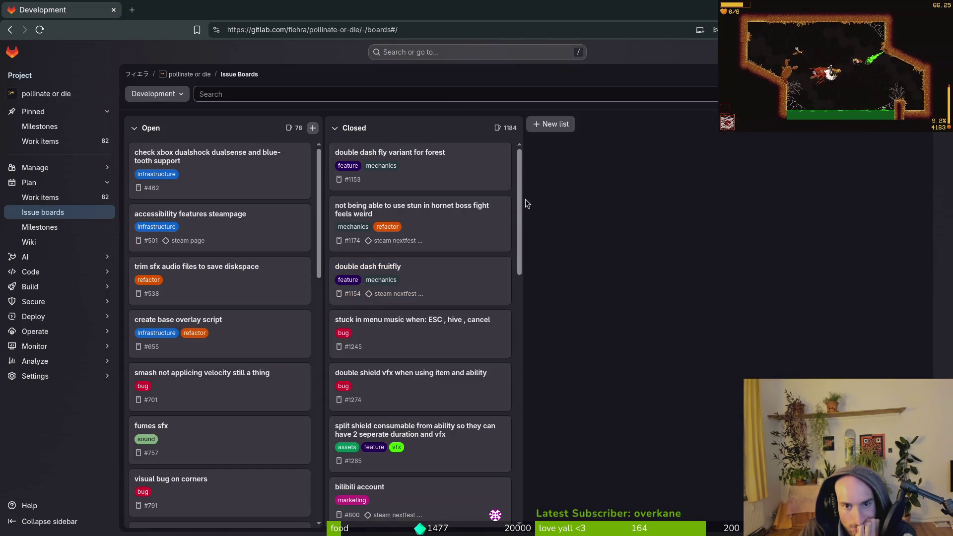
click(368, 268)
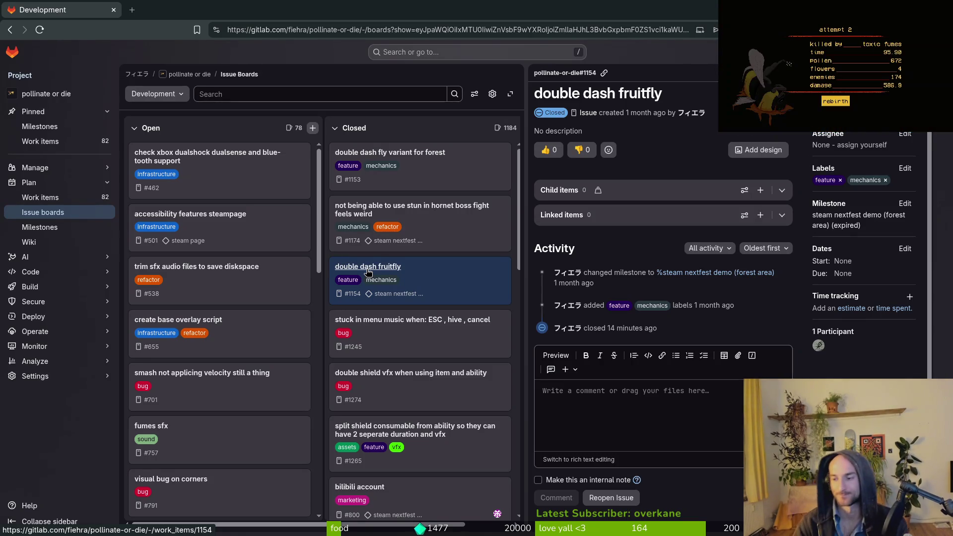
click(41, 197)
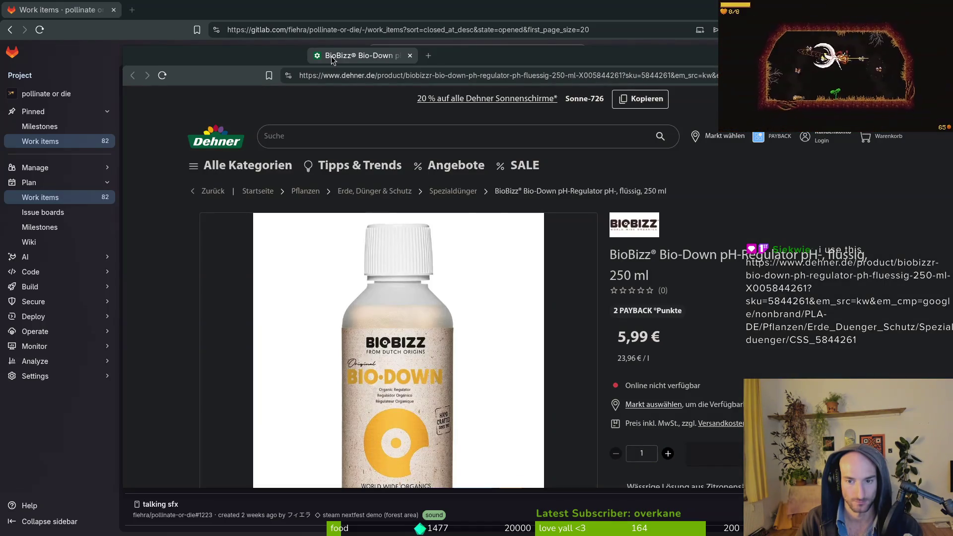
Scroll the BioBizz Bio-Down pH-Regulator 250 ml page, then drag its window off to the right.
drag(332, 59, 331, 60)
scroll(582, 369, down, 6)
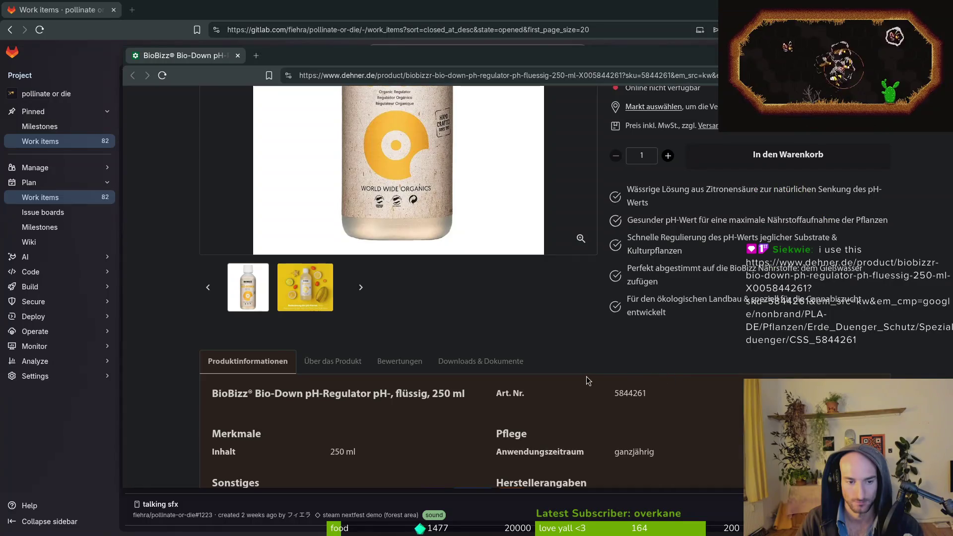
scroll(583, 370, up, 6)
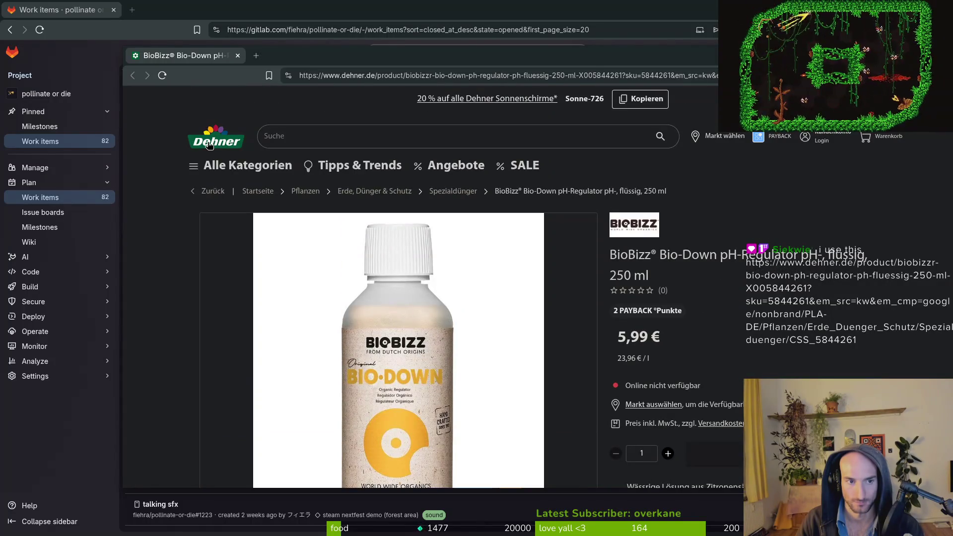
scroll(198, 159, down, 7)
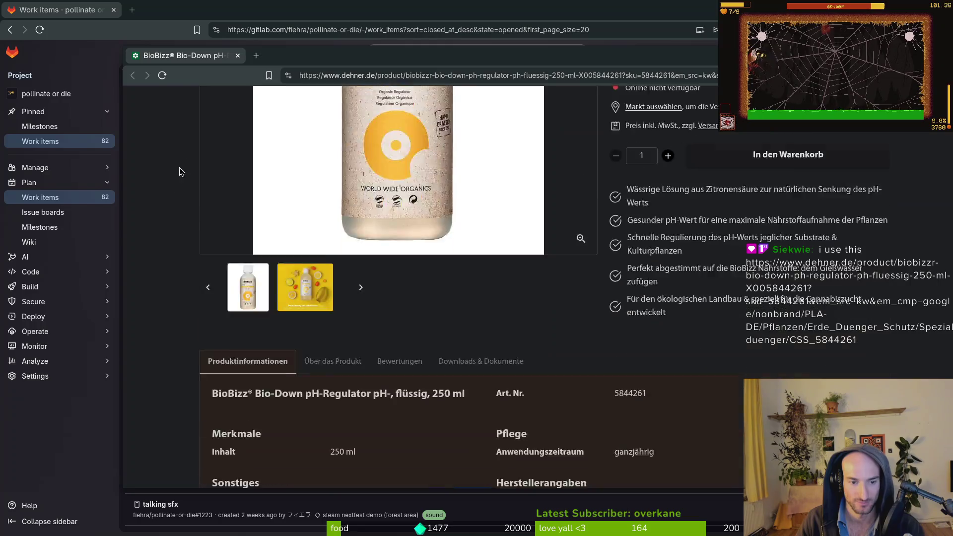
scroll(187, 193, down, 4)
scroll(188, 194, up, 5)
mouse_move(184, 55)
mouse_down()
mouse_move(590, 93)
mouse_move(952, 99)
mouse_up()
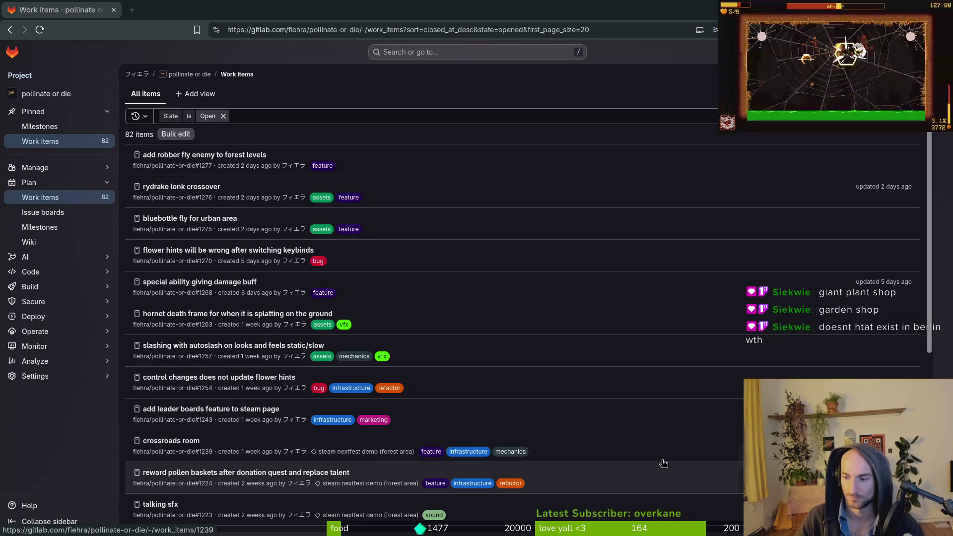
Open and review bug issue #1219, 'flower pollinate tooltip displayed wrong tooltip', from the Work items list.
scroll(379, 390, down, 2)
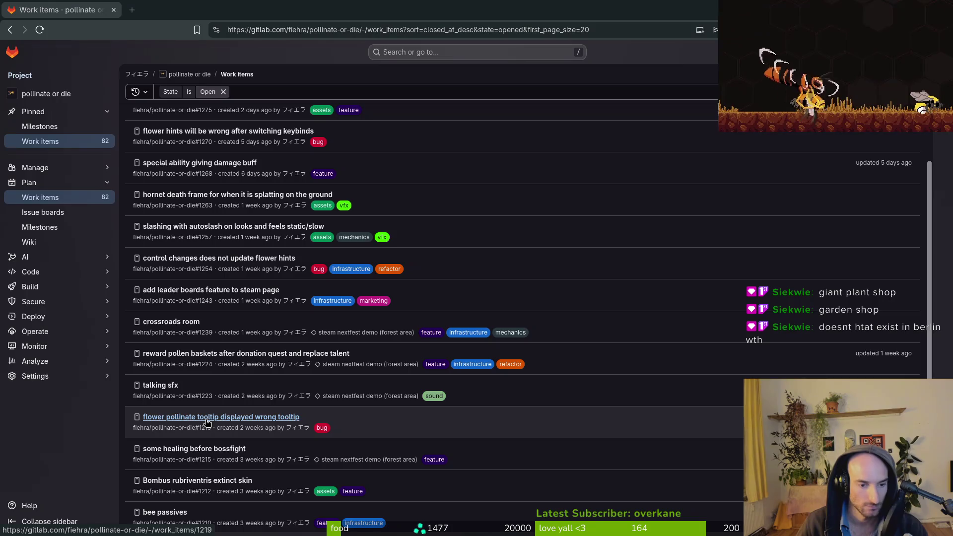
click(208, 422)
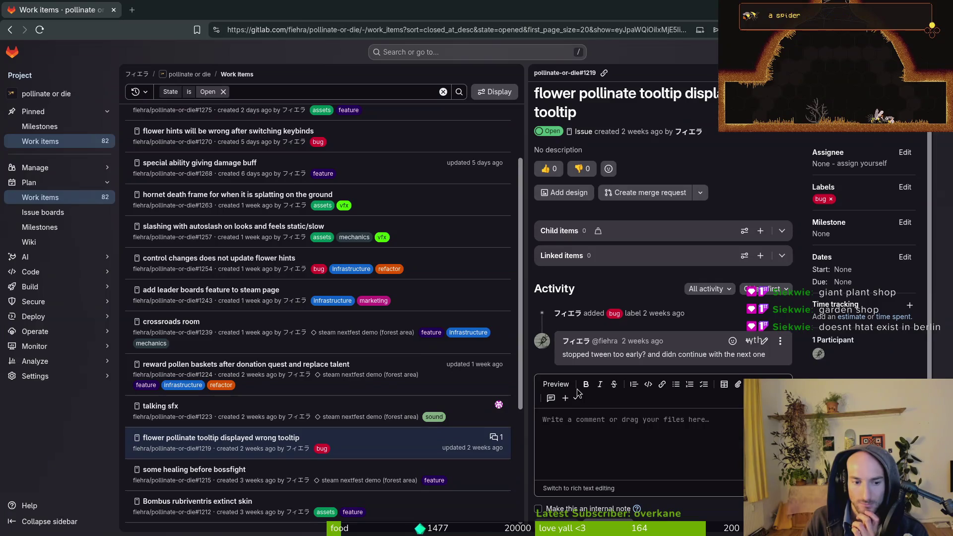
key(super+2)
Run a Telescope project-wide grep for 'kill' in the pollinate-or-die project.
key(super+3)
key(space)
key(f)
key(f)
key(Escape)
key(space)
text(pskill)
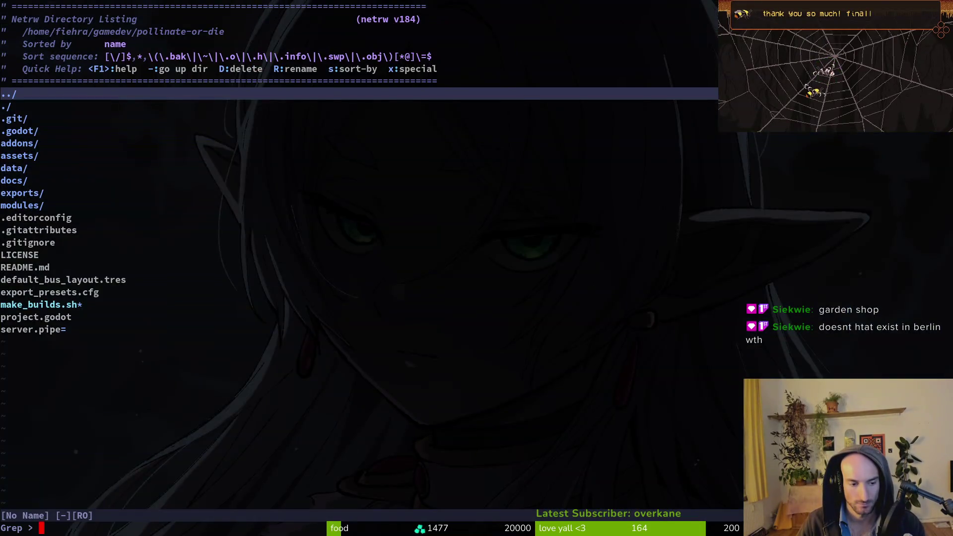
key(Return)
text(s)
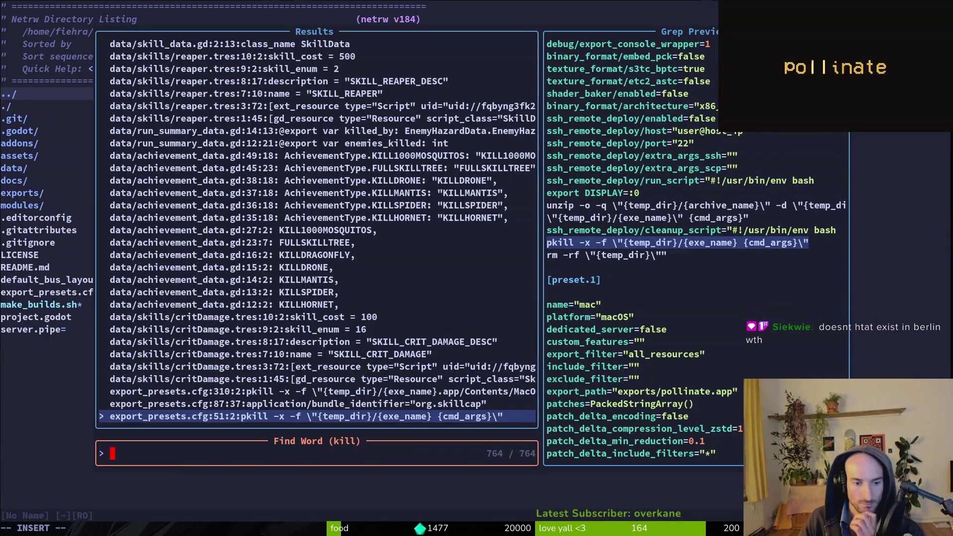
key(BackSpace)
Preview the skill-related 'kill' matches: critDamage, reaper, knockback_damage, save_data, combobar, reflect, shockwave.
key(Up)
key(Up)
key(Up)
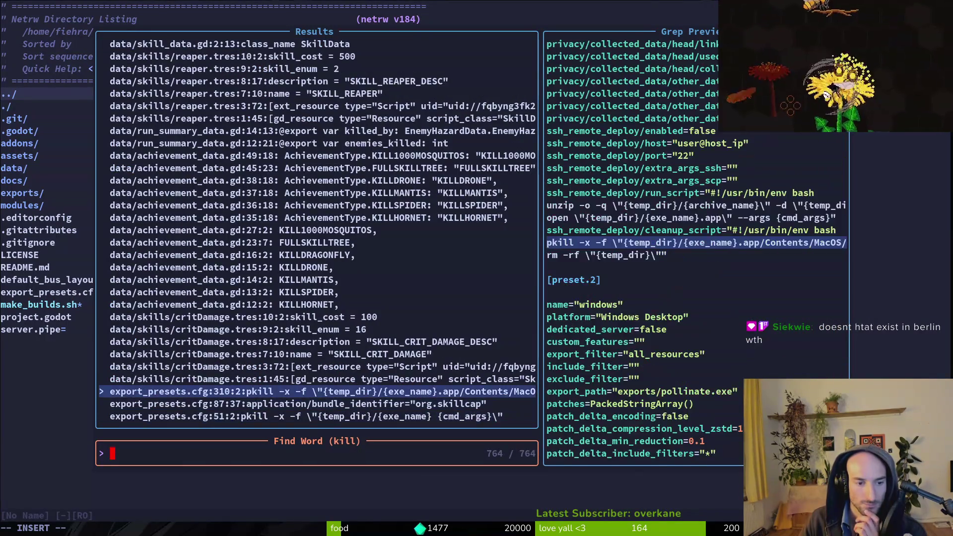
key(Up)
key(Up)
key(Up)
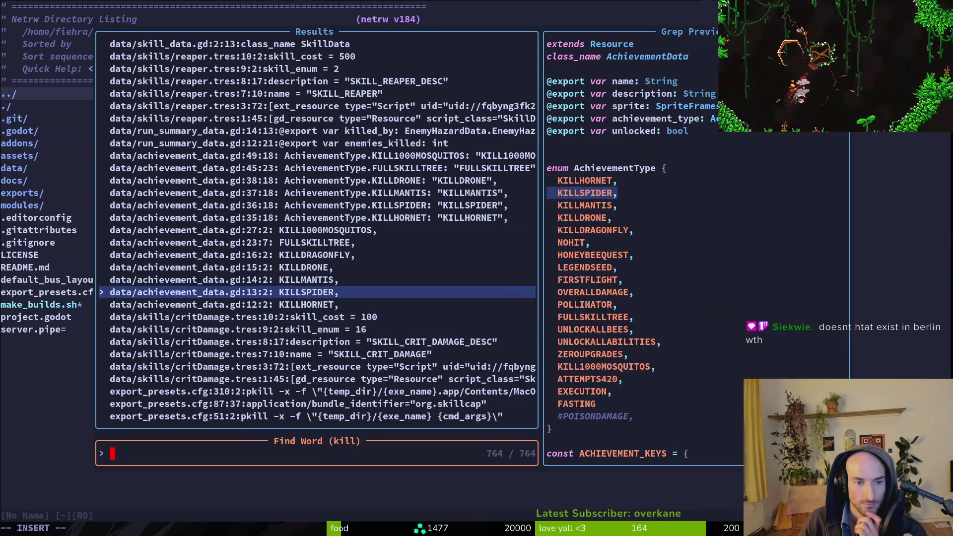
key(Up)
key(Up)
key(Up)
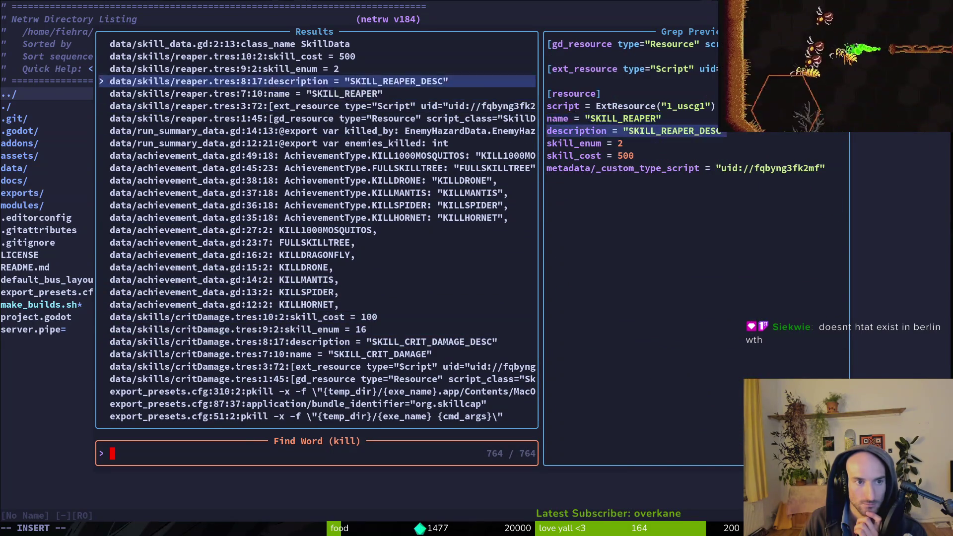
key(Down)
key(Down)
key(Down)
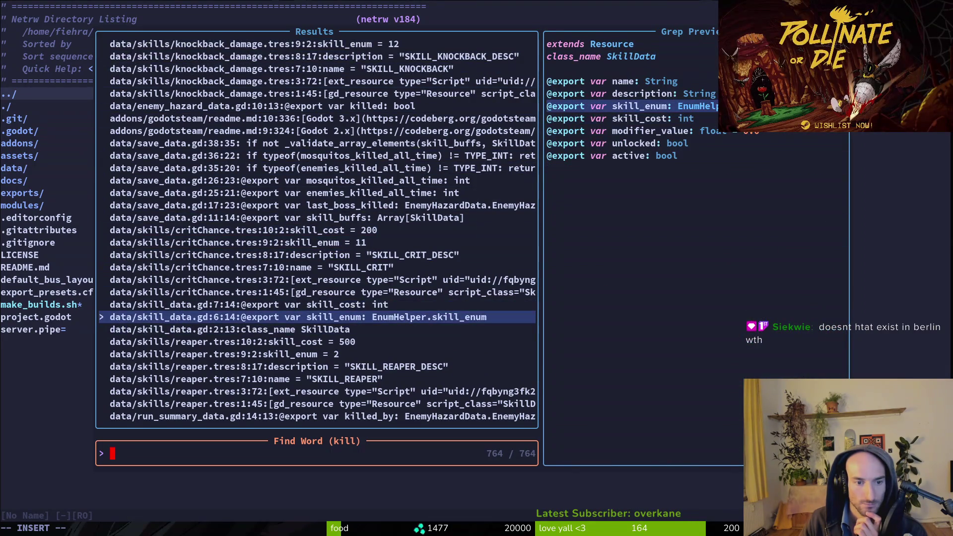
key(Up)
key(Up)
key(Up)
key(Up)
key(Up)
key(Up)
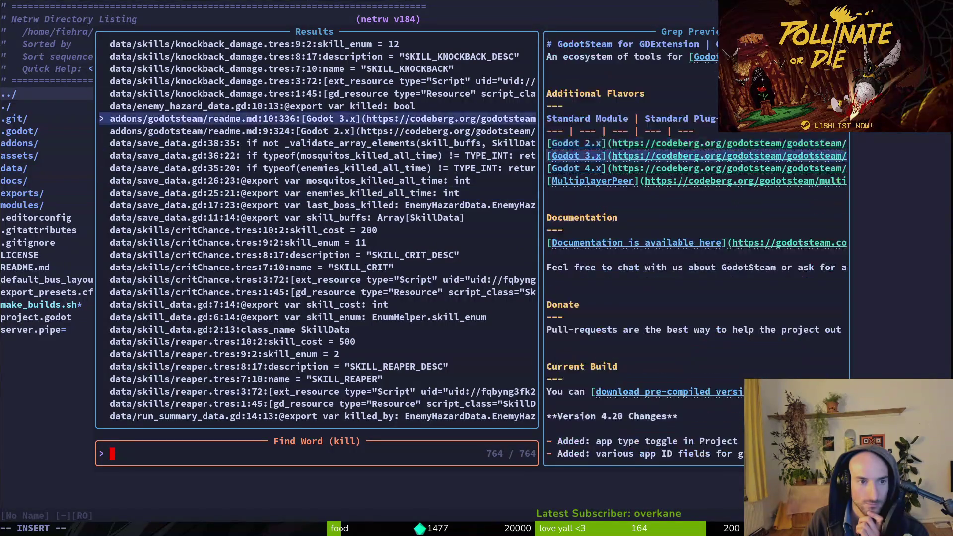
key(Down)
key(Down)
key(Down)
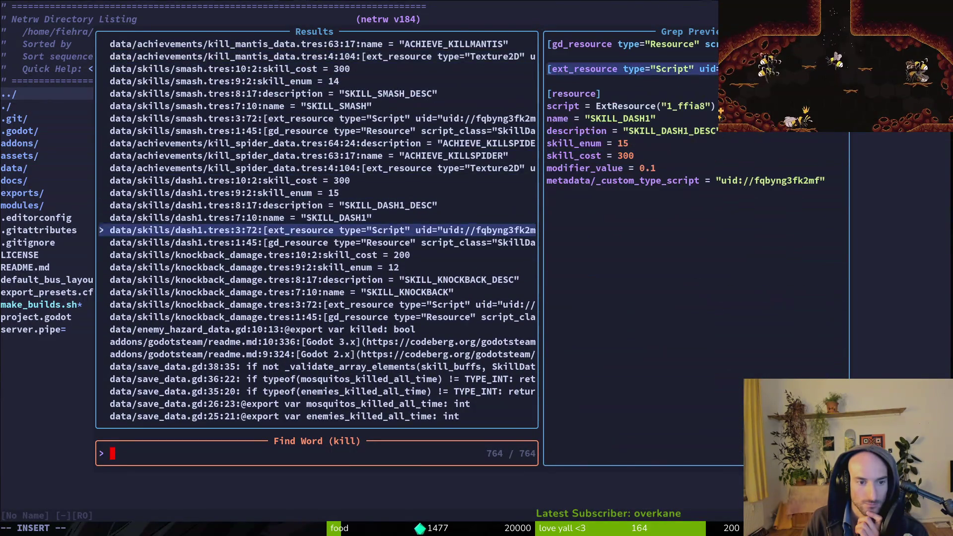
key(Up)
key(Up)
key(Up)
key(Up)
key(Up)
key(Up)
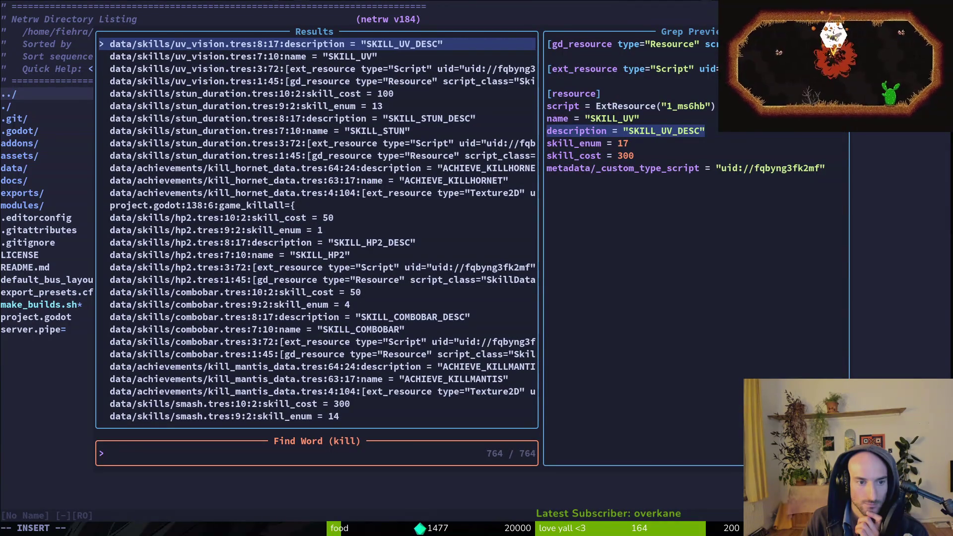
key(Up)
key(Up)
key(Up)
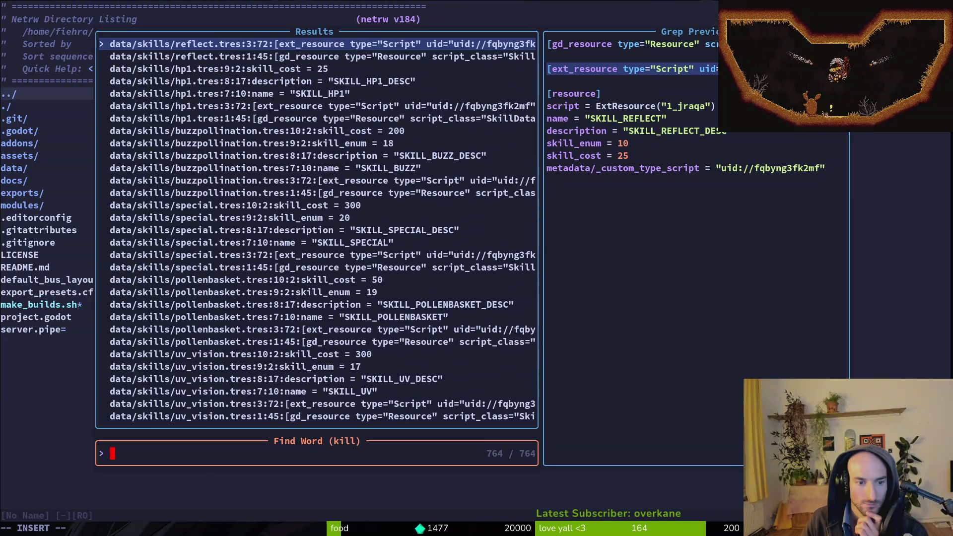
key(Up)
key(Up)
key(Up)
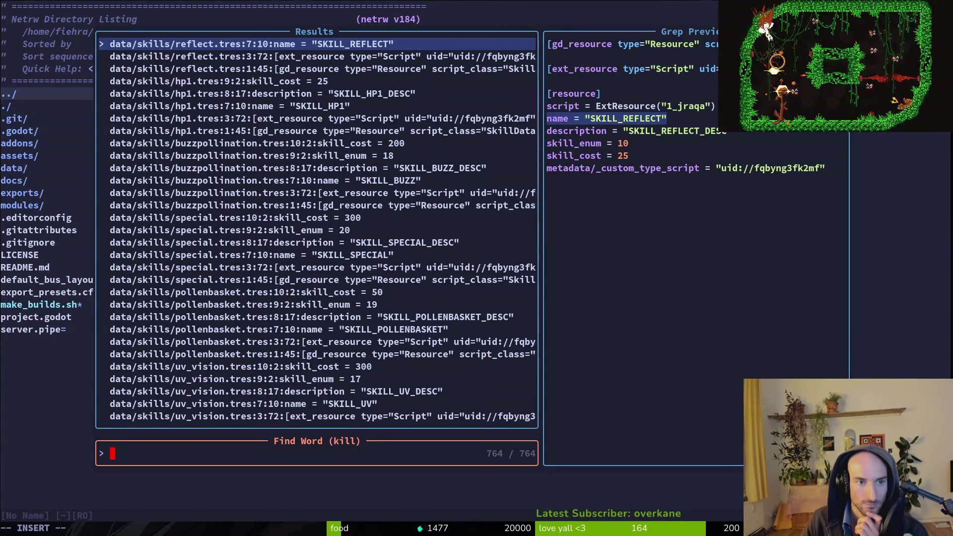
key(Up)
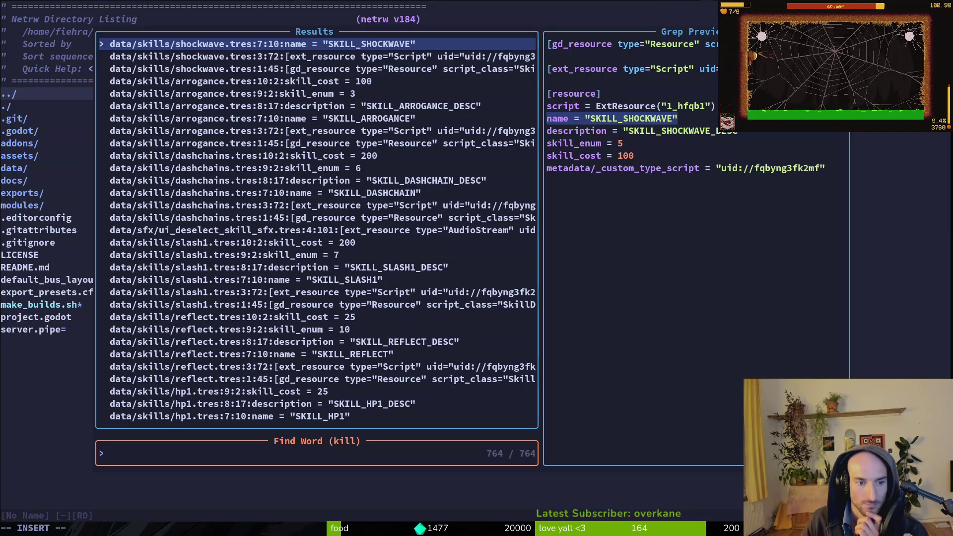
key(Up)
key(Down)
key(Down)
key(Down)
key(Down)
key(Up)
key(Up)
key(Up)
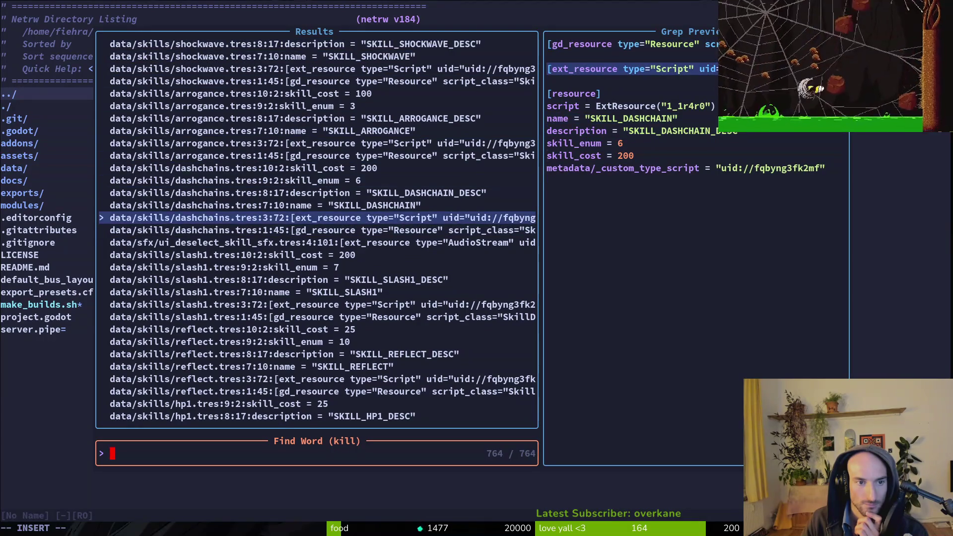
key(Up)
key(Up)
key(Up)
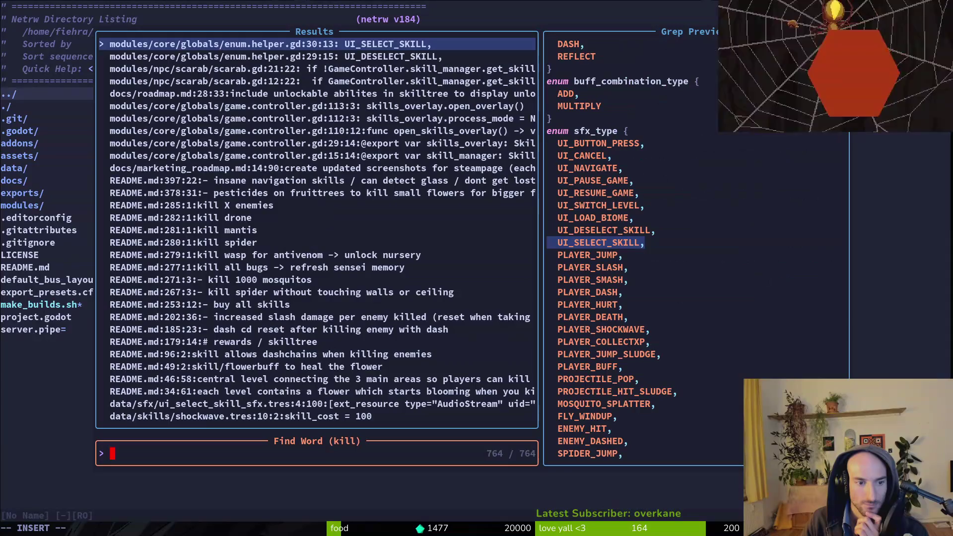
Preview the remaining 'kill' matches: debug helper's kill_all_enemies, flower.gd tween kills, achievement data.
key(Up)
key(Up)
key(Up)
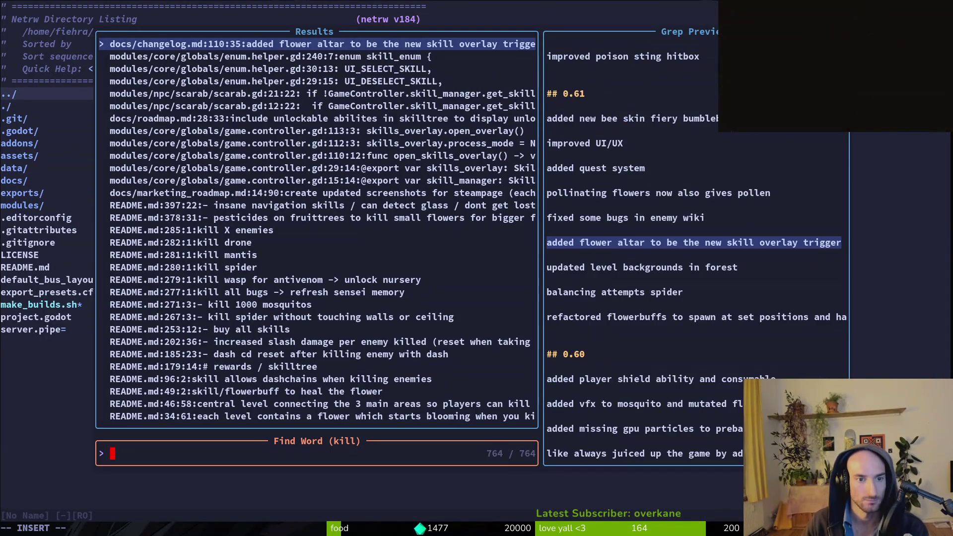
key(Down)
key(Down)
key(Down)
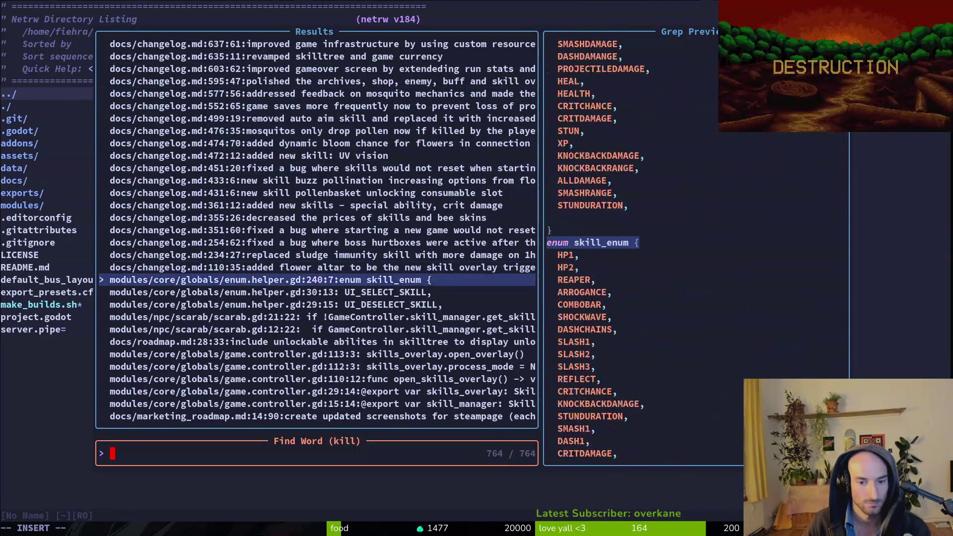
key(Up)
key(Up)
key(Up)
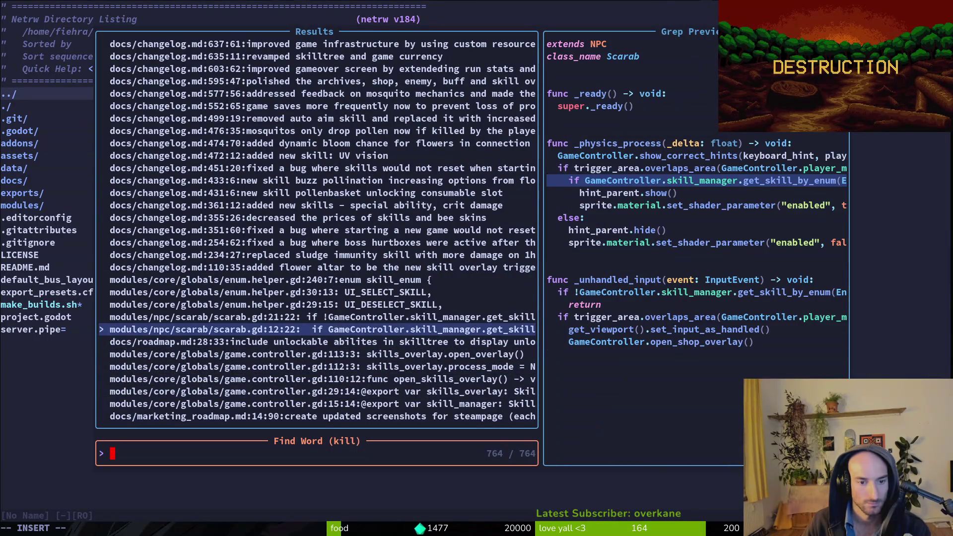
key(Up)
key(Up)
key(Up)
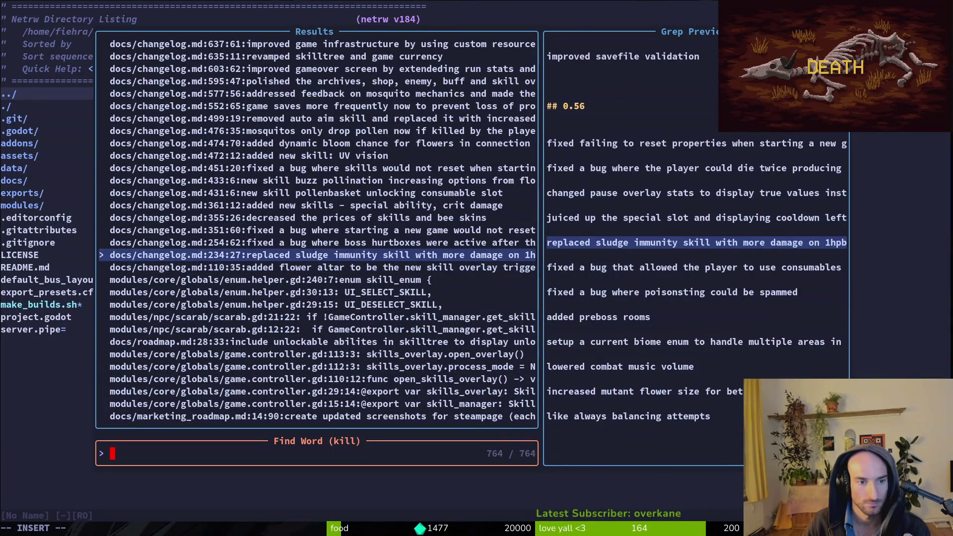
key(Up)
key(Up)
key(Up)
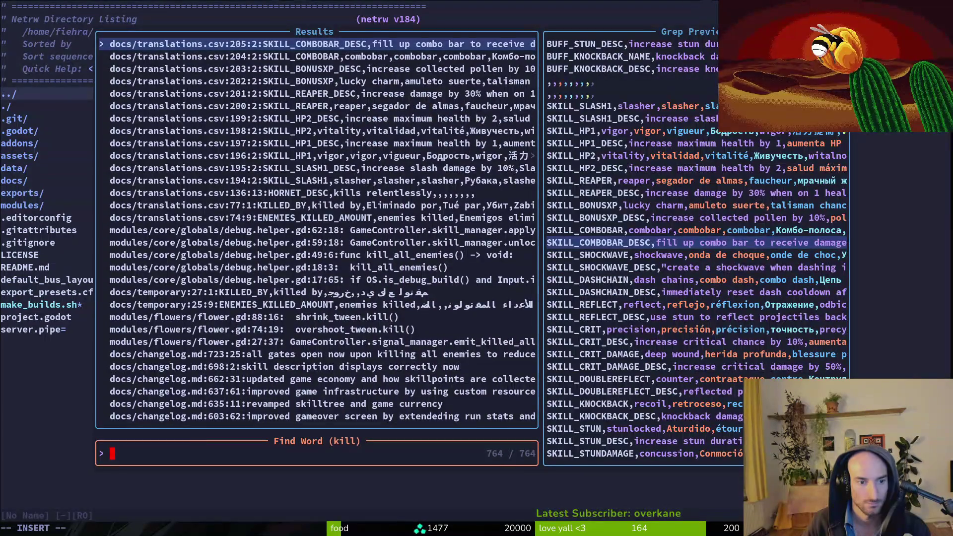
key(Down)
key(Down)
key(Down)
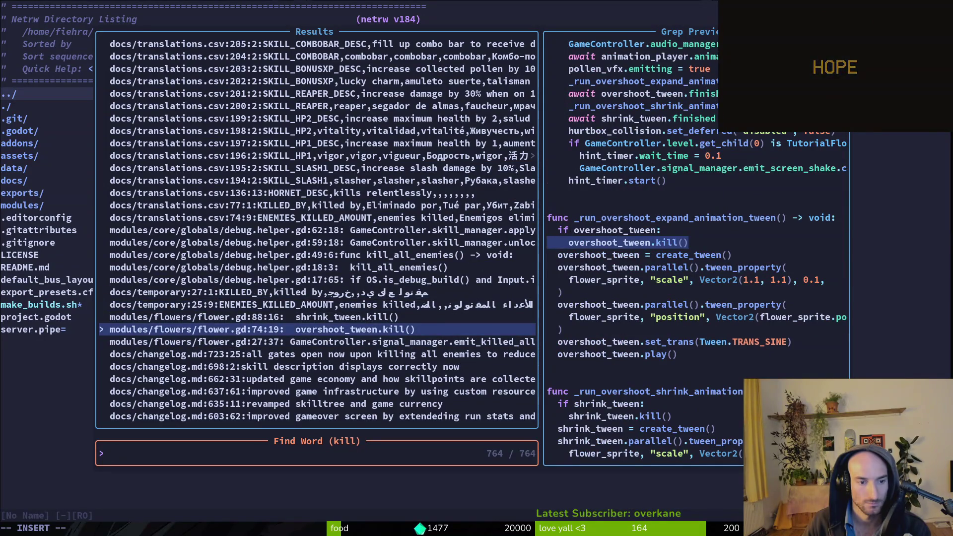
key(Up)
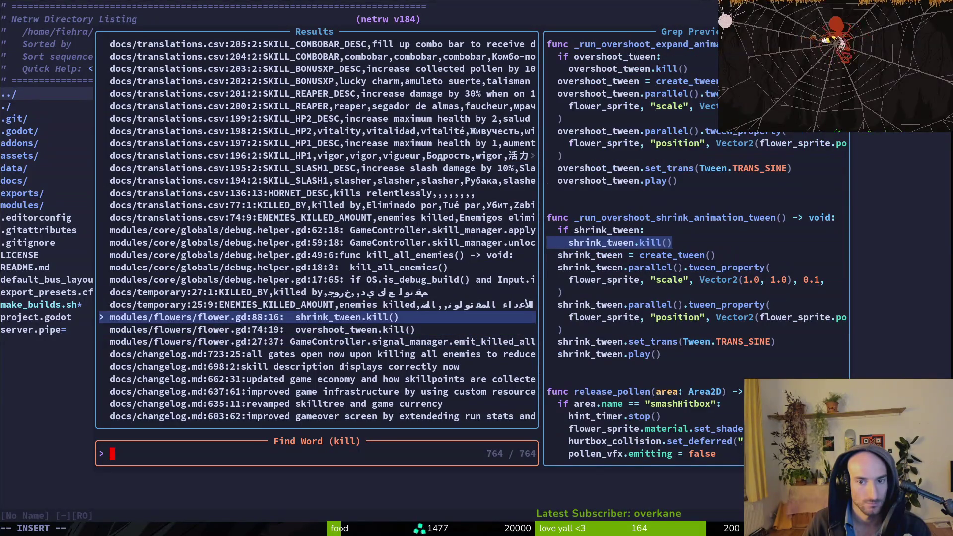
key(Up)
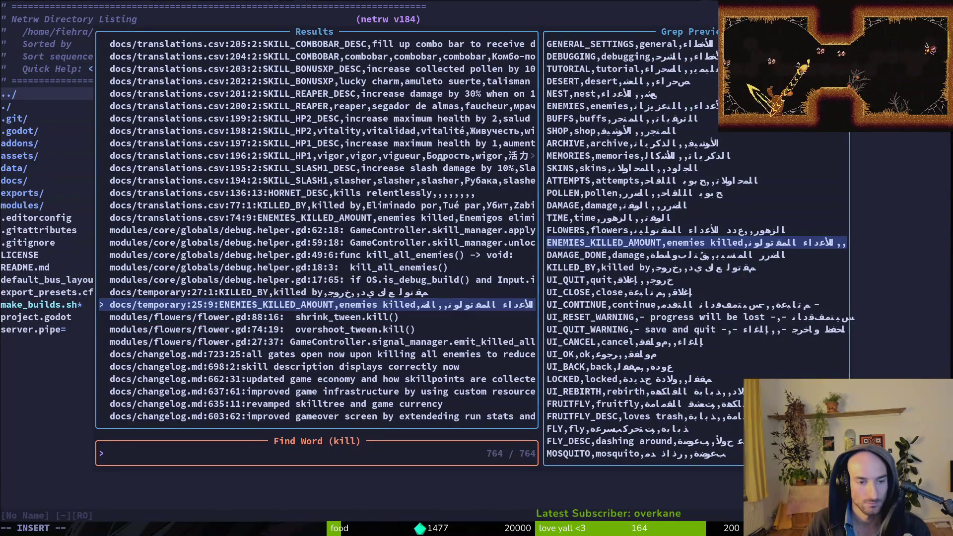
key(Down)
key(Up)
key(Up)
key(Up)
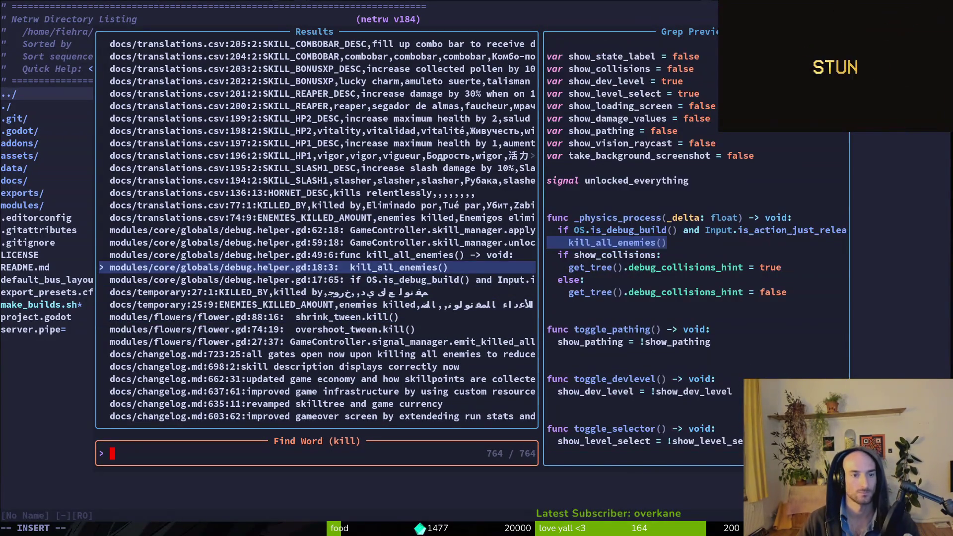
key(Up)
key(Up)
key(Up)
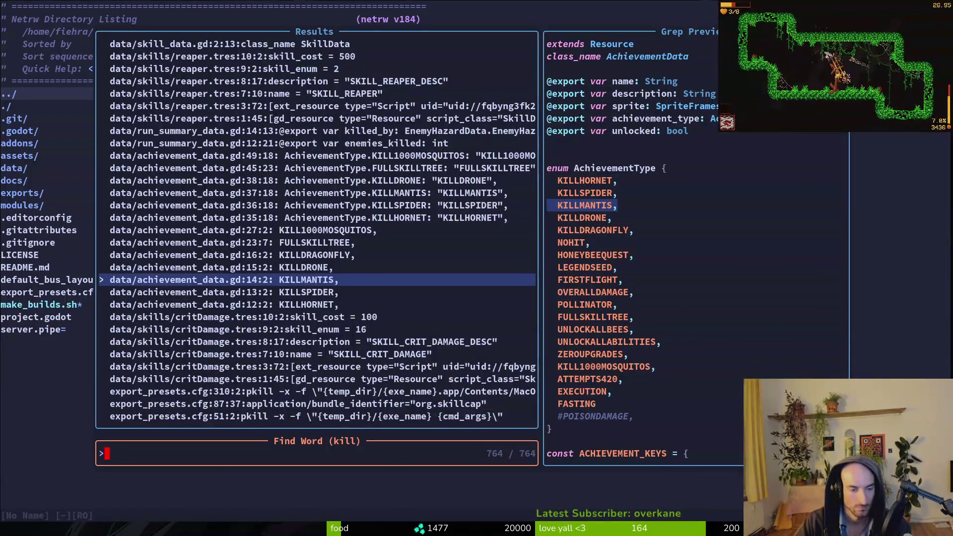
key(Escape)
key(space)
Open vfx.manager.gd and page down past the screen shake code to random_offset.
key(f)
key(f)
text(vfxma)
key(Return)
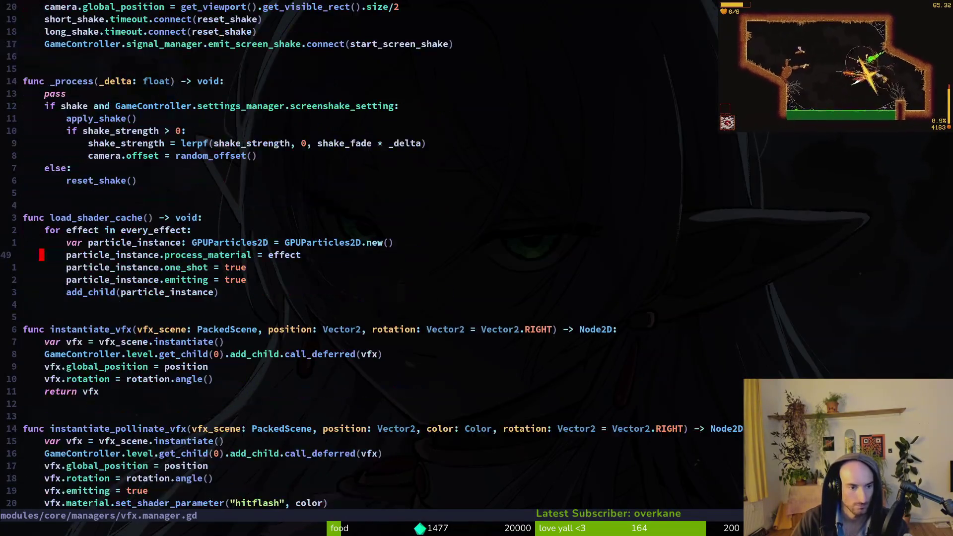
key(ctrl+d)
key(ctrl+d)
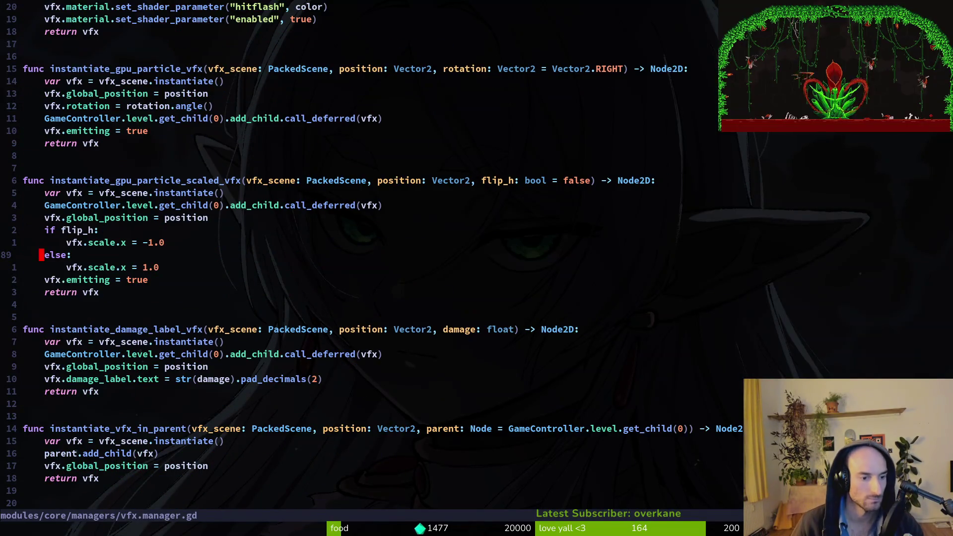
key(ctrl+d)
key(ctrl+d)
key(ctrl+d)
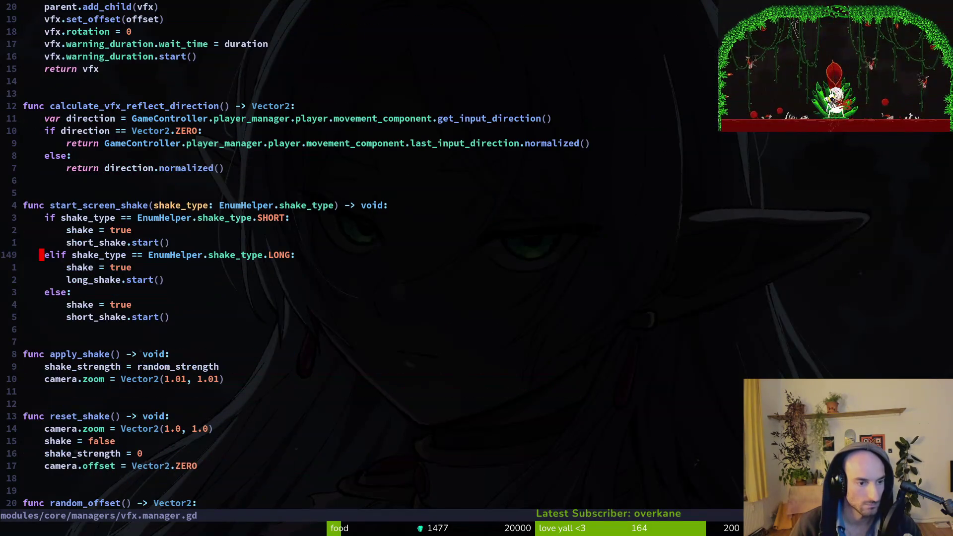
key(ctrl+d)
Grep the project for fade_in_tooltip from its function name in vfx.manager.gd.
key(j)
key(j)
key(j)
key(j)
key(j)
key(j)
key(j)
key(k)
key(k)
key(k)
key(k)
key(k)
key(k)
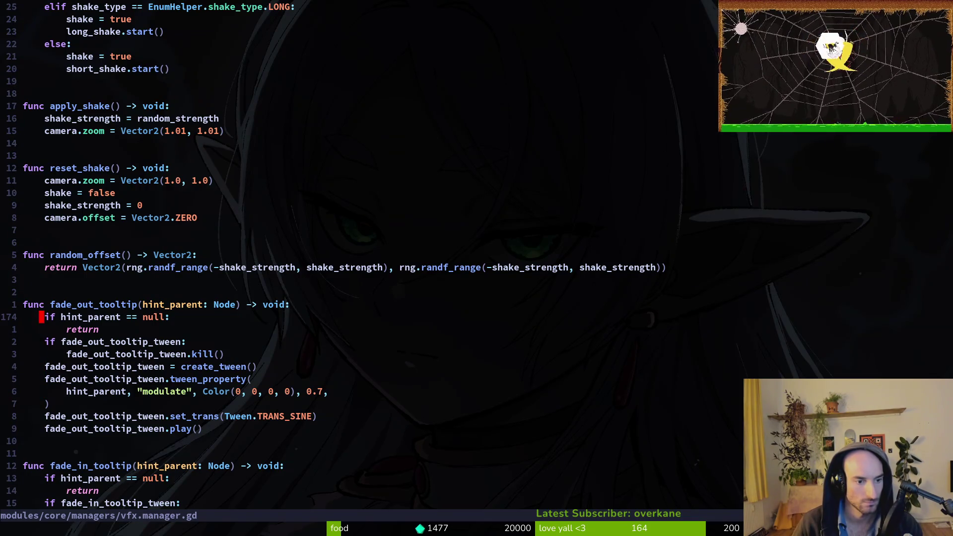
key(j)
key(j)
key(j)
key(j)
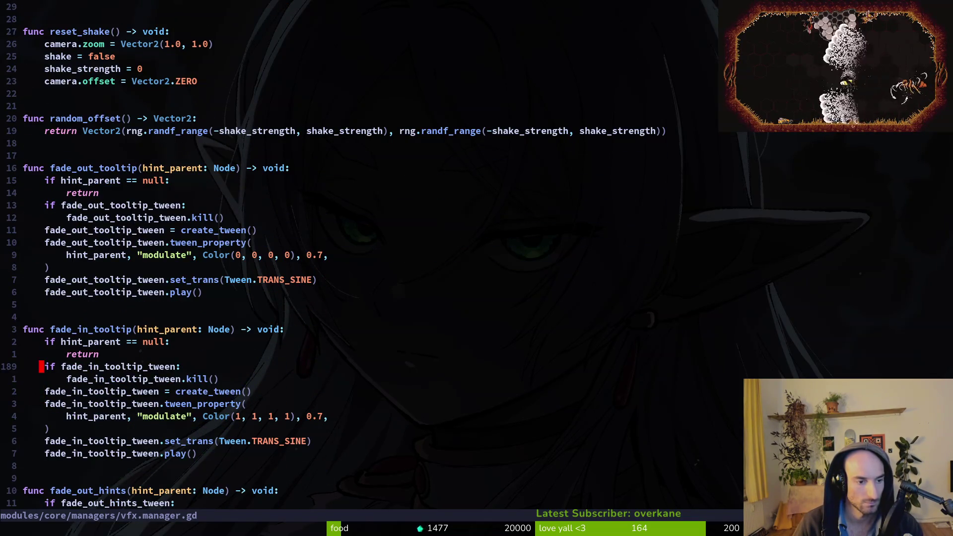
key(k)
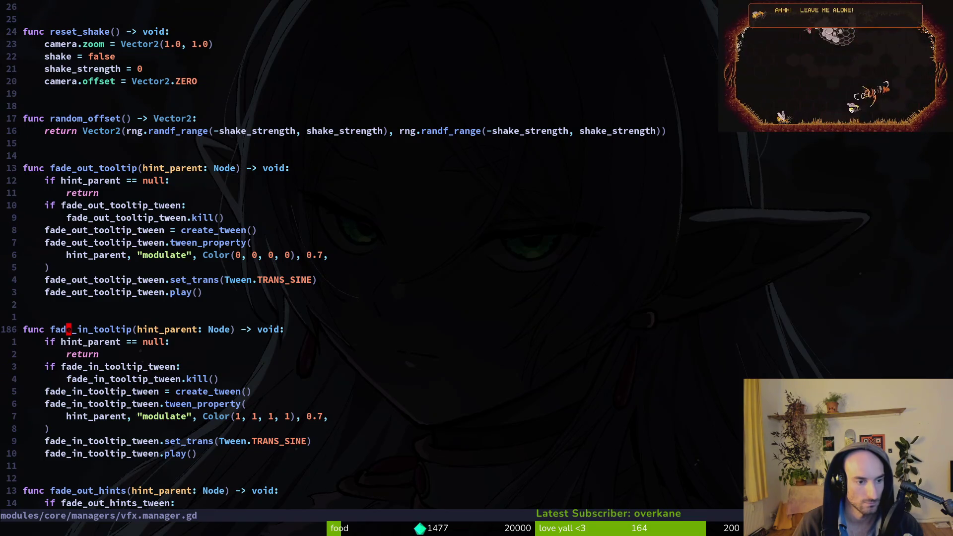
key(Return)
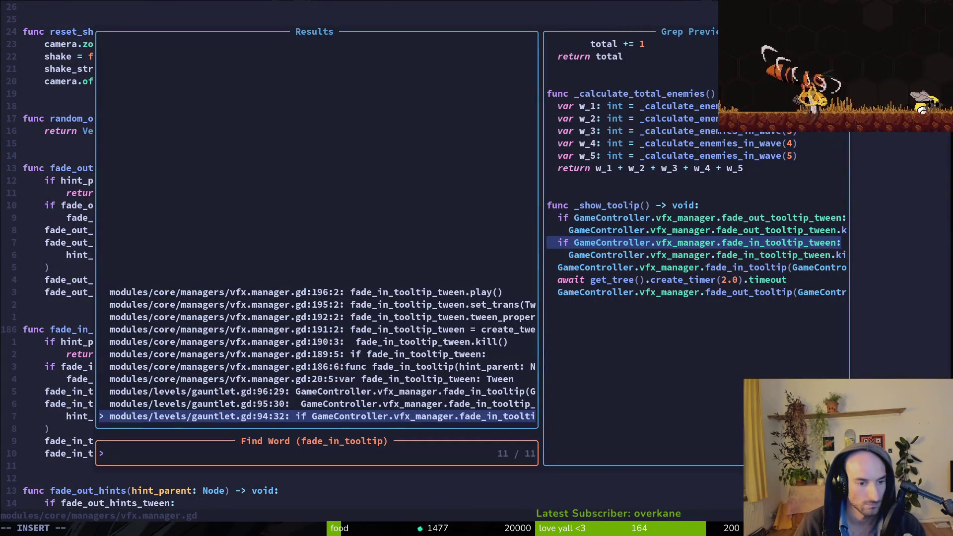
Open gauntlet.gd's fade_in_tooltip call, grep _show_toolip, and open the flower_buff.gd:29 connection.
key(Return)
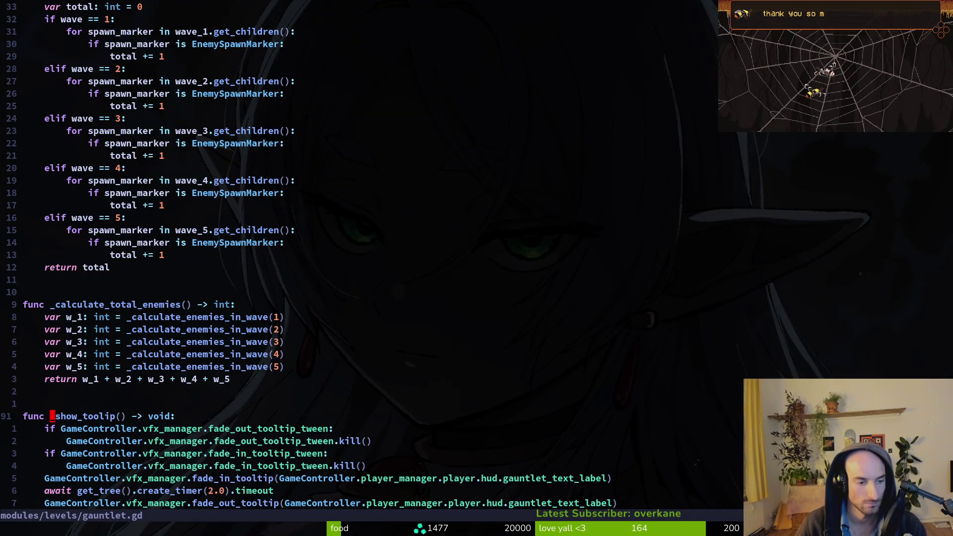
key(Return)
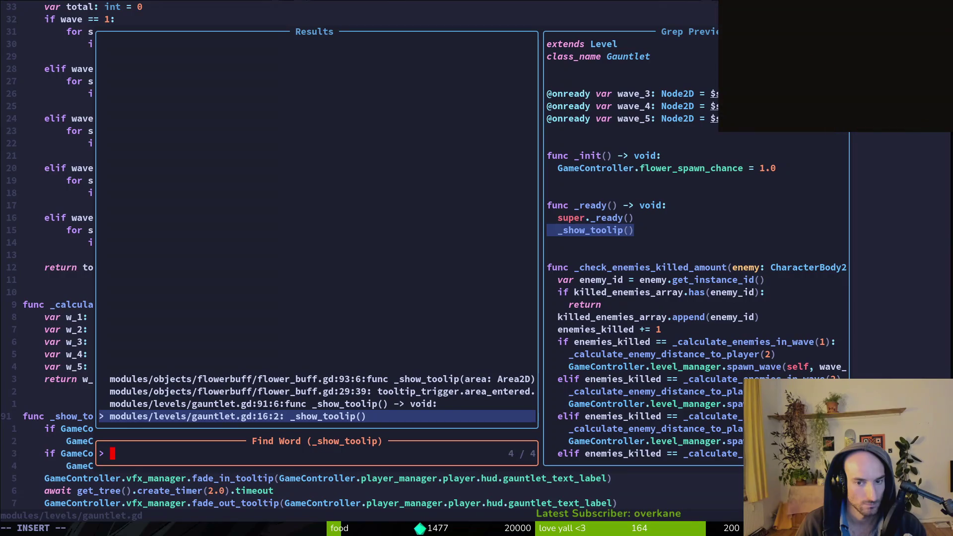
key(Up)
key(Up)
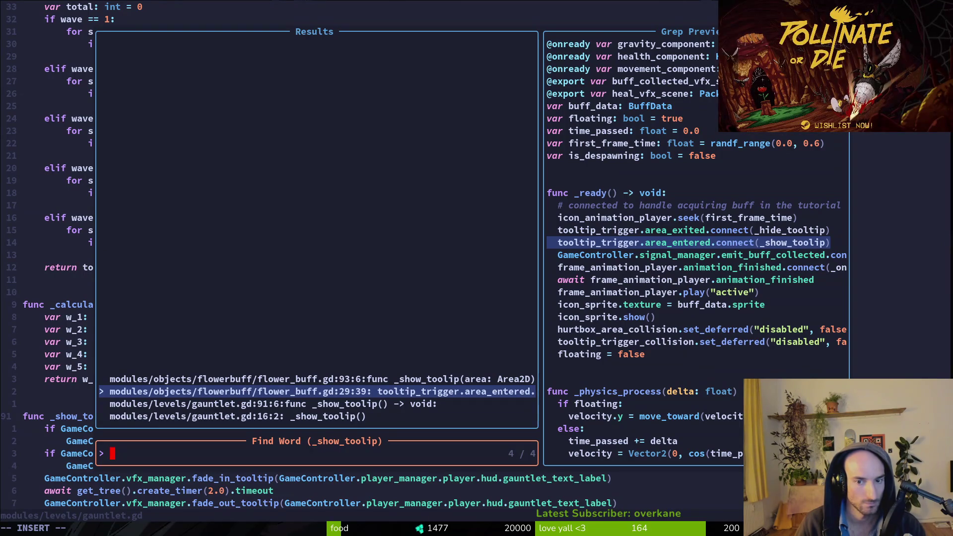
key(Return)
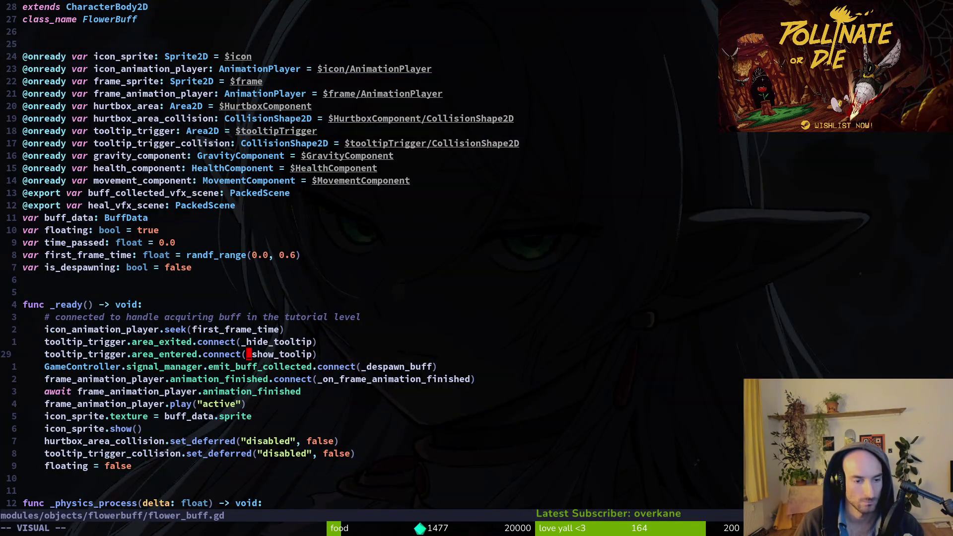
Read _show_toolip's scale_factor code in flower_buff.gd and peek at the scale_size_tween definition.
key(ctrl+d)
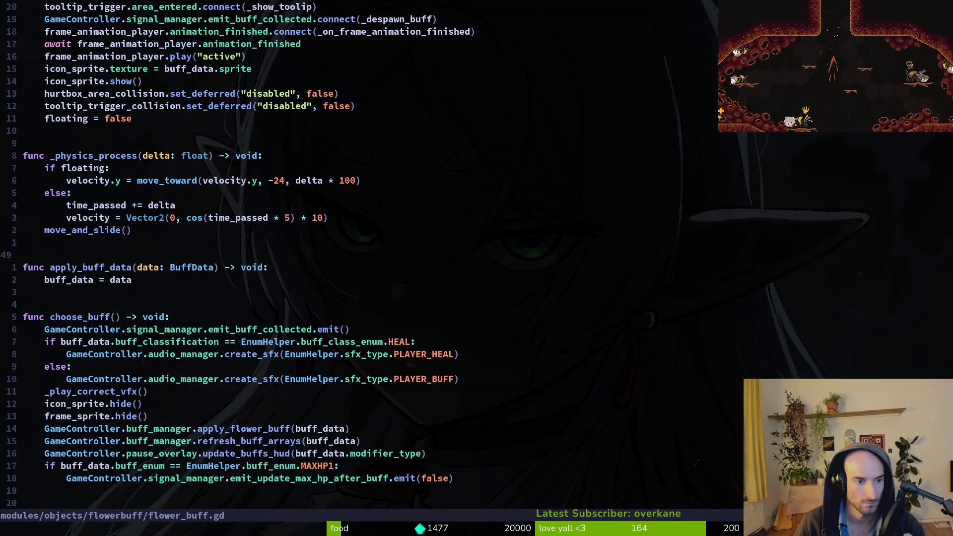
key(ctrl+d)
key(ctrl+d)
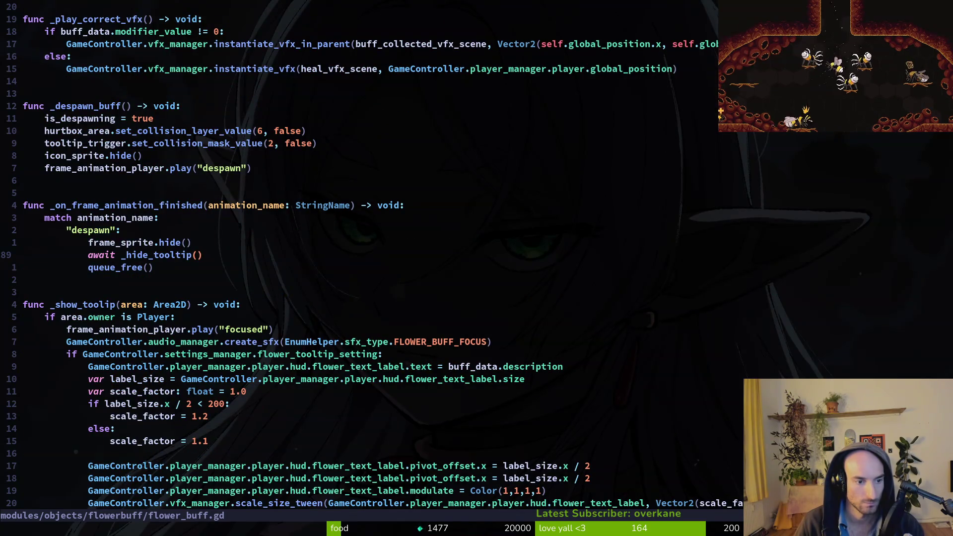
key(j)
key(j)
key(j)
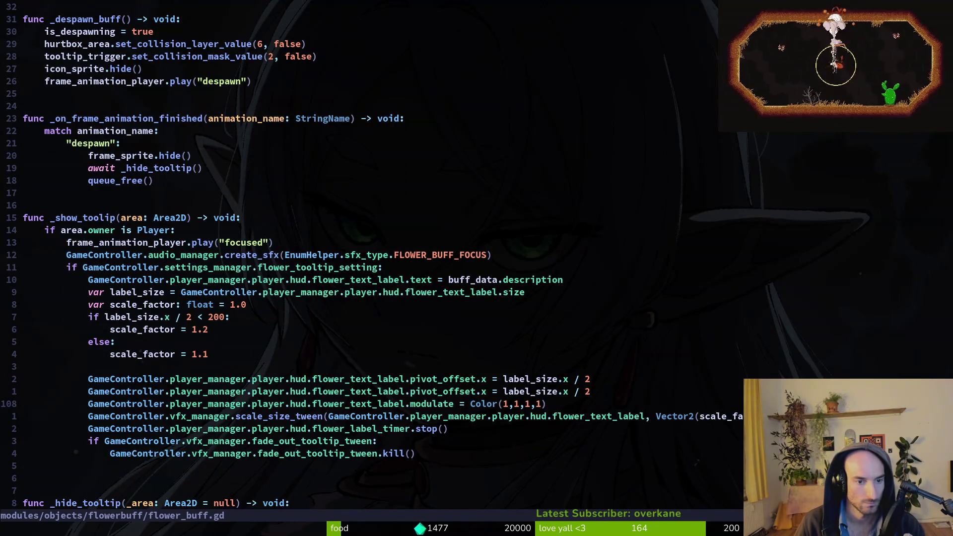
key(k)
key(k)
key(k)
key(k)
key(k)
key(k)
key(j)
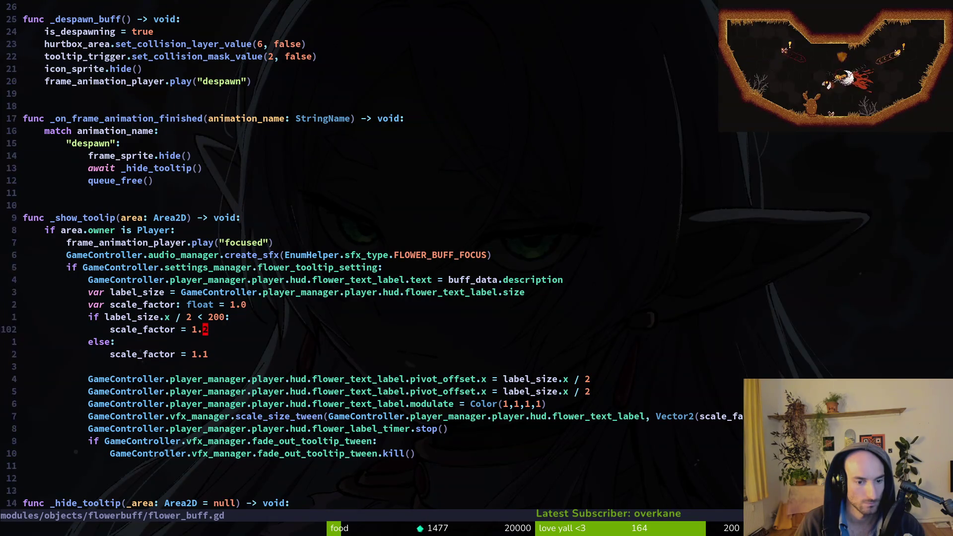
key(1)
key(3)
key(j)
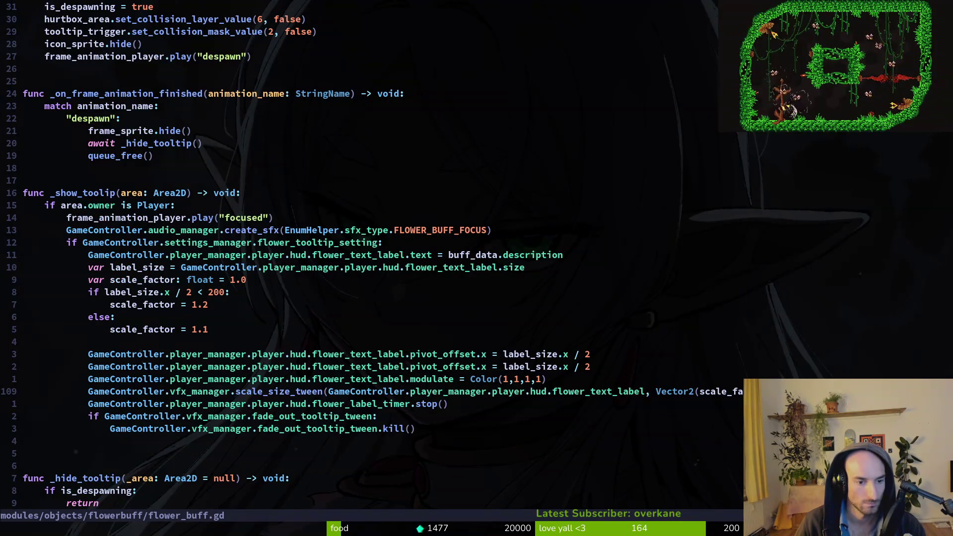
key(g)
key(d)
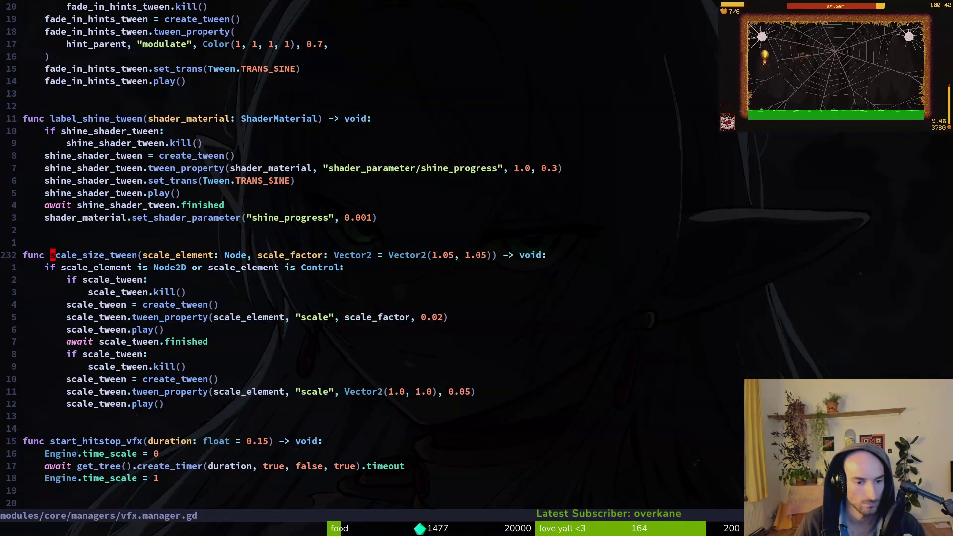
key(ctrl+o)
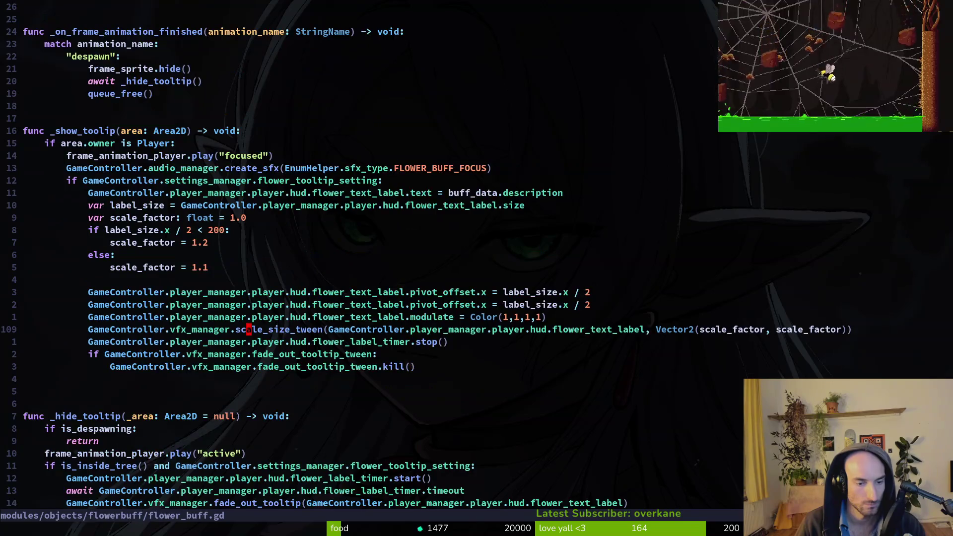
key(j)
key(j)
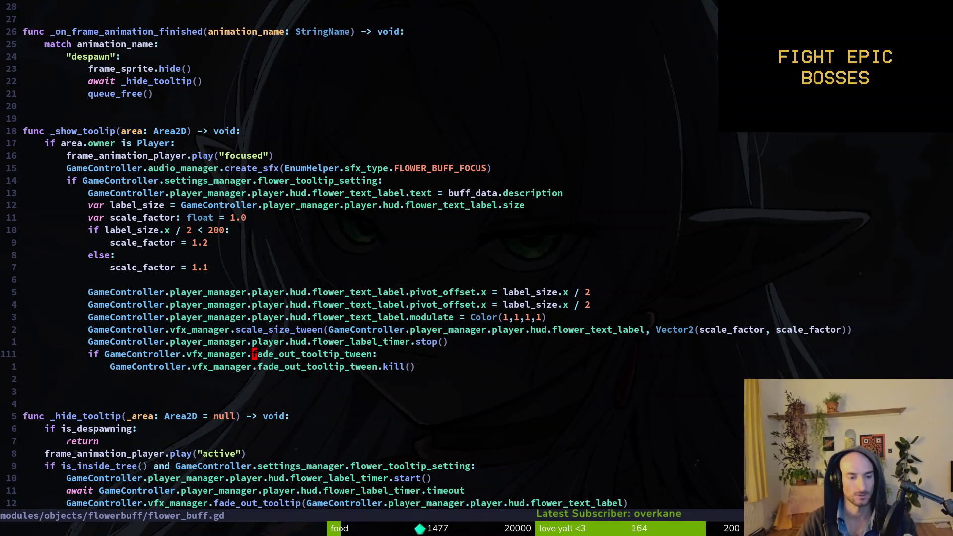
Jump back to vfx.manager.gd and list the fade_in_tooltip matches again.
key(shift+g)
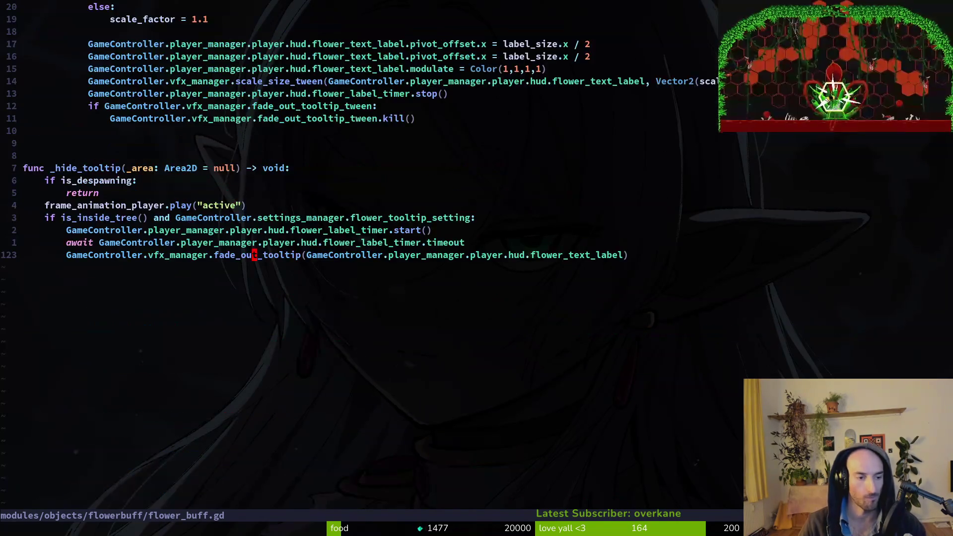
key(ctrl+u)
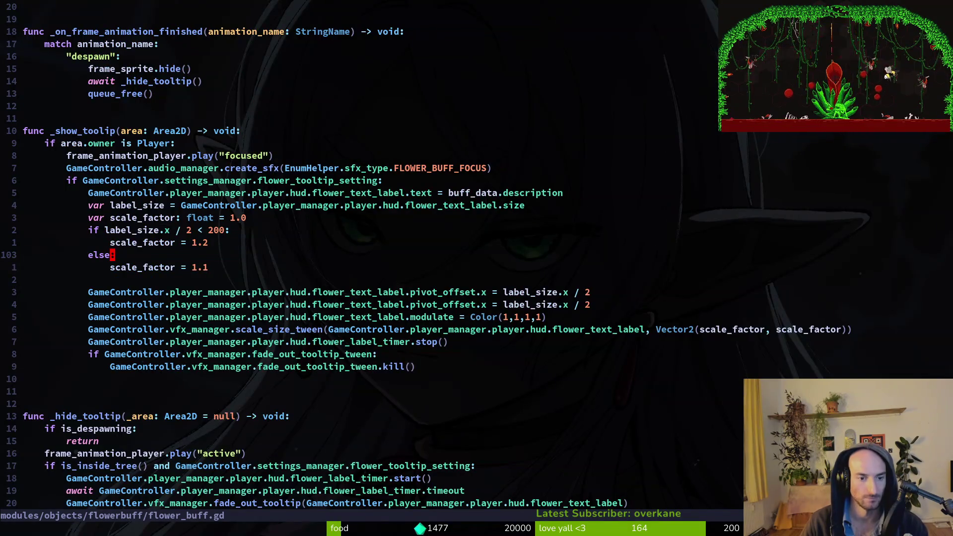
key(ctrl+o)
key(super+v)
key(Return)
key(space)
key(f)
key(w)
key(Up)
key(Up)
key(Up)
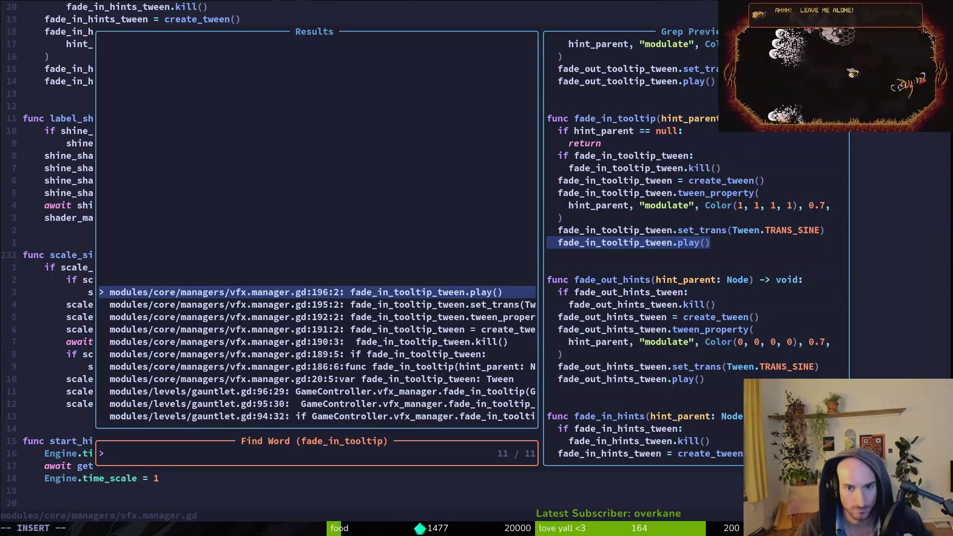
Preview the fade_in_tooltip matches in vfx.manager.gd and gauntlet.gd, then close the search.
key(Down)
key(Down)
key(Down)
key(Down)
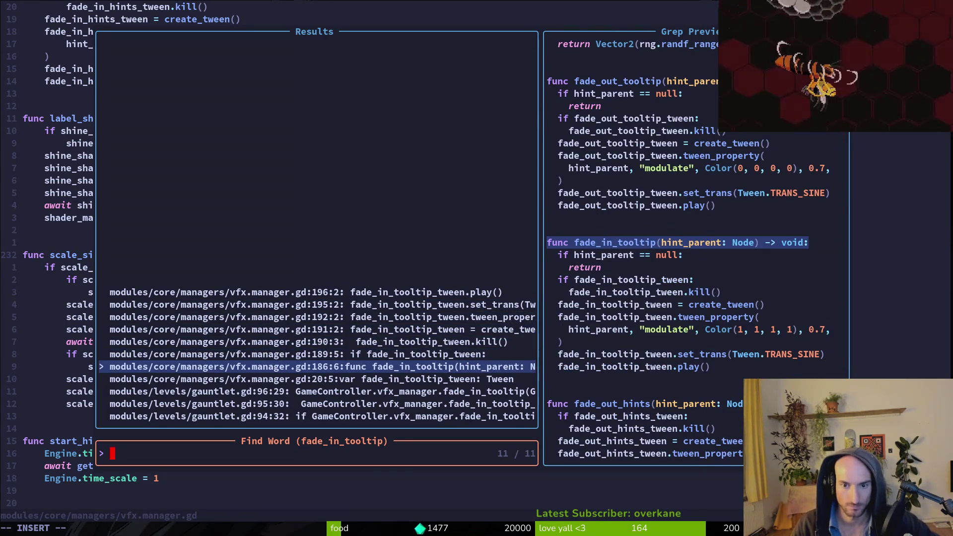
key(Down)
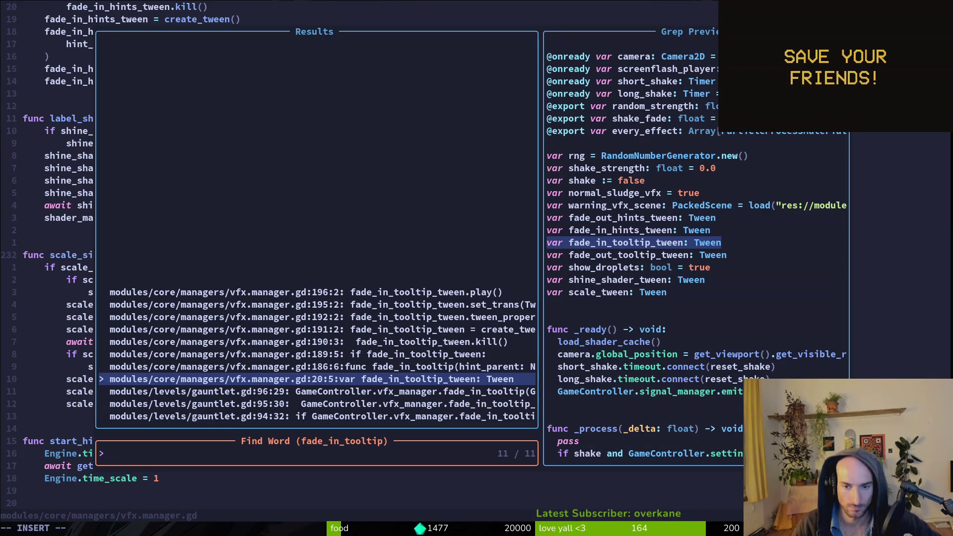
key(Down)
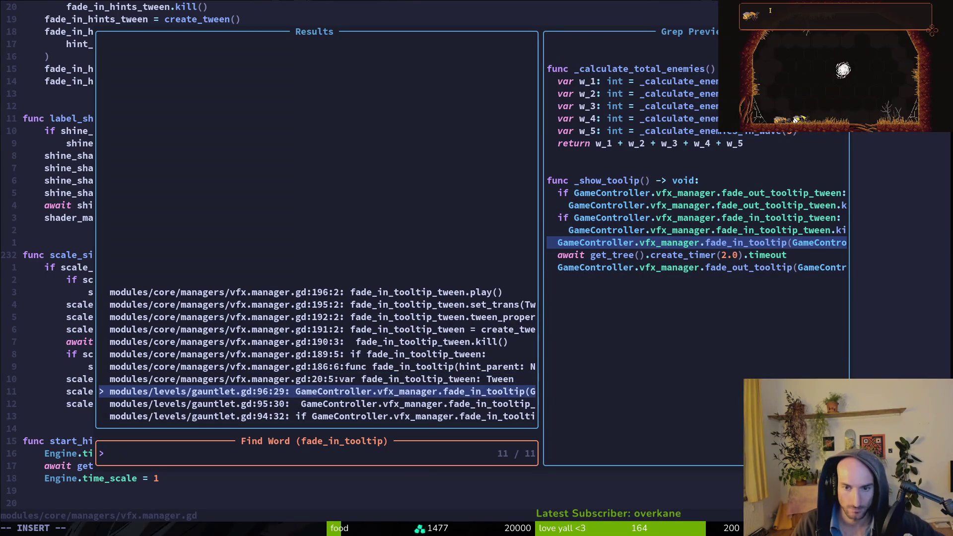
key(Down)
key(Down)
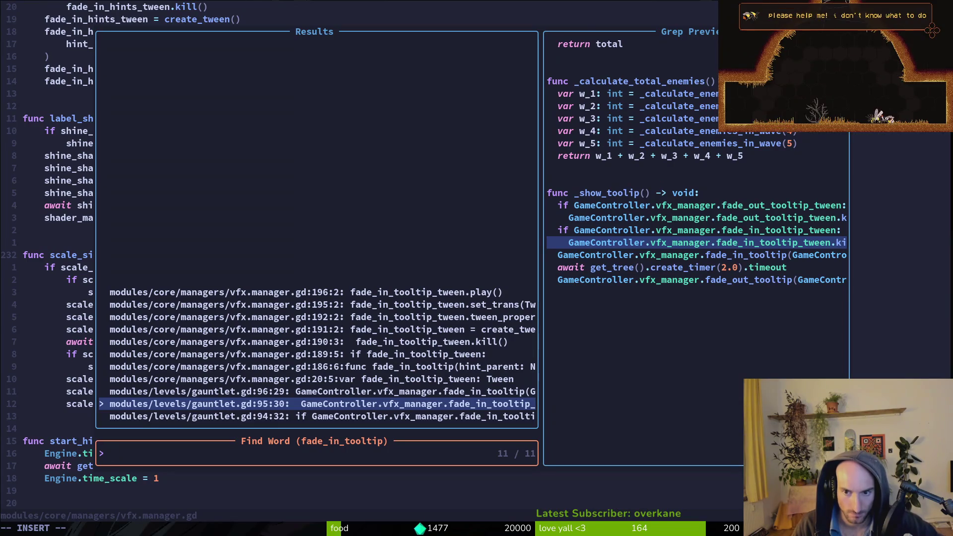
key(Escape)
key(Escape)
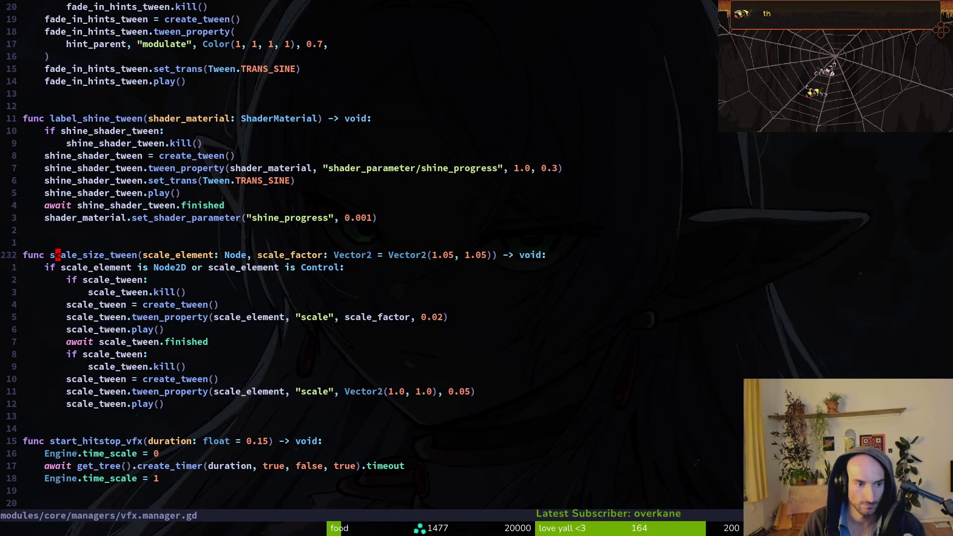
Return to flower_buff.gd on the fade_out_tooltip_tween.kill() line and grep that word.
key(ctrl+o)
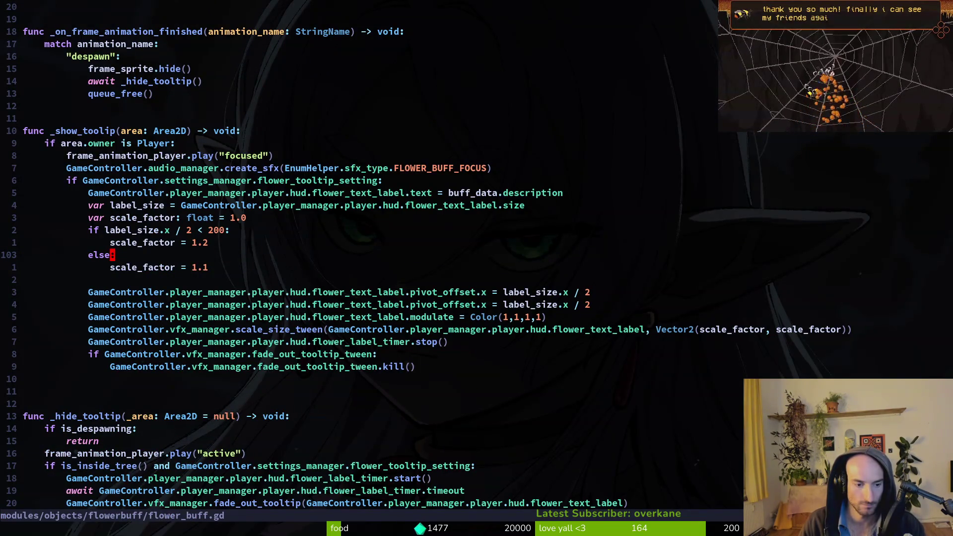
key(8)
key(j)
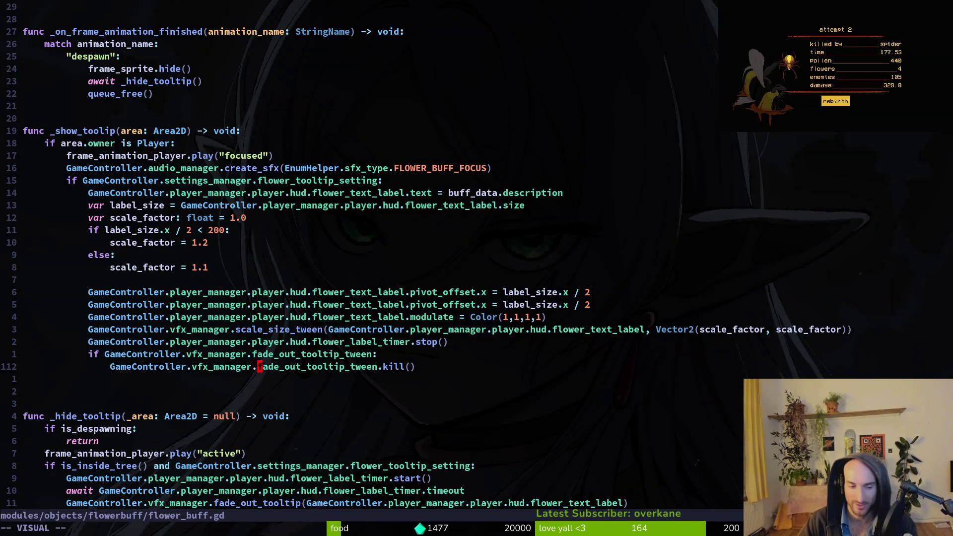
key(space)
key(s)
key(w)
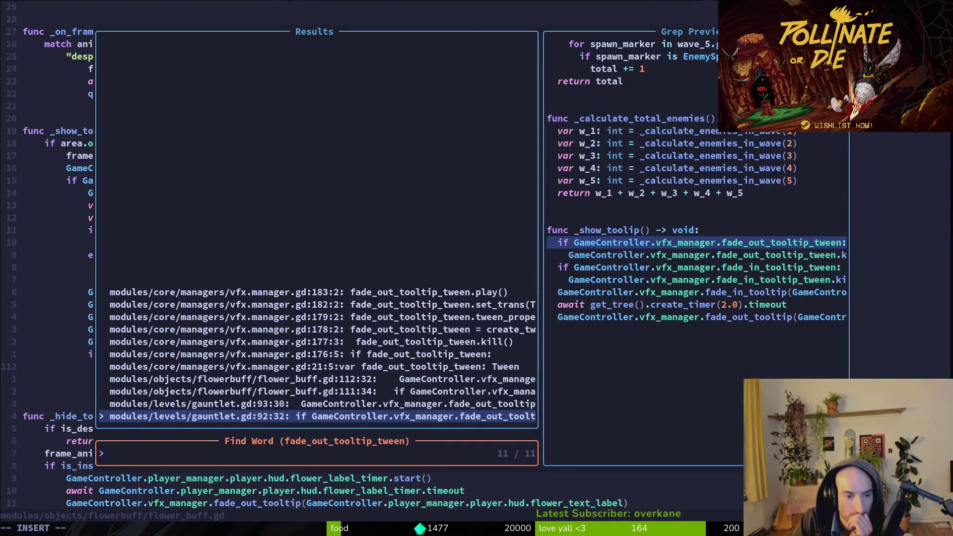
Step through fade_out_tooltip_tween matches to flower_buff.gd line 112 and gauntlet.gd lines 92–93.
key(ctrl+p)
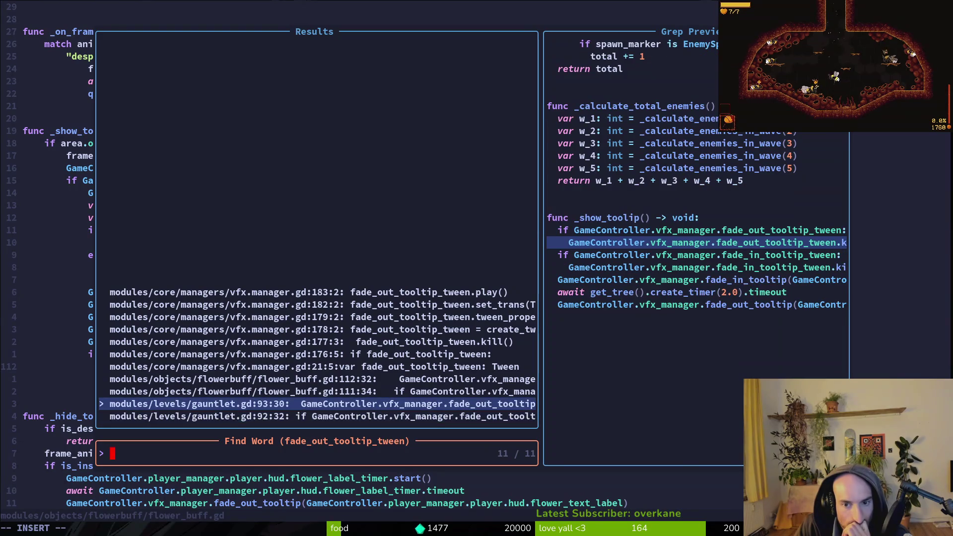
key(ctrl+p)
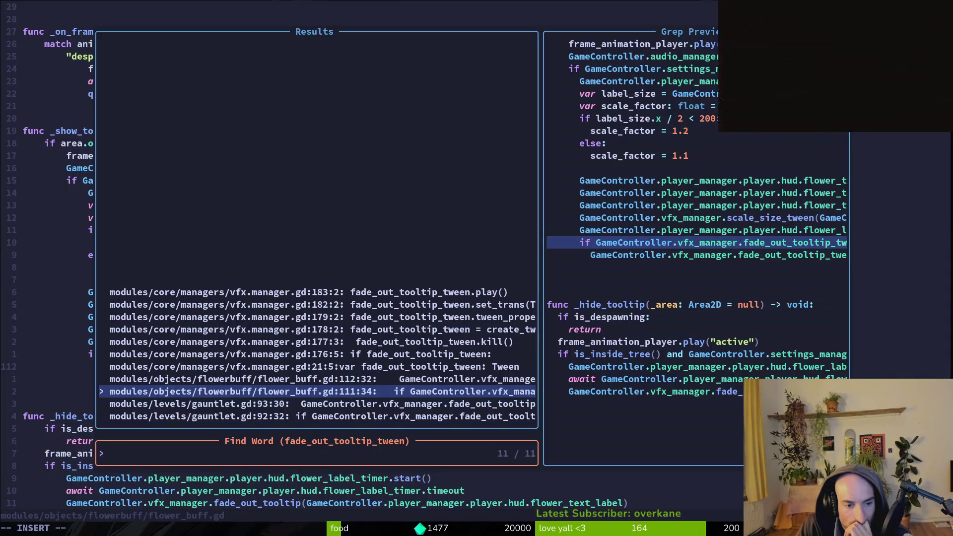
key(ctrl+n)
key(ctrl+p)
key(ctrl+p)
key(ctrl+n)
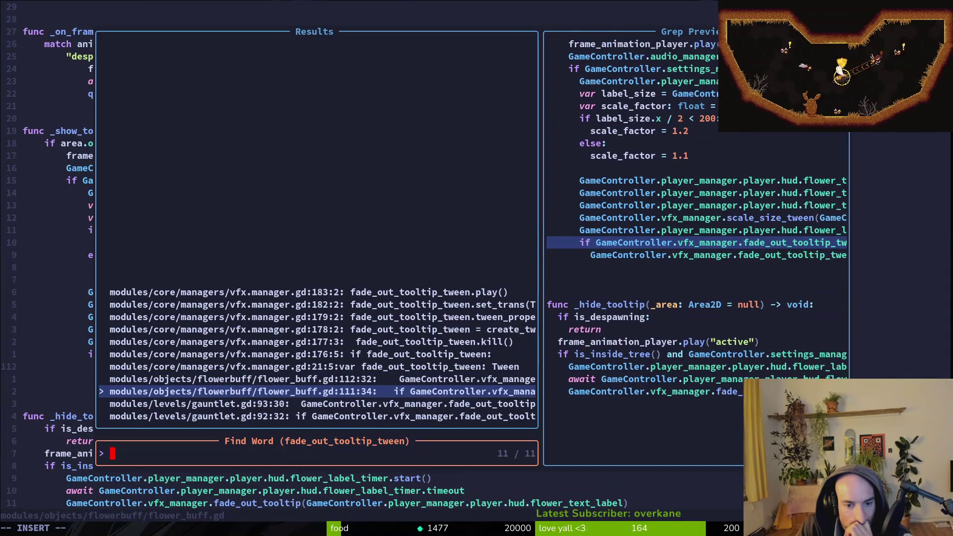
key(ctrl+n)
key(ctrl+n)
key(ctrl+p)
key(ctrl+n)
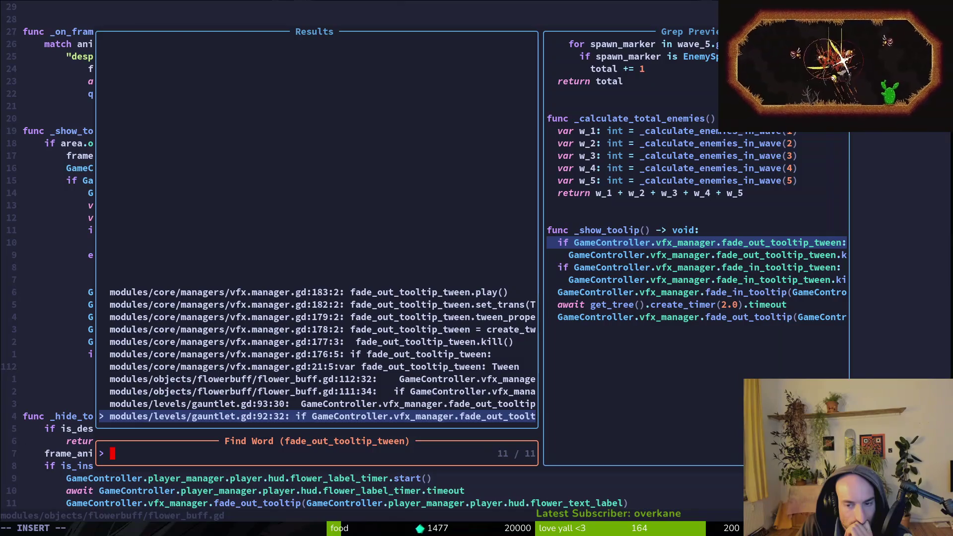
key(ctrl+p)
key(Down)
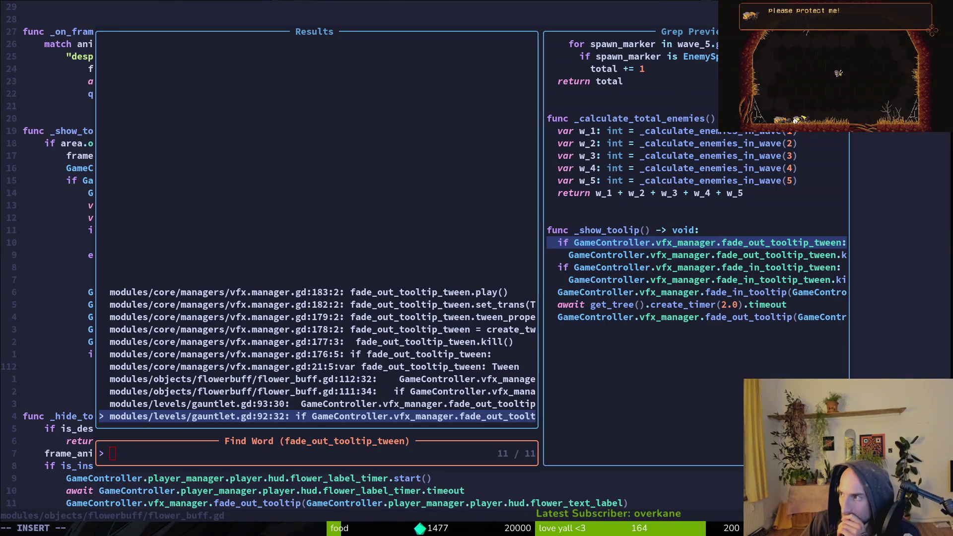
key(alt+Tab)
Filter the channel videos to Past Broadcasts and open the 6:05:04 'Cozy coding - !affirmation' stream.
scroll(372, 478, down, 3)
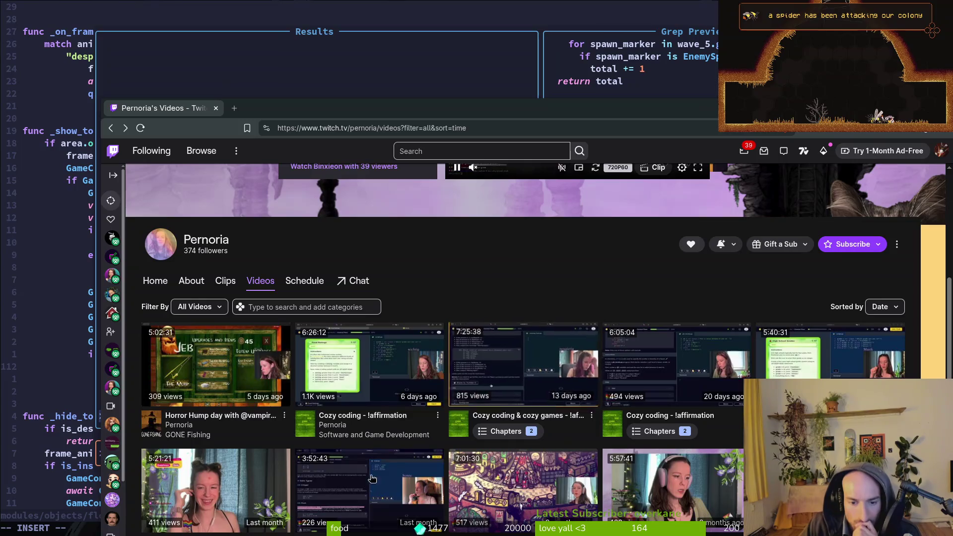
scroll(199, 399, down, 1)
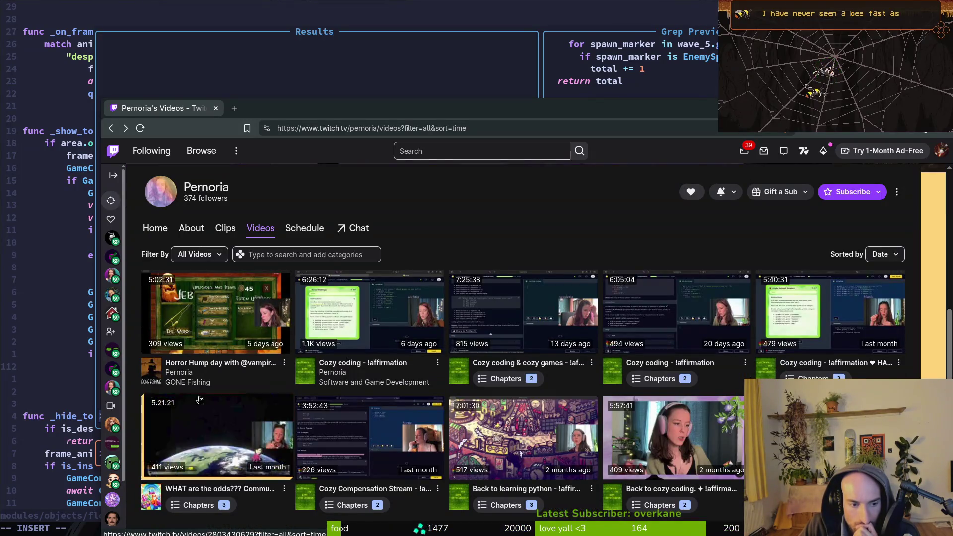
scroll(190, 346, up, 1)
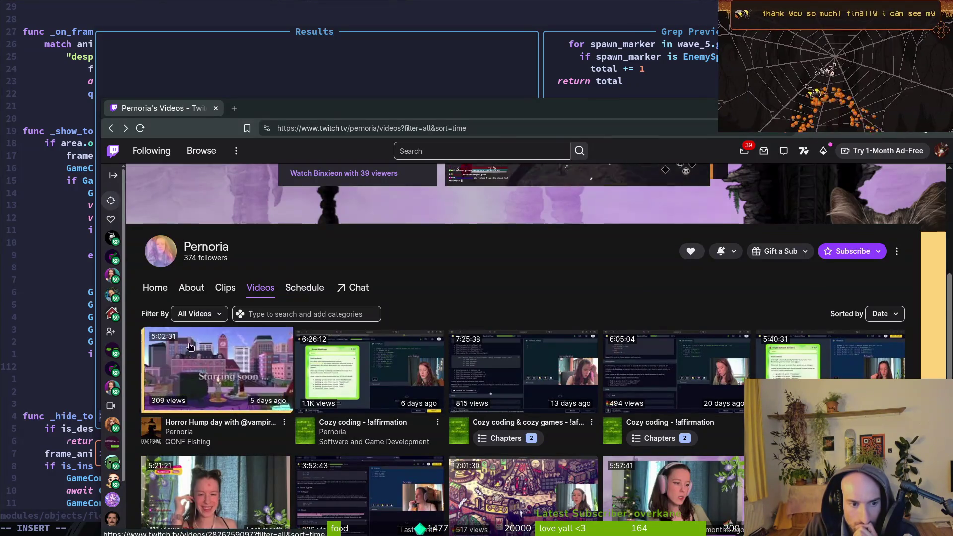
click(198, 314)
click(204, 349)
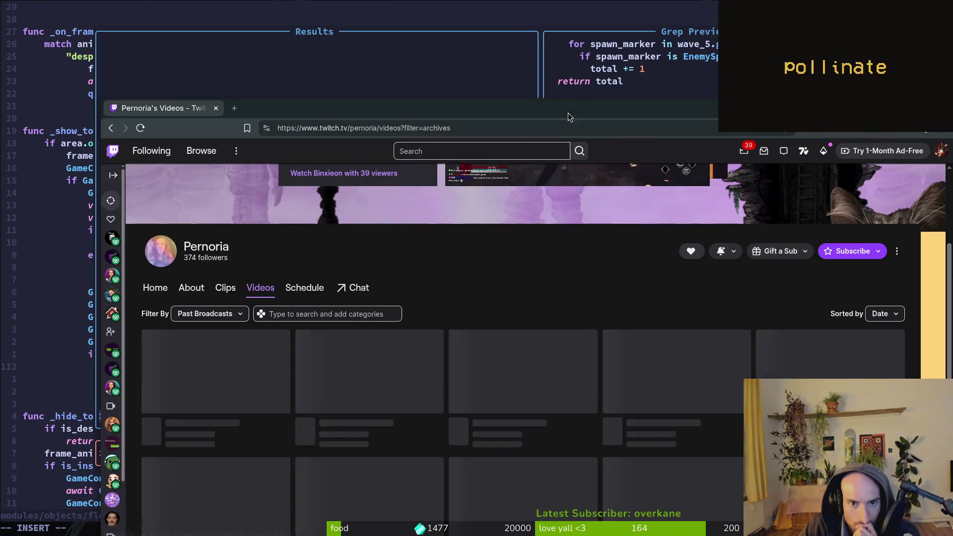
drag(528, 111, 499, 45)
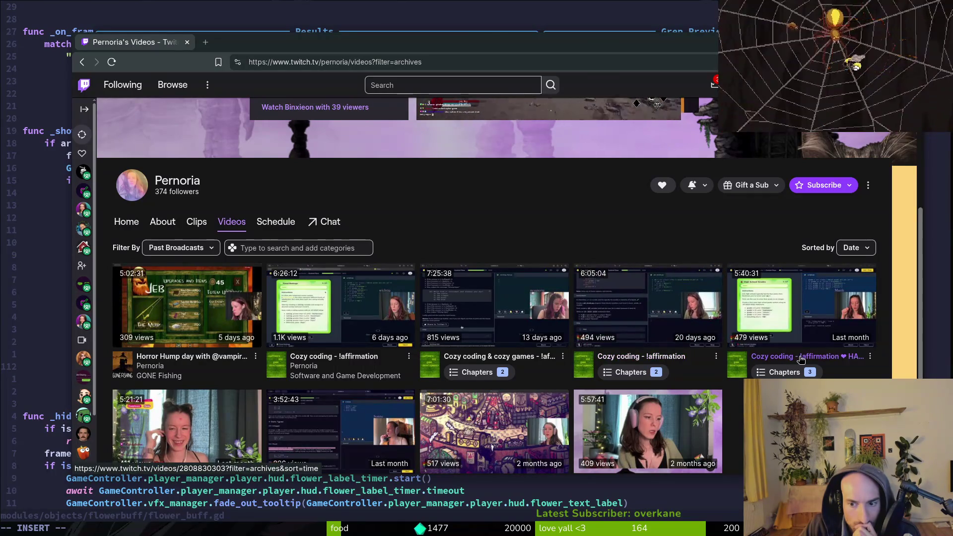
scroll(398, 428, down, 2)
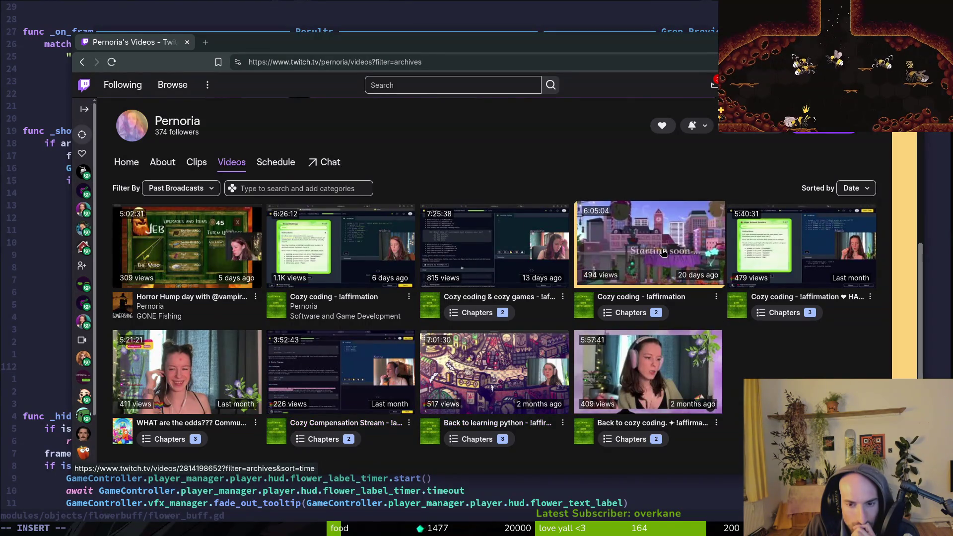
click(646, 254)
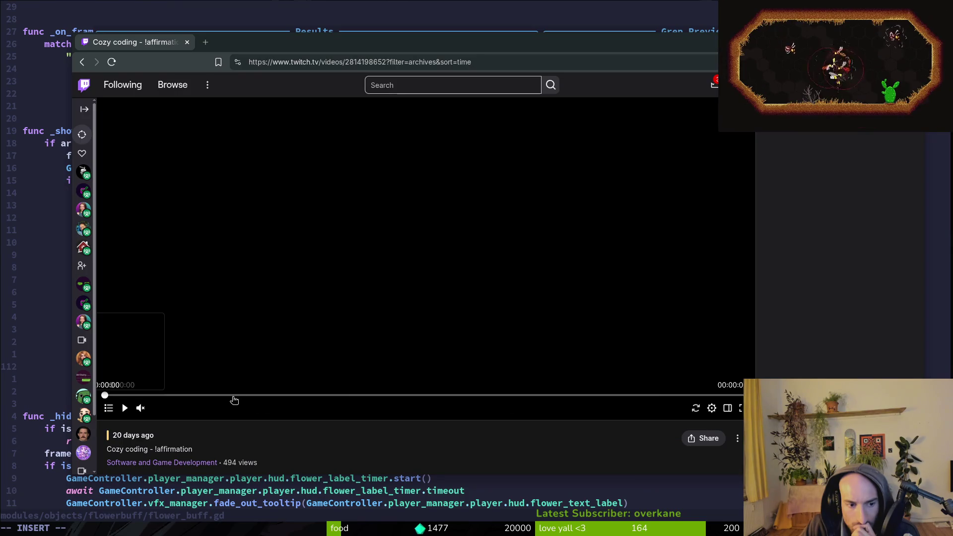
Start the broadcast and seek along the timeline from about 03:49 to 04:21.
click(124, 407)
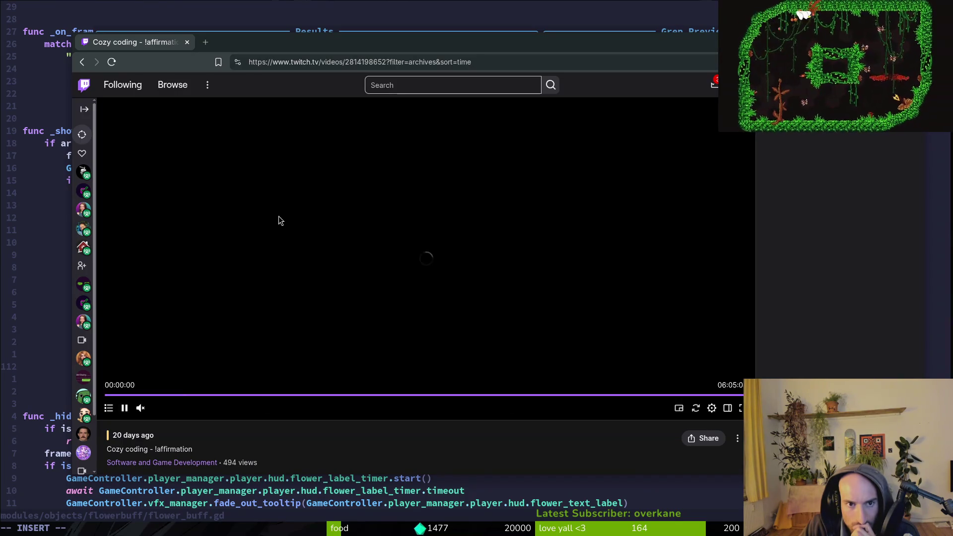
scroll(337, 305, up, 3)
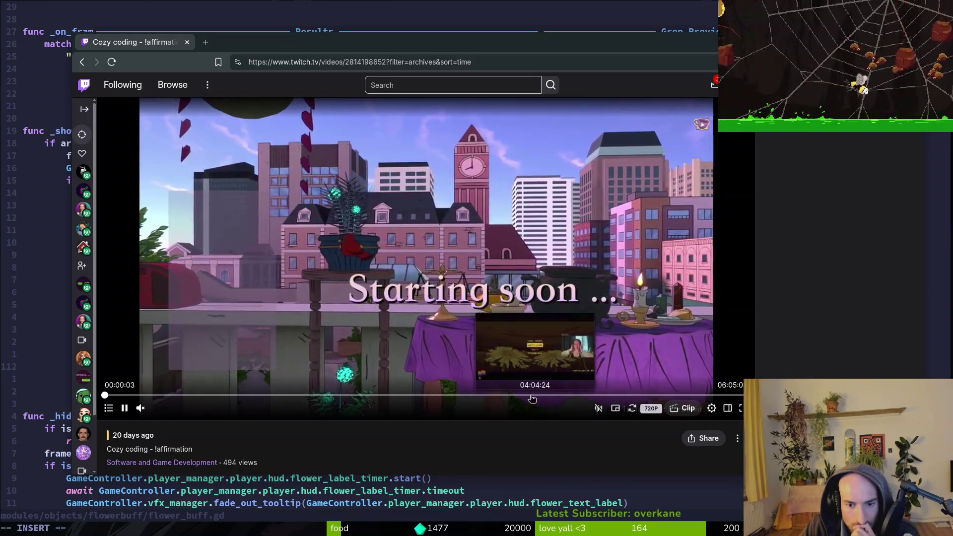
click(511, 396)
click(519, 395)
click(531, 395)
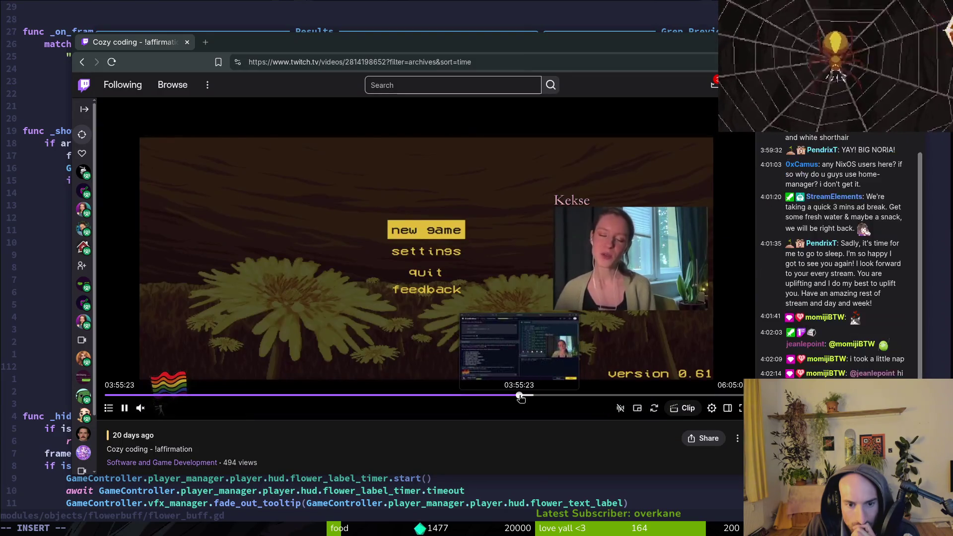
click(518, 396)
click(531, 396)
click(552, 396)
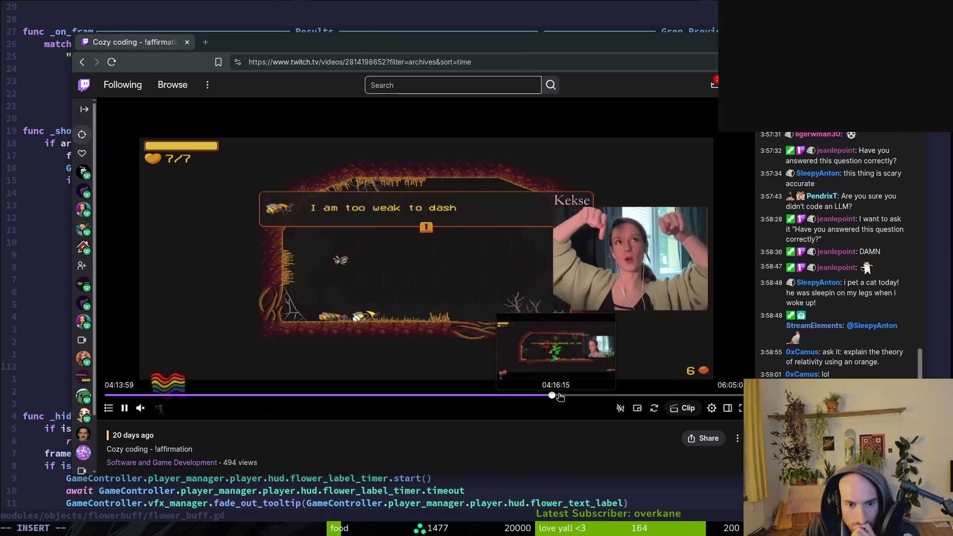
click(562, 396)
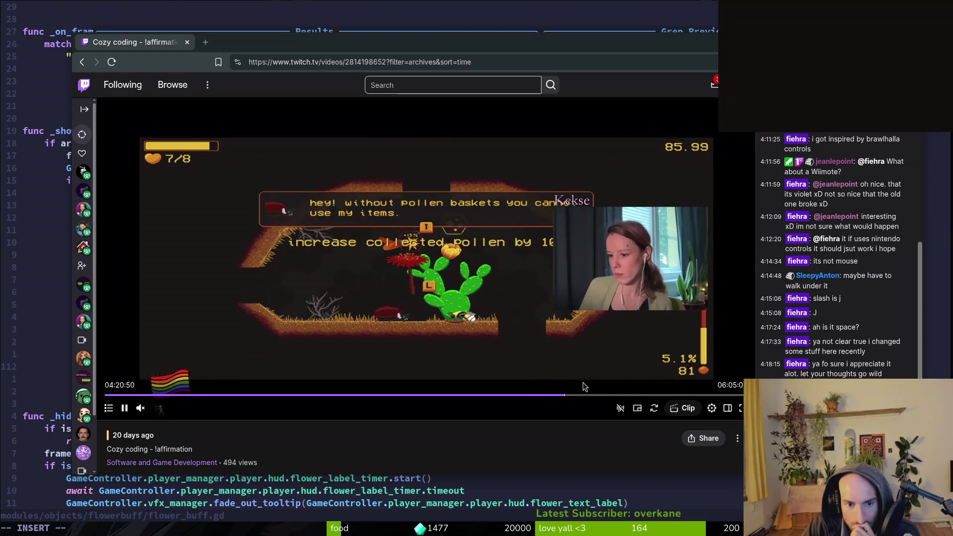
Fine-tune playback back and forth to about 04:14, beside the flower buff gameplay.
key(Left)
key(Left)
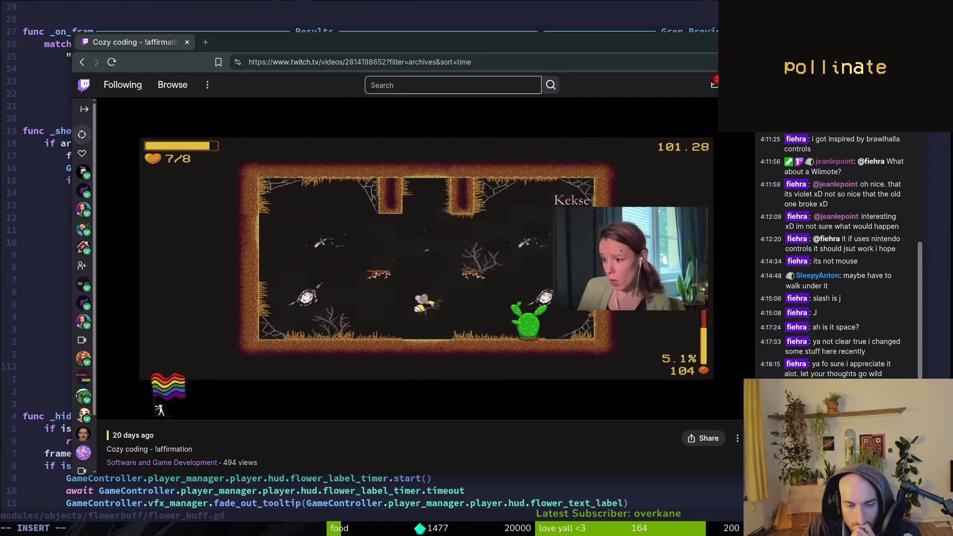
key(Left)
key(Left)
key(Left)
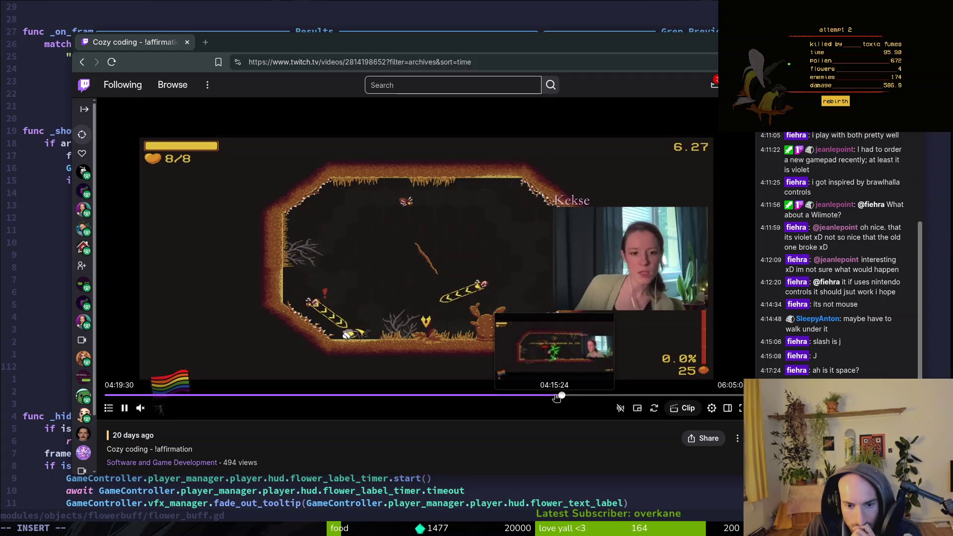
click(555, 396)
click(551, 396)
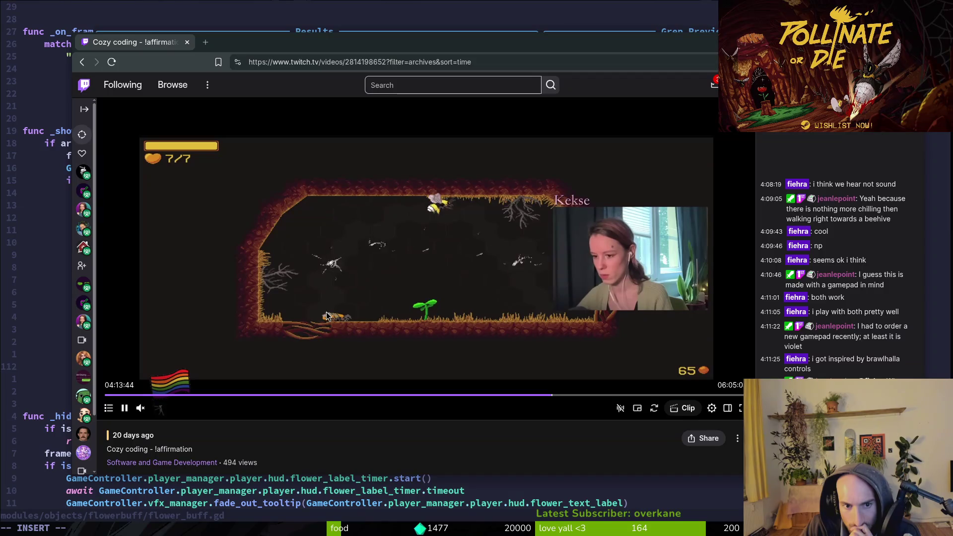
key(Right)
key(Right)
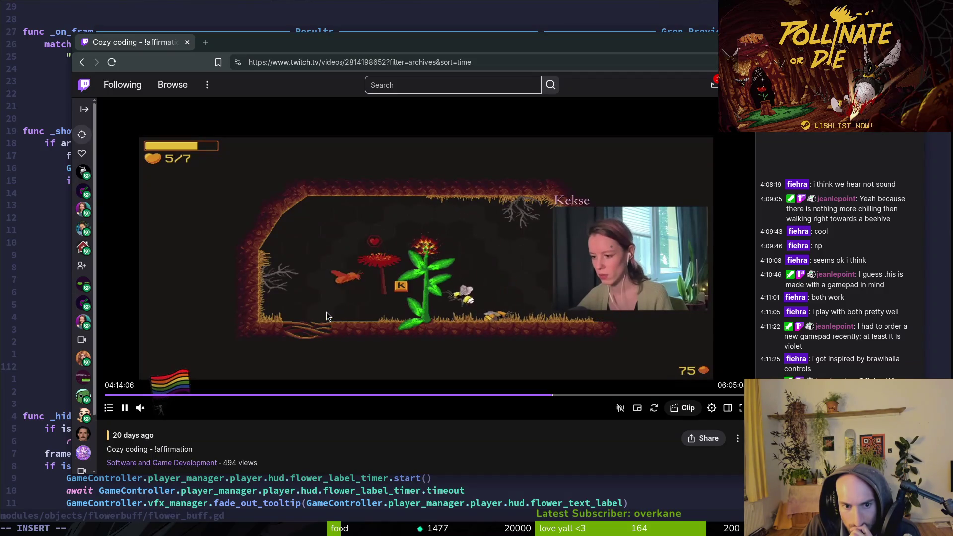
key(Left)
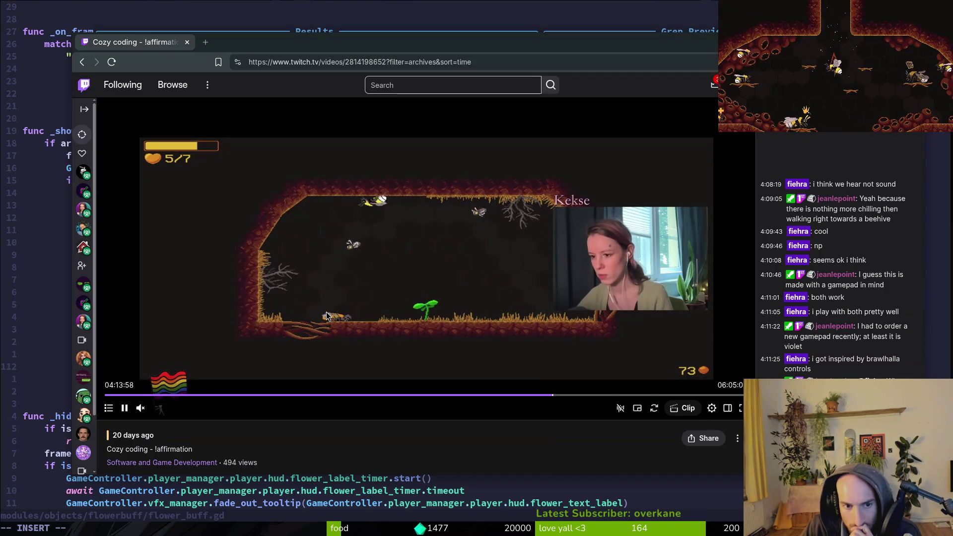
key(Right)
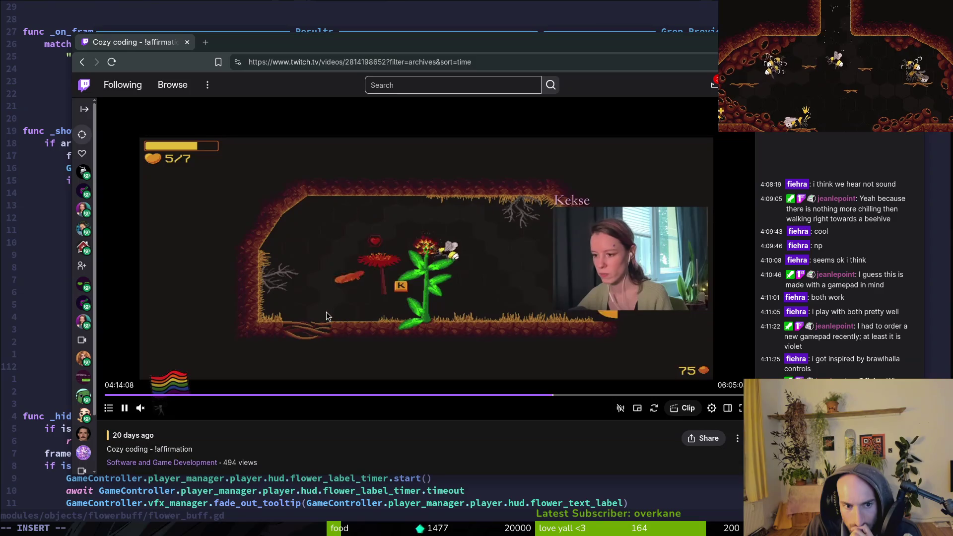
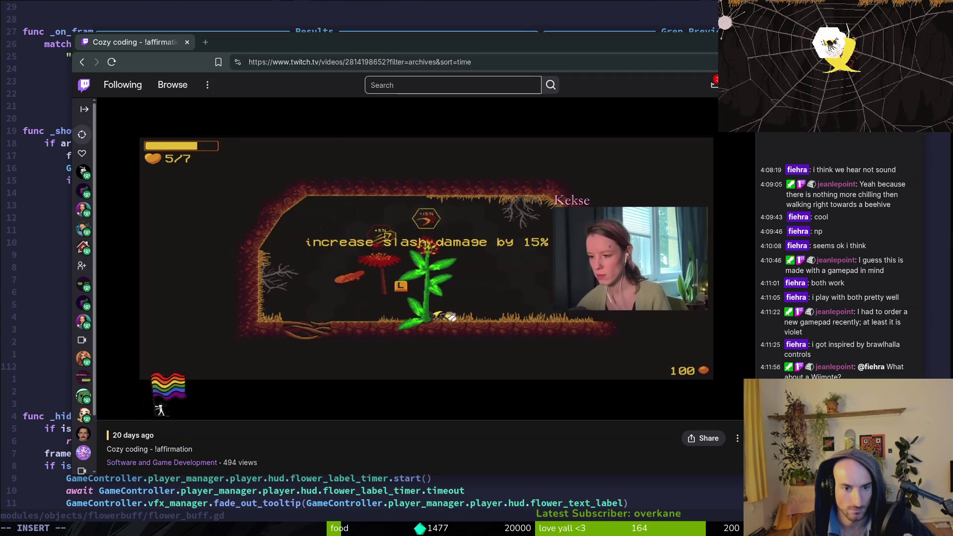
Jump the 'Cozy coding' VOD back to about 4:12, where the flower offers 'heal to max health'.
mouse_move(326, 311)
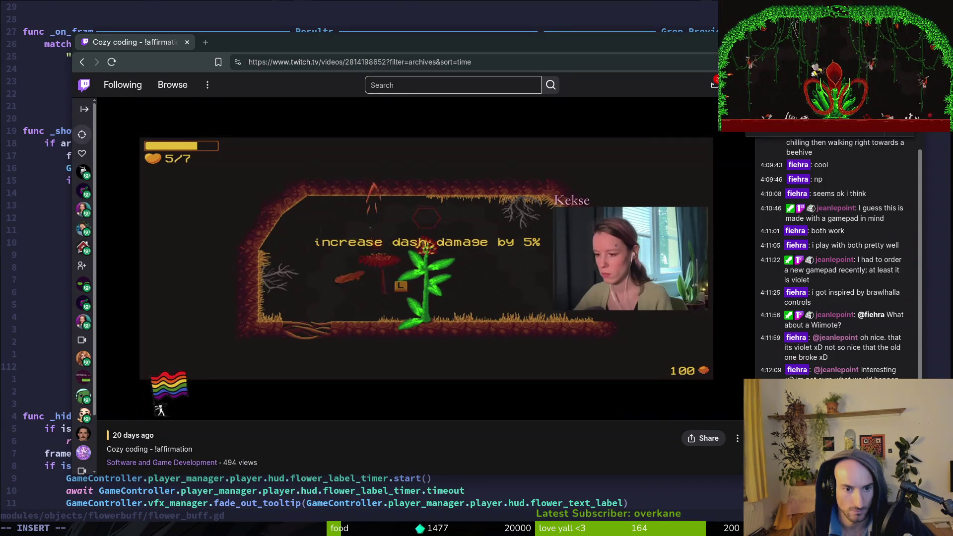
mouse_move(514, 305)
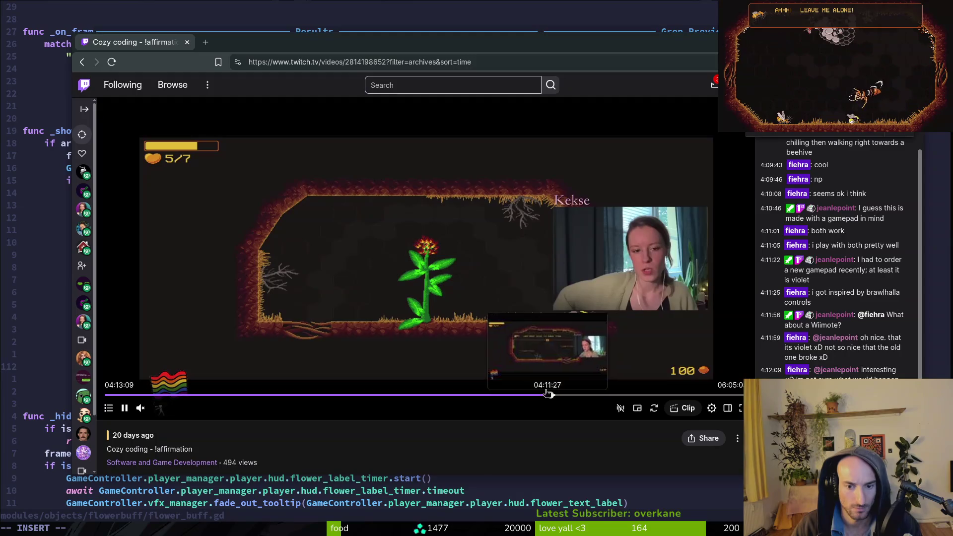
click(546, 395)
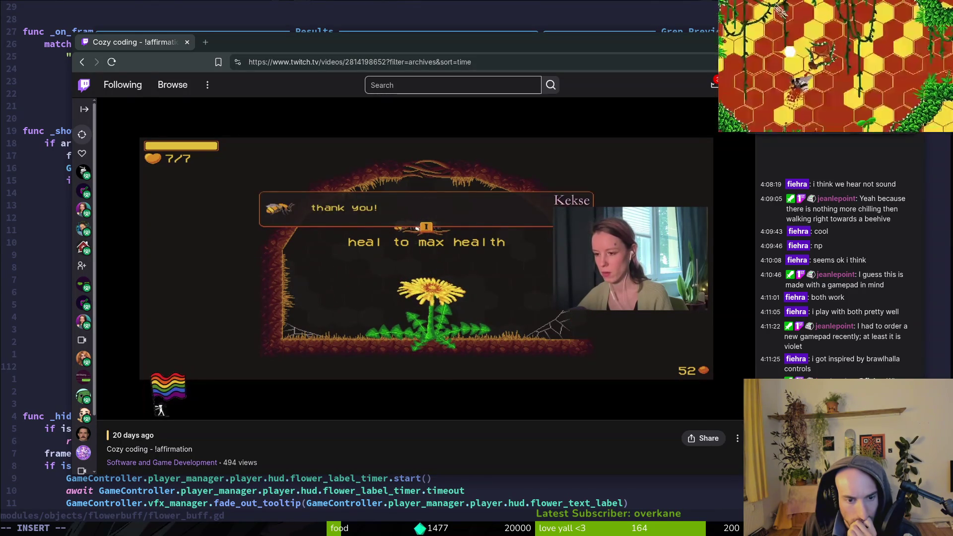
mouse_move(398, 365)
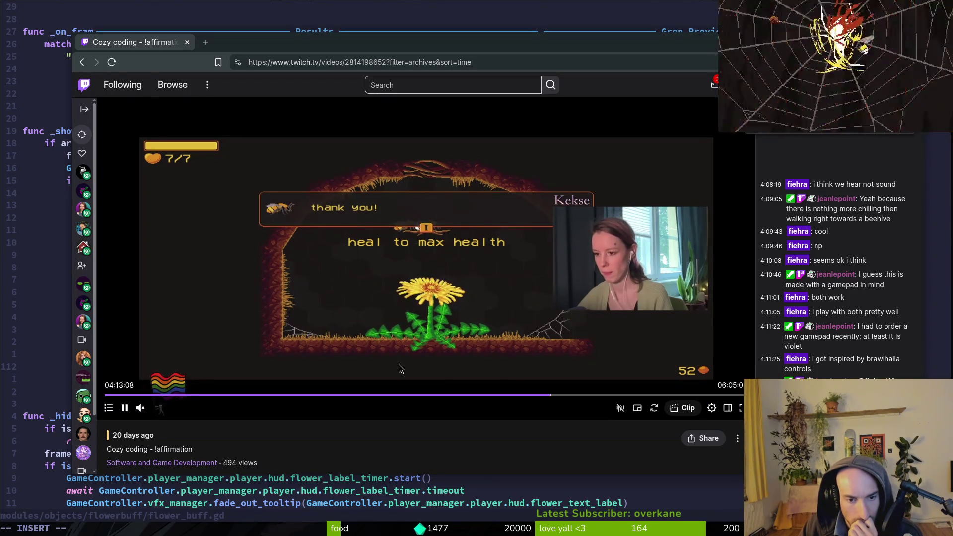
Seek the VOD to 4:21:55, where the flower pickup offers 'increase slash damage by 20%'.
click(567, 396)
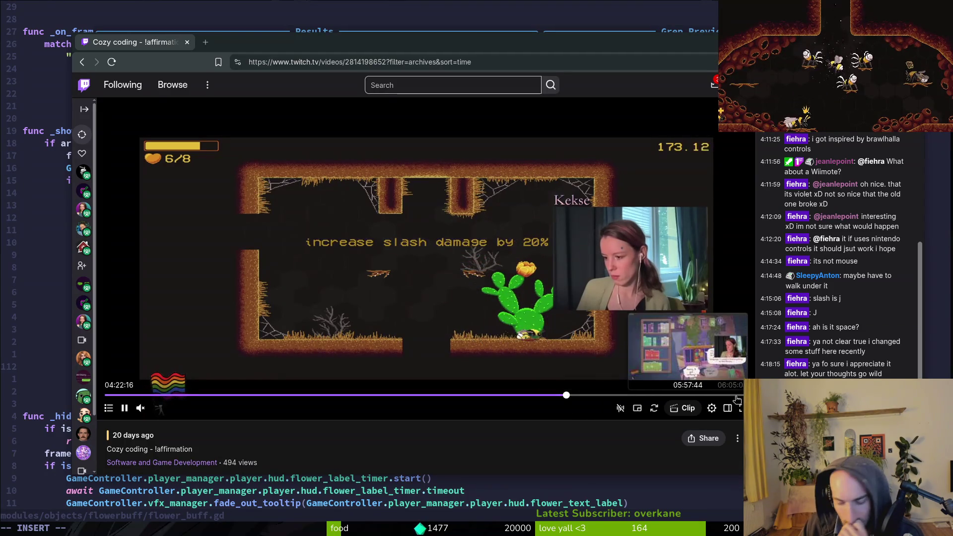
key(Left)
key(Left)
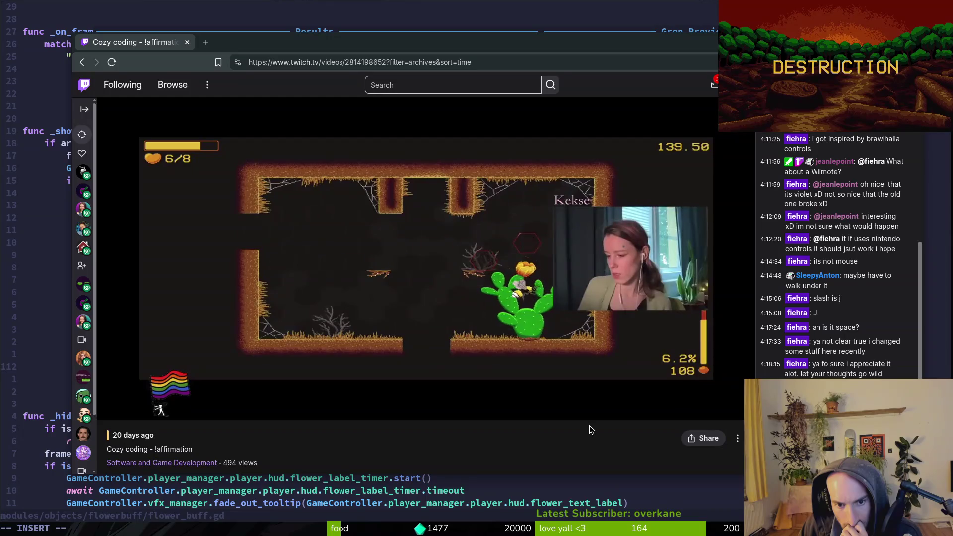
mouse_move(602, 371)
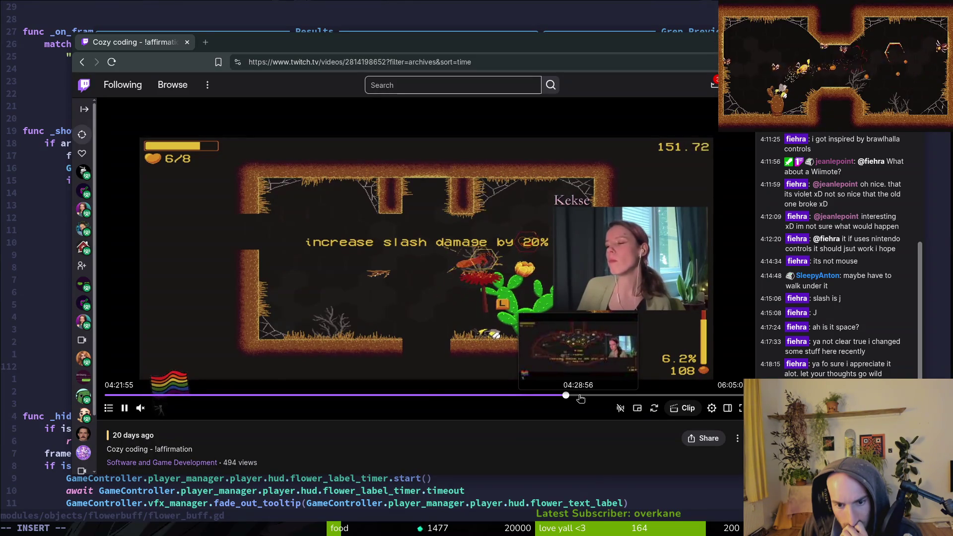
Advance the VOD past 04:29 to 4:32:51, in the cactus flower room at 11/11 health.
click(581, 396)
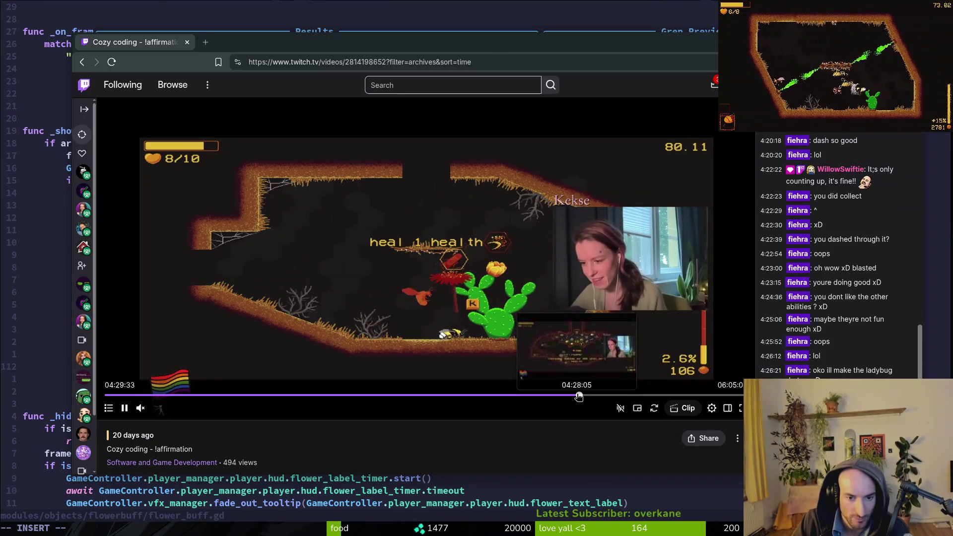
key(Right)
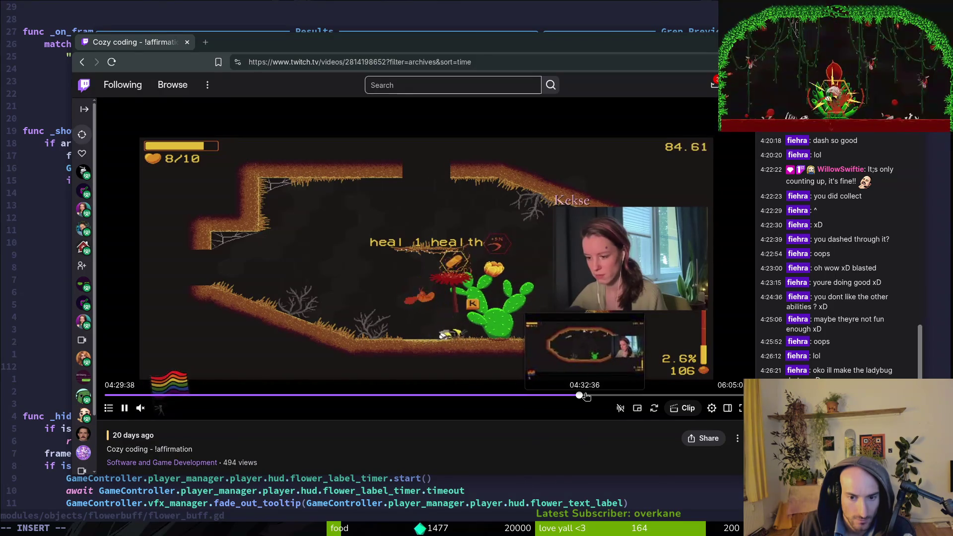
click(584, 395)
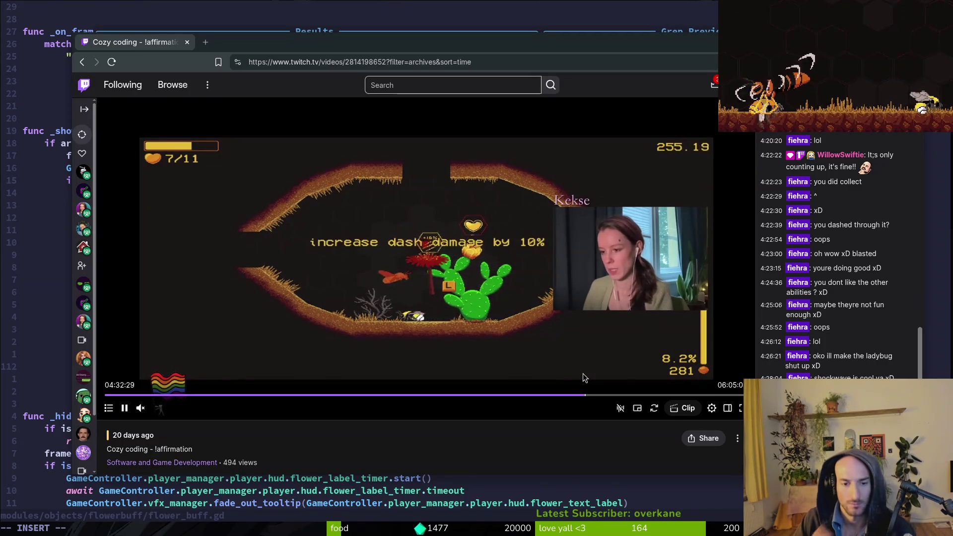
key(Right)
Skip forward through the spider fight, 'heal 1 health' pickup and death screen to 4:46:31.
key(Right)
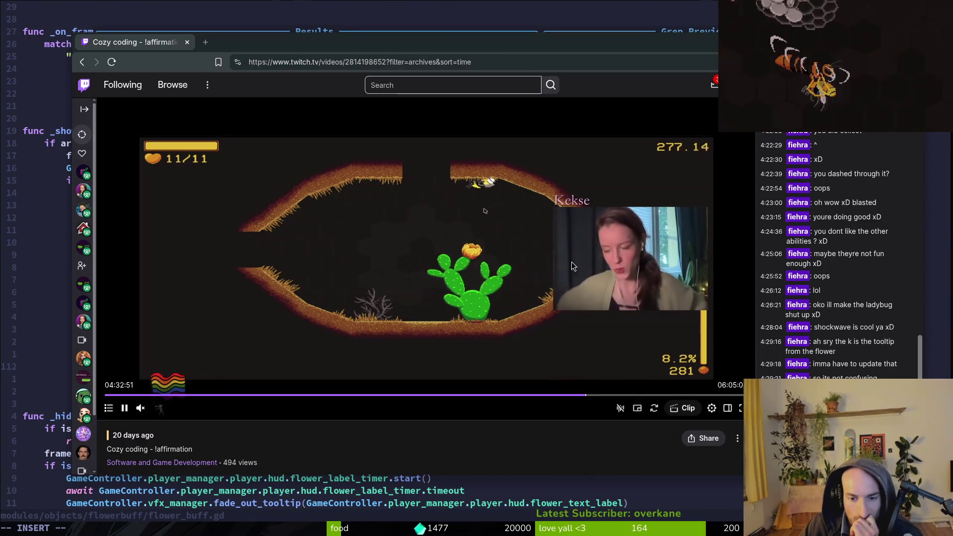
key(Right)
key(Right)
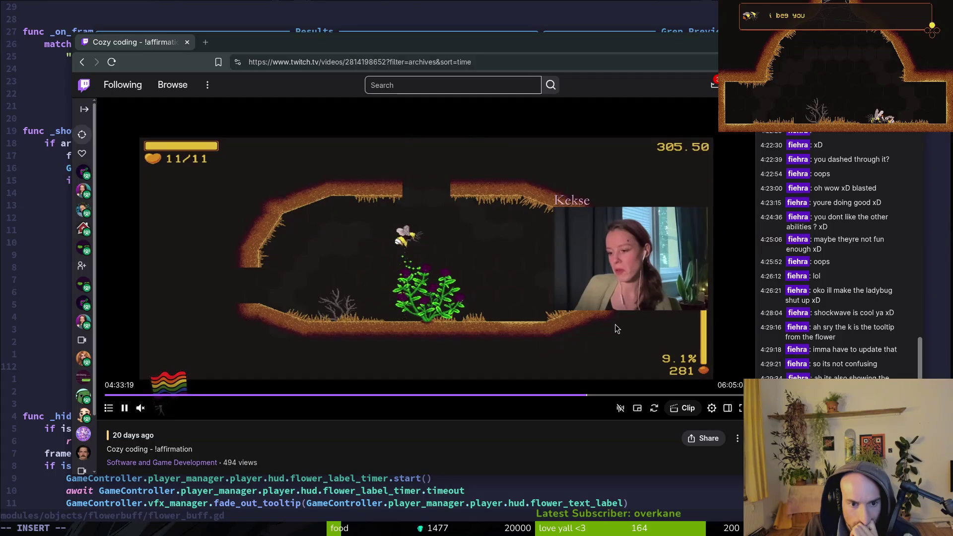
key(Right)
key(Right)
key(Right)
key(Right)
key(Right)
key(Right)
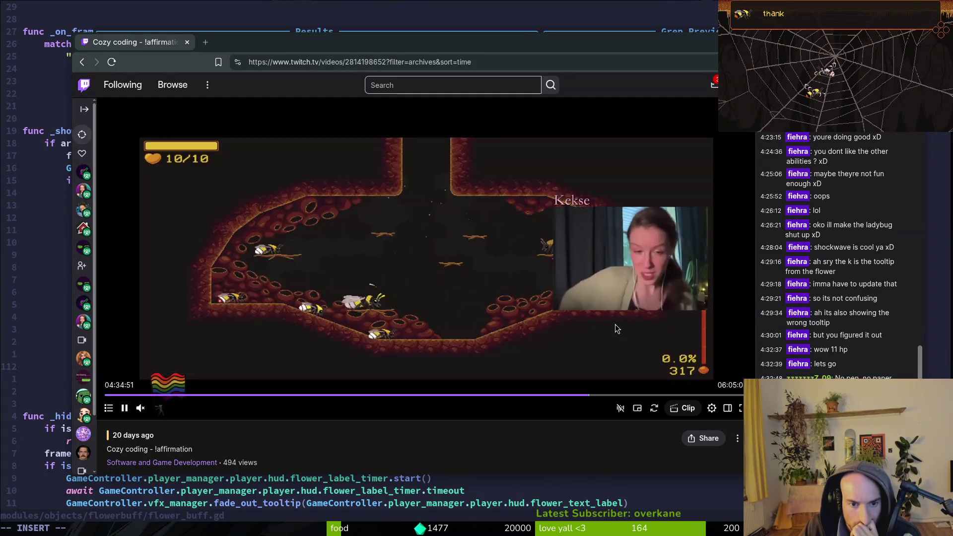
key(Right)
key(Right)
key(Right)
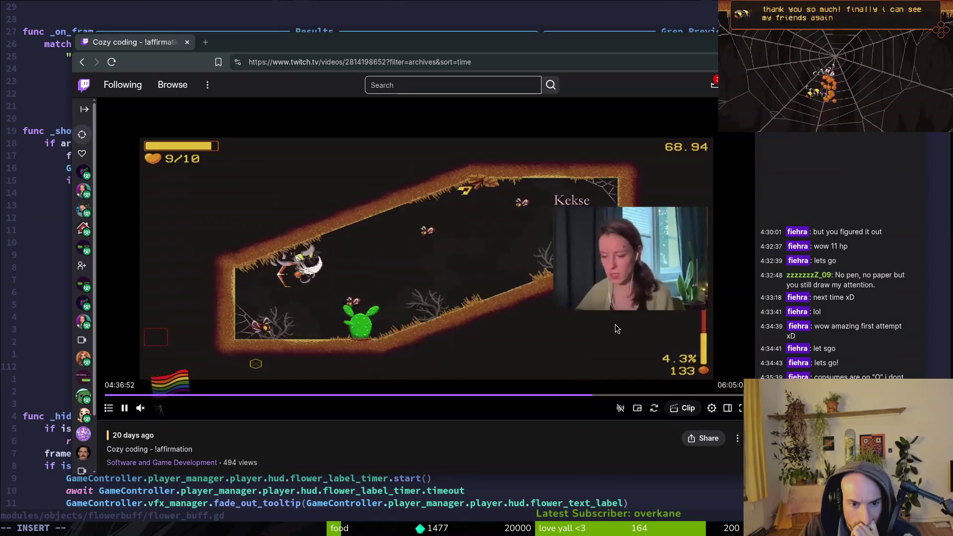
key(Left)
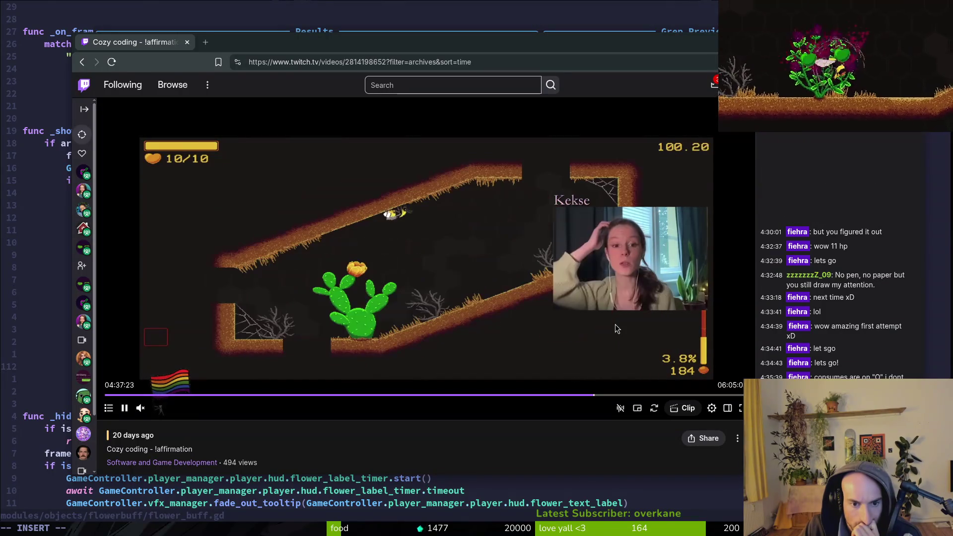
key(Left)
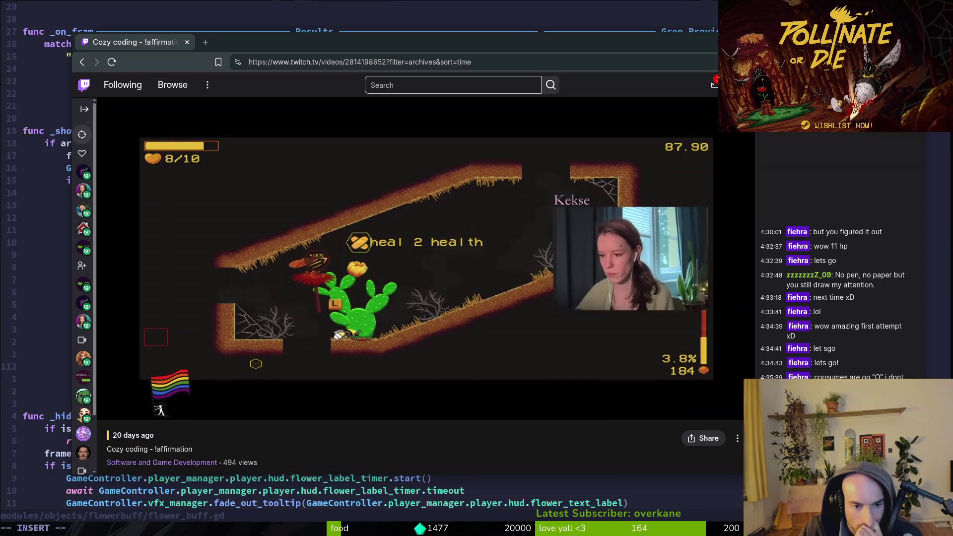
key(Right)
key(Right)
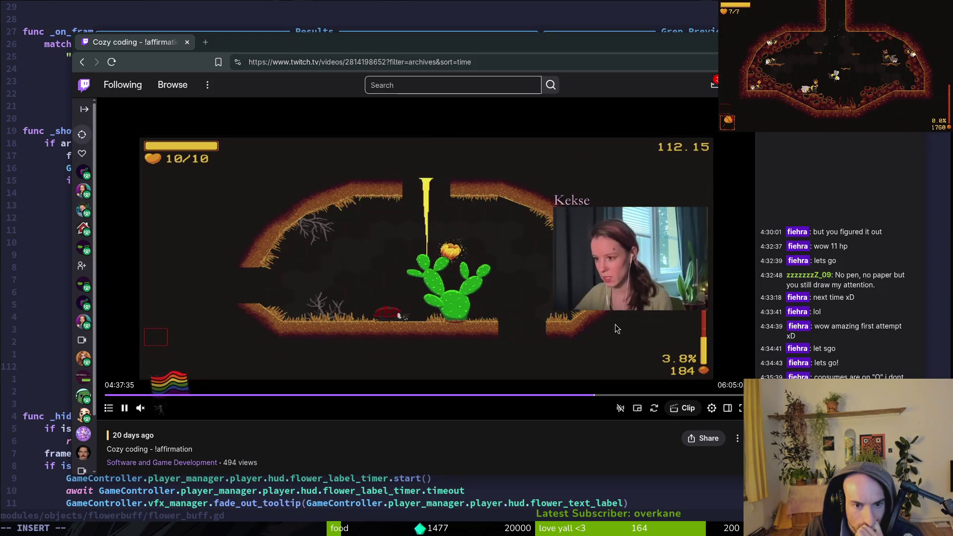
key(Right)
key(Right)
key(Right)
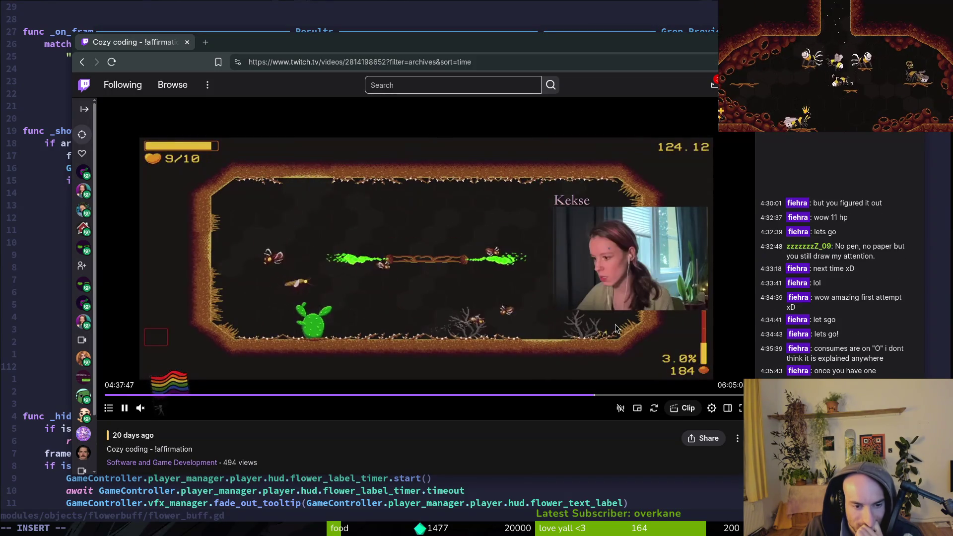
key(Right)
key(Right)
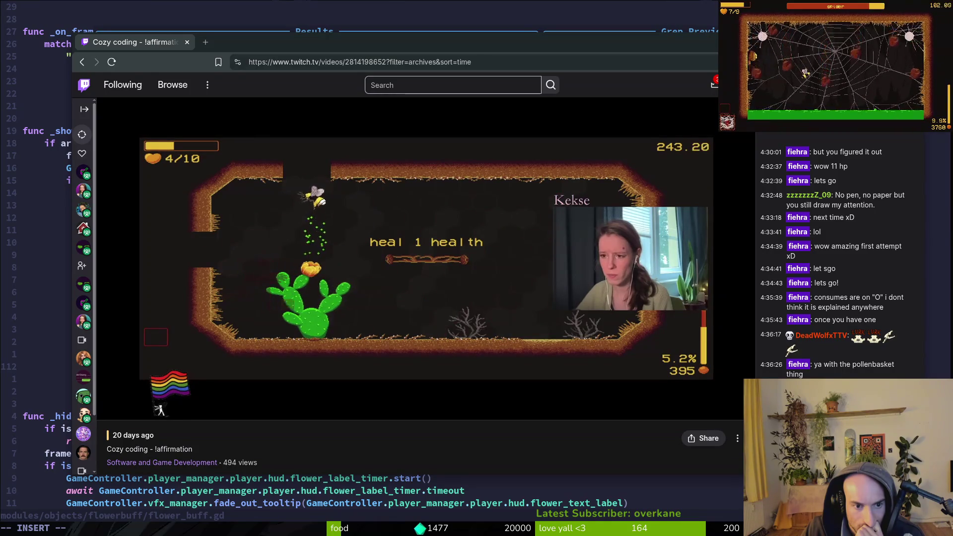
key(Right)
key(Right)
key(Right)
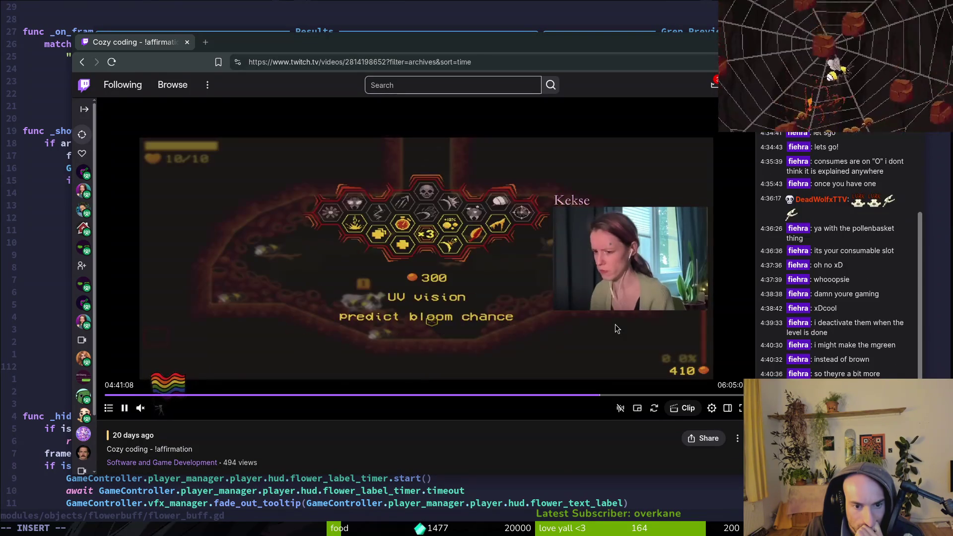
key(Right)
key(Right)
key(Right)
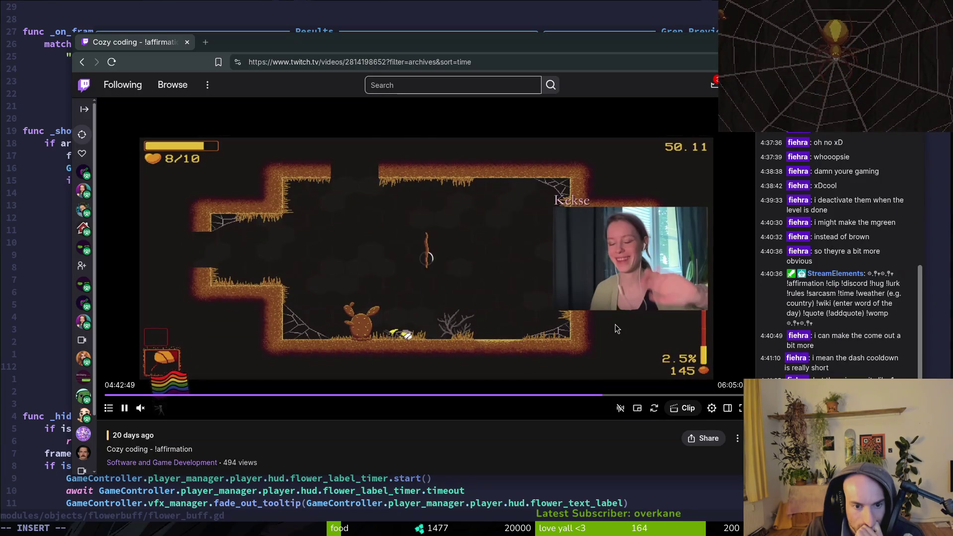
key(Right)
key(Right)
key(Right)
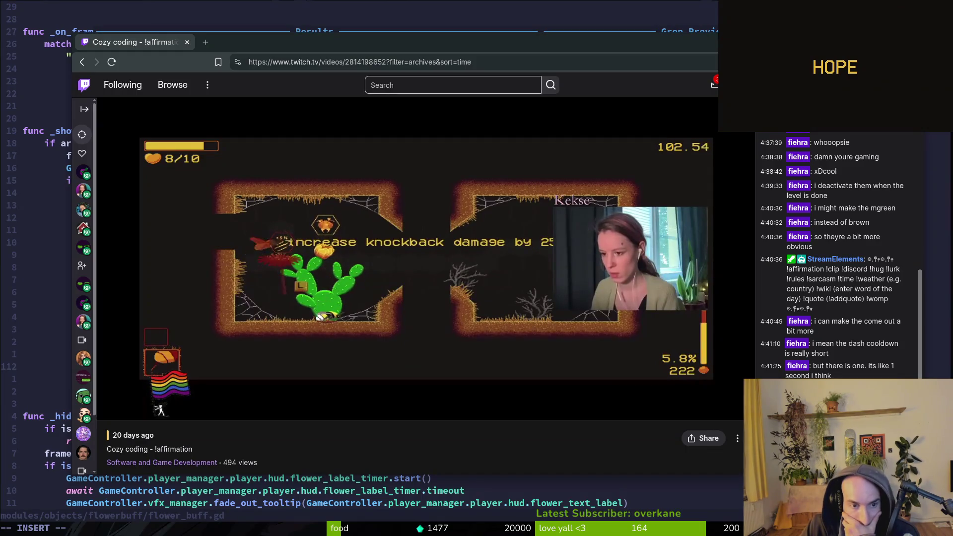
key(Right)
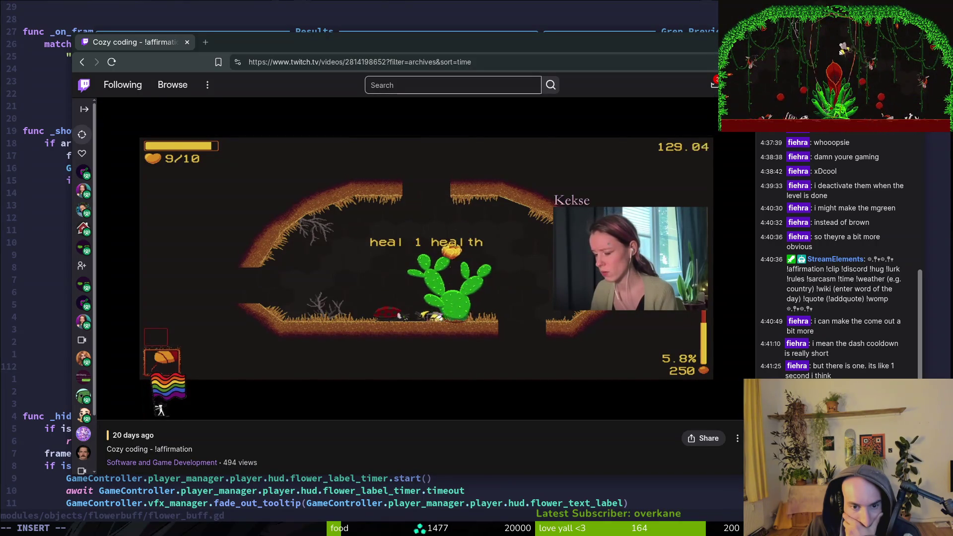
mouse_move(615, 325)
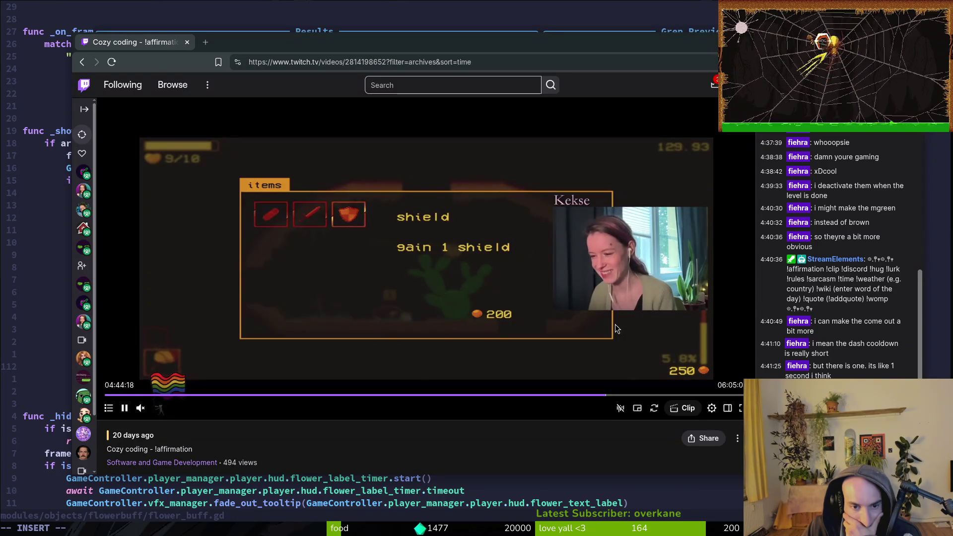
key(Right)
key(Right)
key(Right)
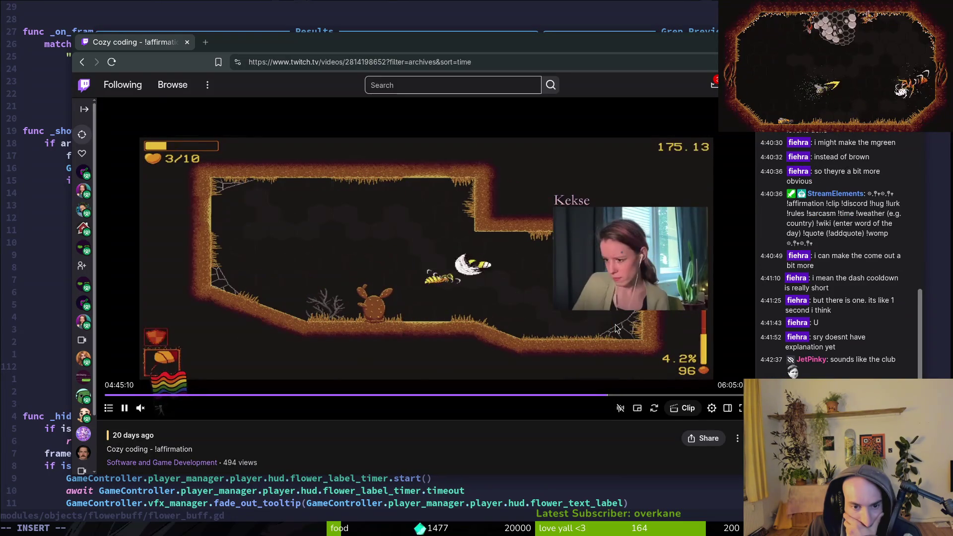
key(Right)
key(Right)
key(Right)
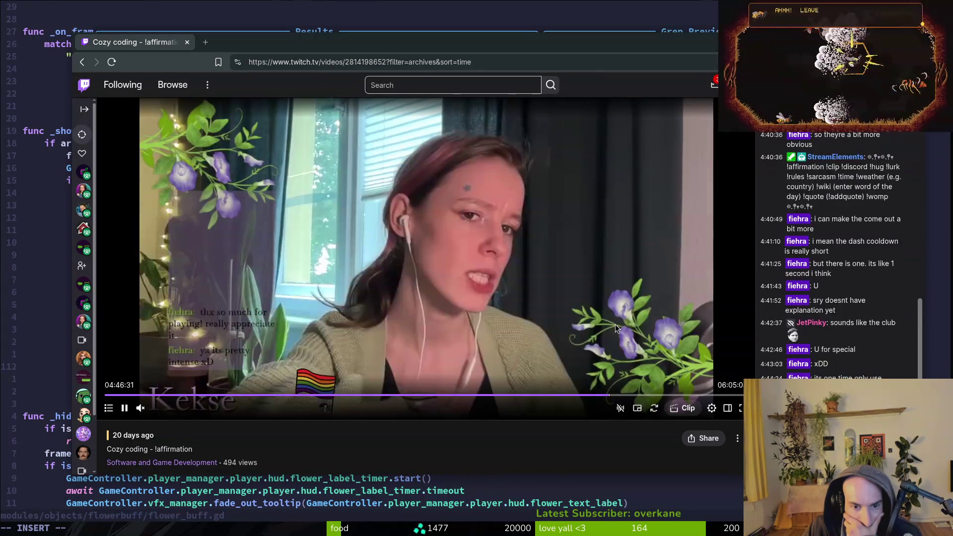
key(Right)
key(Right)
key(Right)
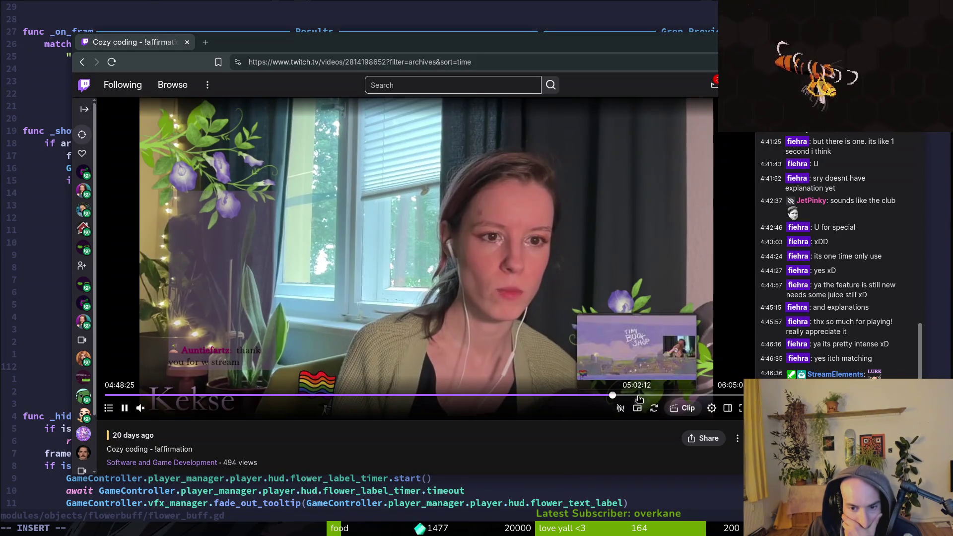
click(562, 398)
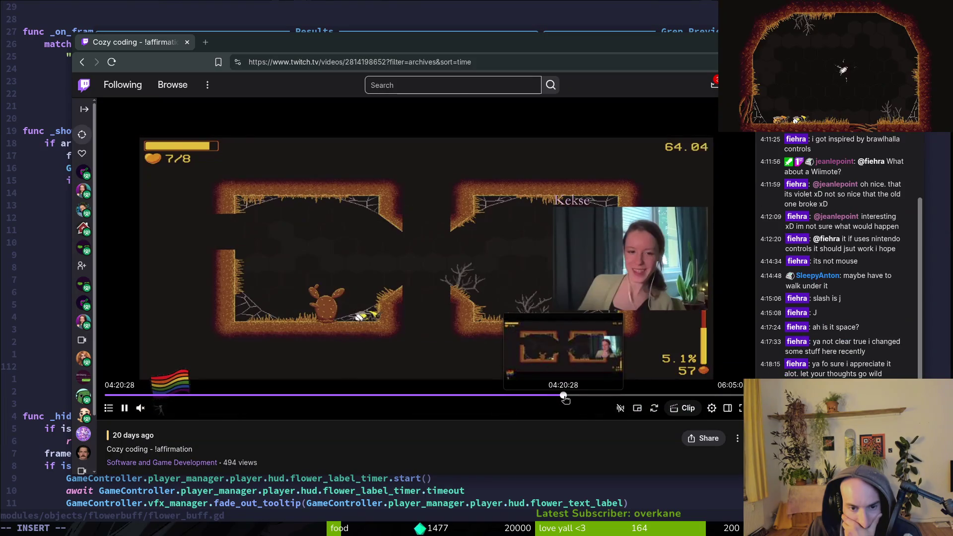
click(569, 397)
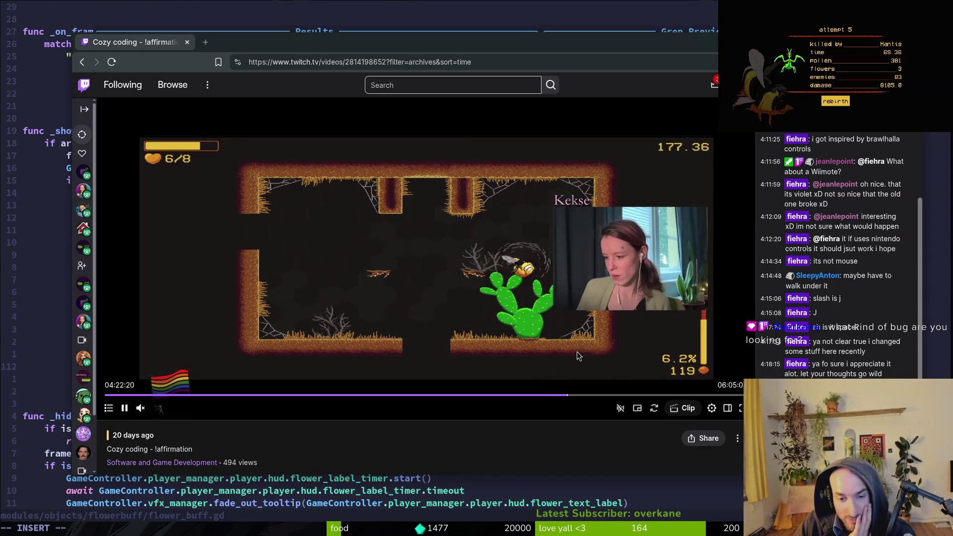
key(Right)
key(Right)
key(Right)
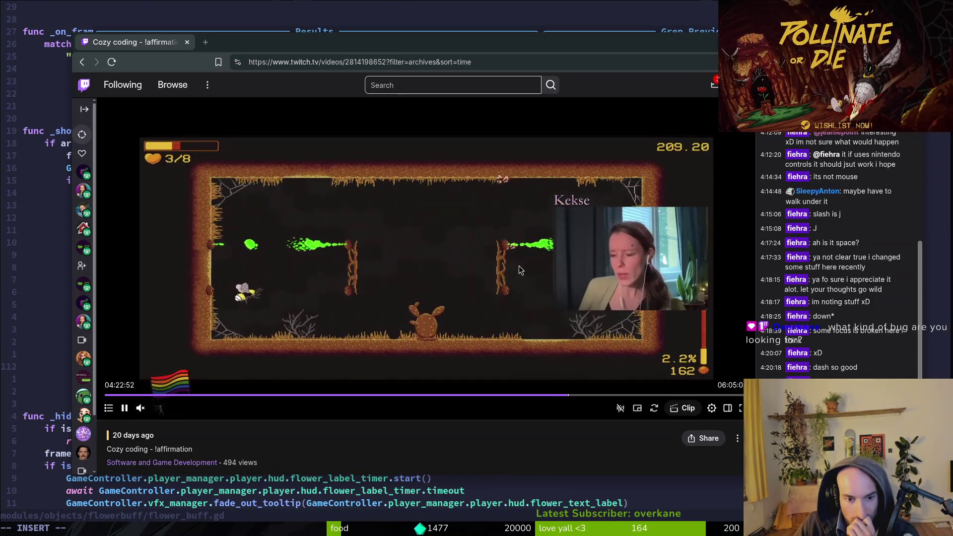
Skip the broadcast to 4:26:43, past the 'increase slash damage by 15%' pickup.
key(Right)
key(Right)
key(Right)
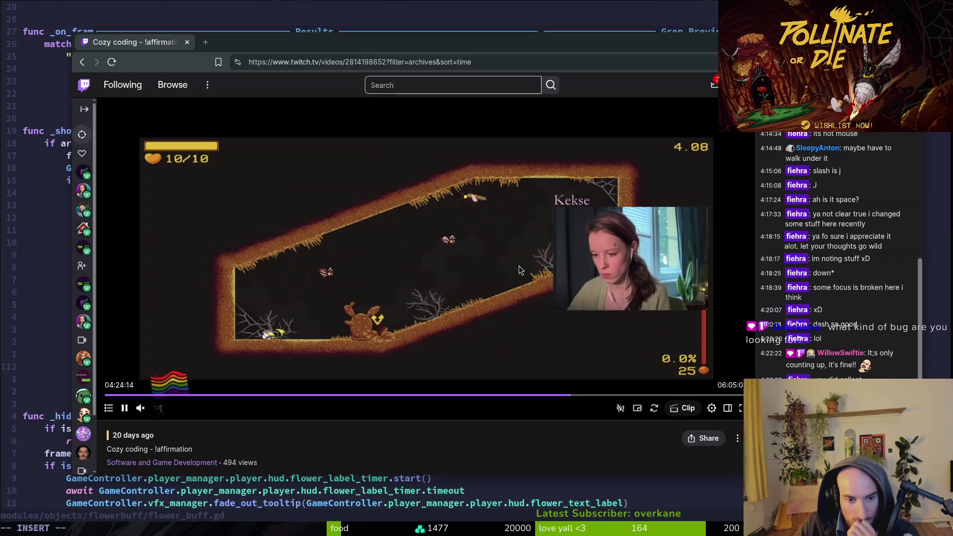
key(Right)
key(Right)
key(Right)
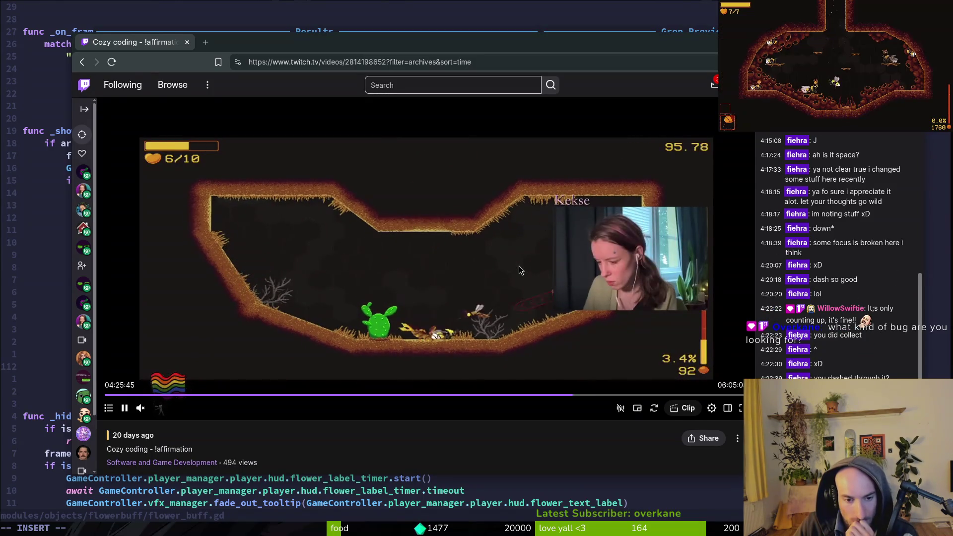
key(Left)
key(Left)
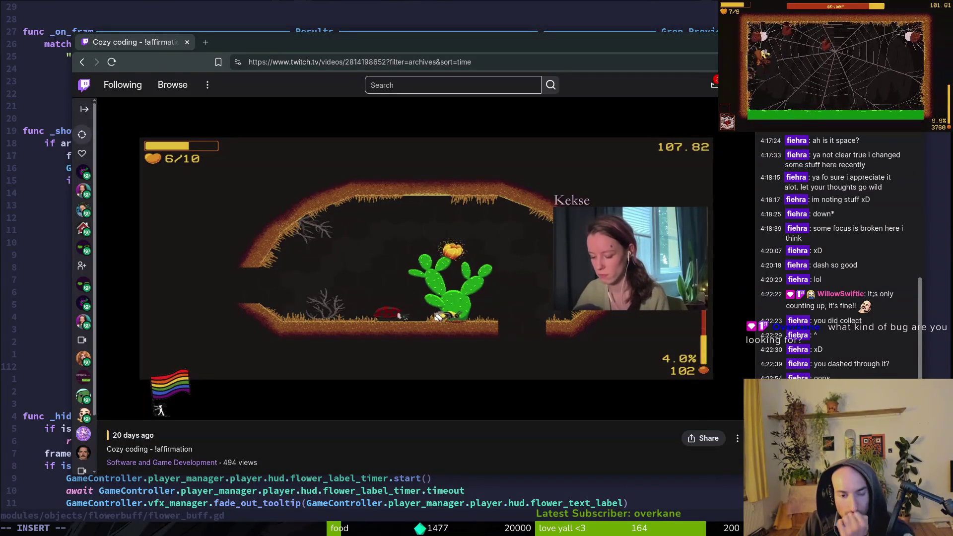
mouse_move(520, 270)
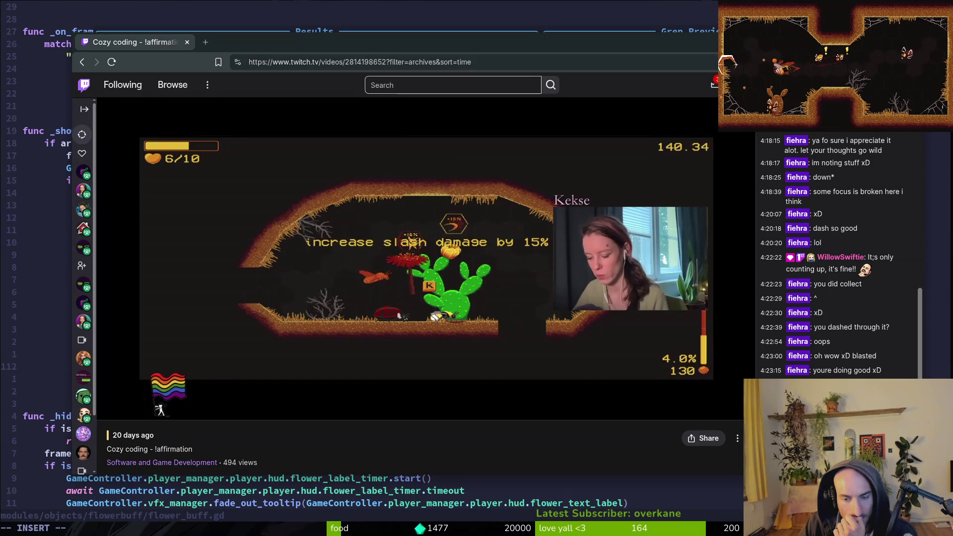
mouse_move(440, 295)
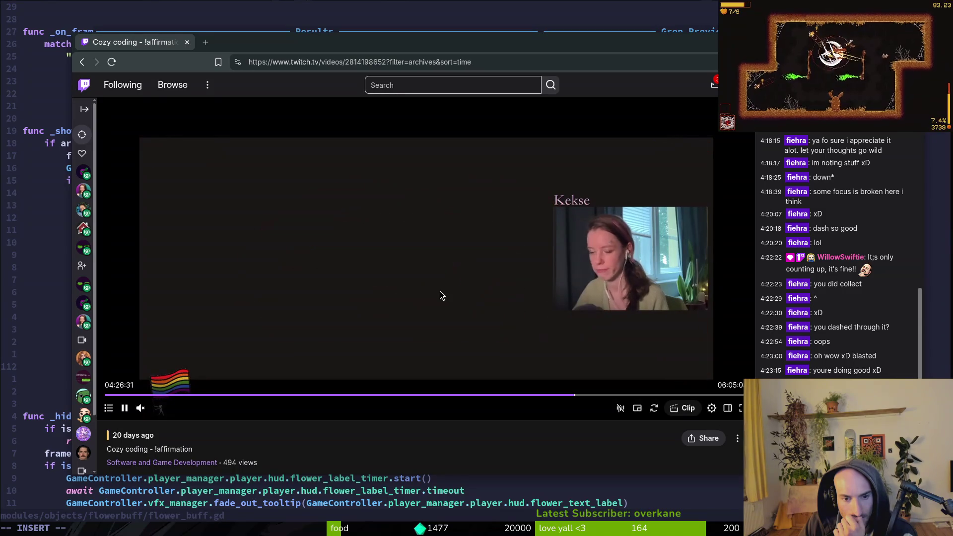
key(Right)
key(Right)
key(Right)
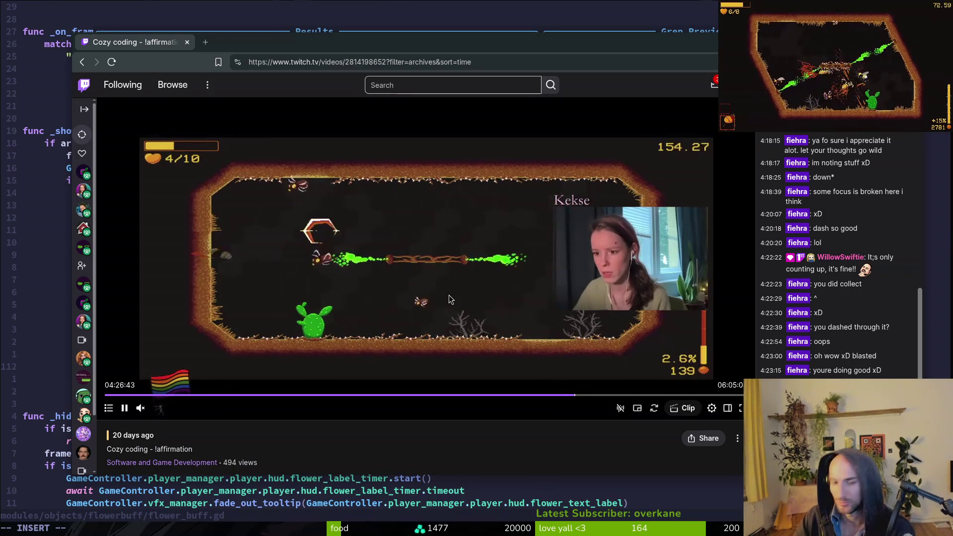
Skip the broadcast ahead to around 04:29, then step back a few seconds.
key(Right)
key(Right)
key(Right)
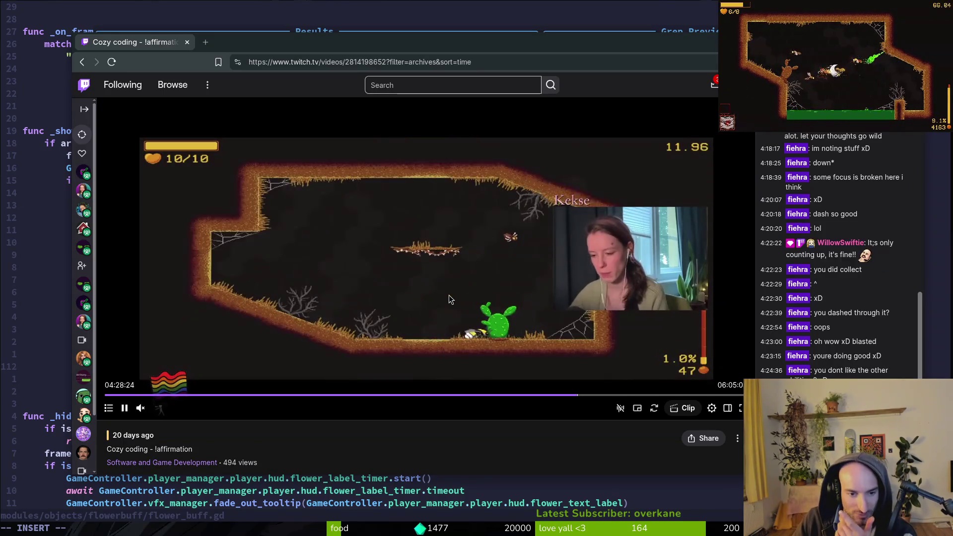
key(Right)
key(Right)
key(Right)
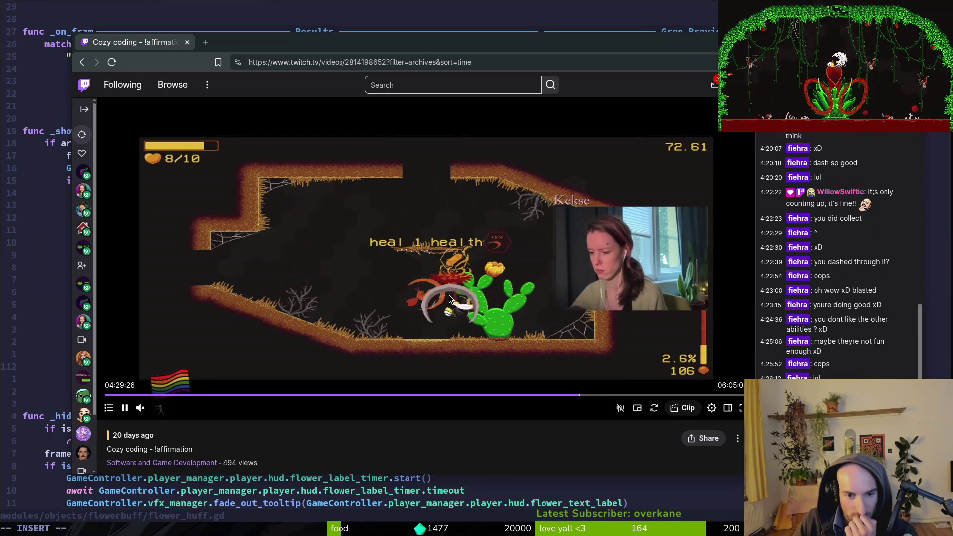
key(Right)
key(Right)
key(Left)
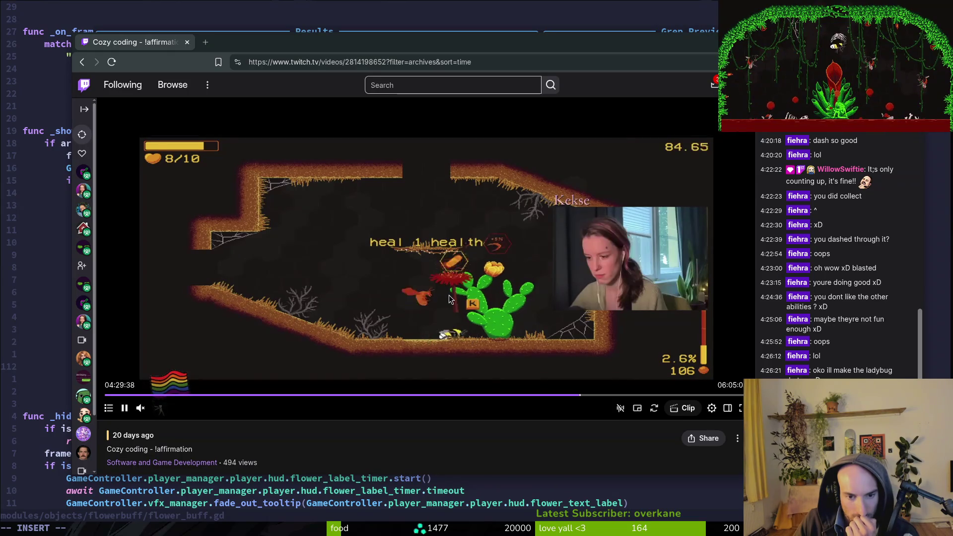
key(Left)
key(Left)
key(Left)
key(Left)
key(Left)
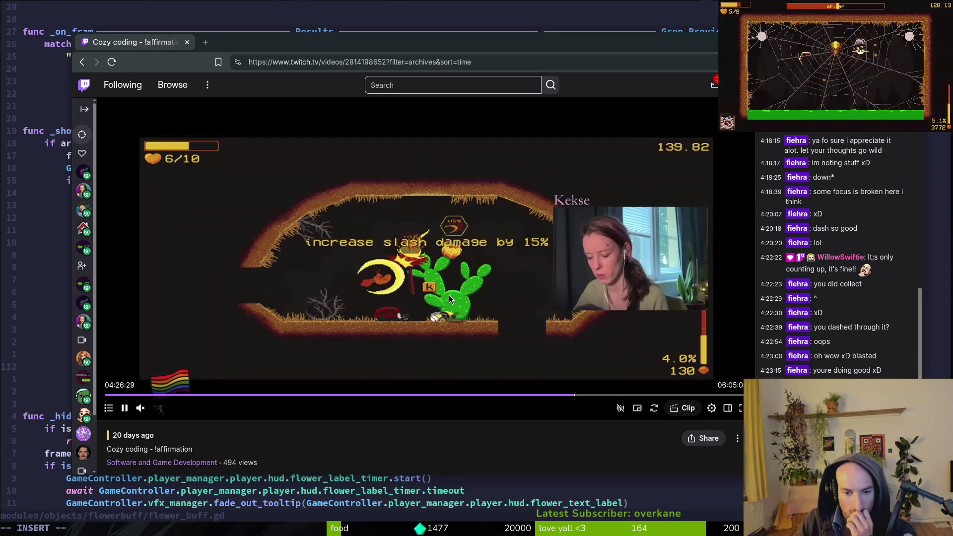
Rewind past the enemies menu to the earlier cave scene, then return to the 'fade_out_tooltip_tween' search.
key(Left)
key(Left)
key(Left)
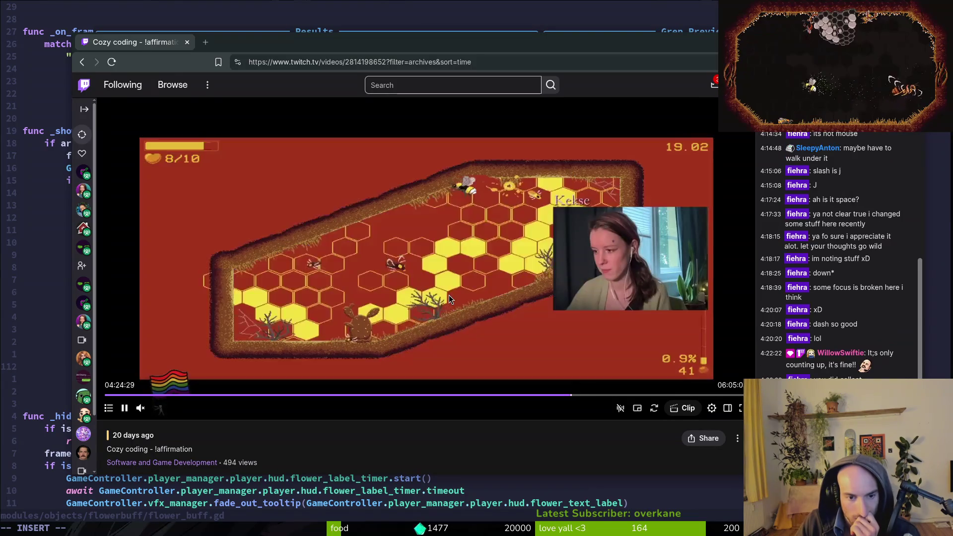
key(Left)
key(Left)
key(Left)
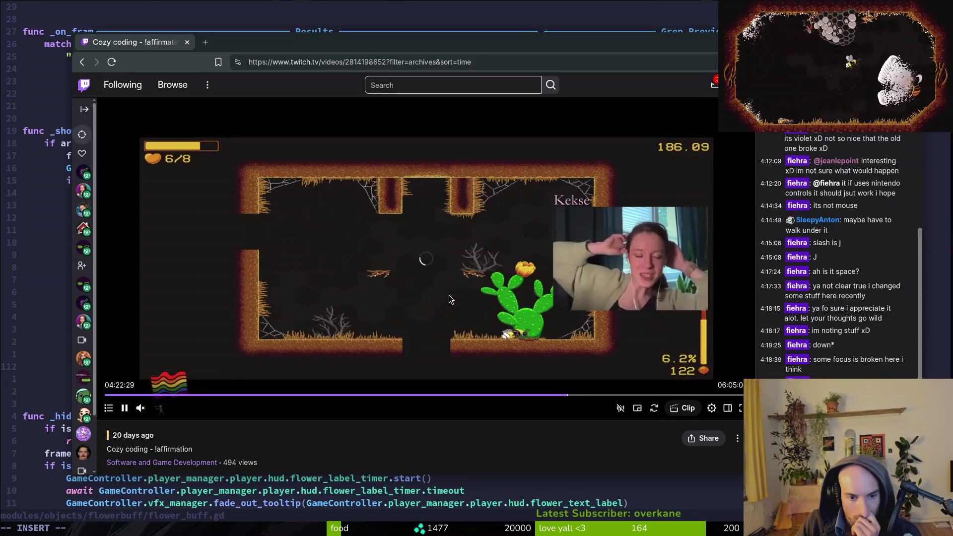
key(Left)
key(Left)
key(Left)
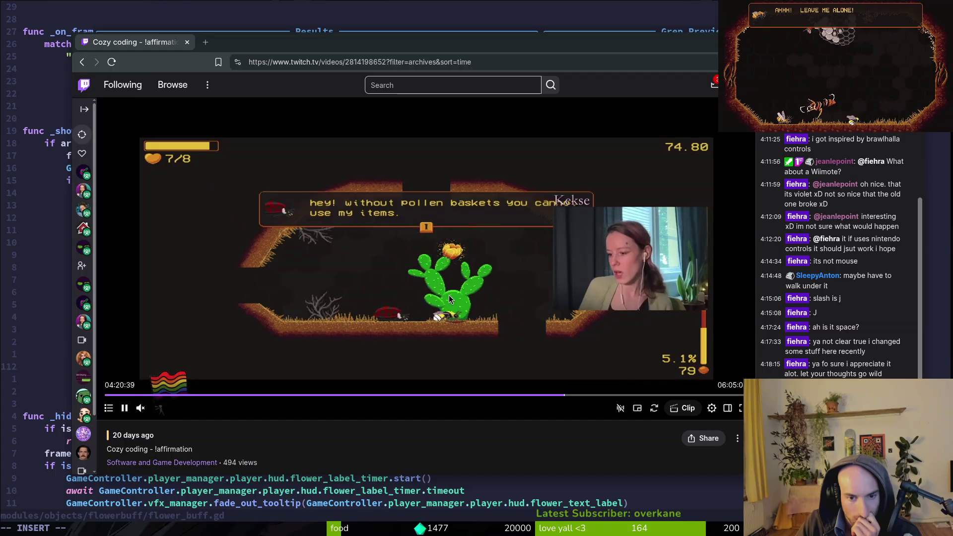
key(Left)
key(Left)
key(Left)
key(Left)
key(Left)
key(Left)
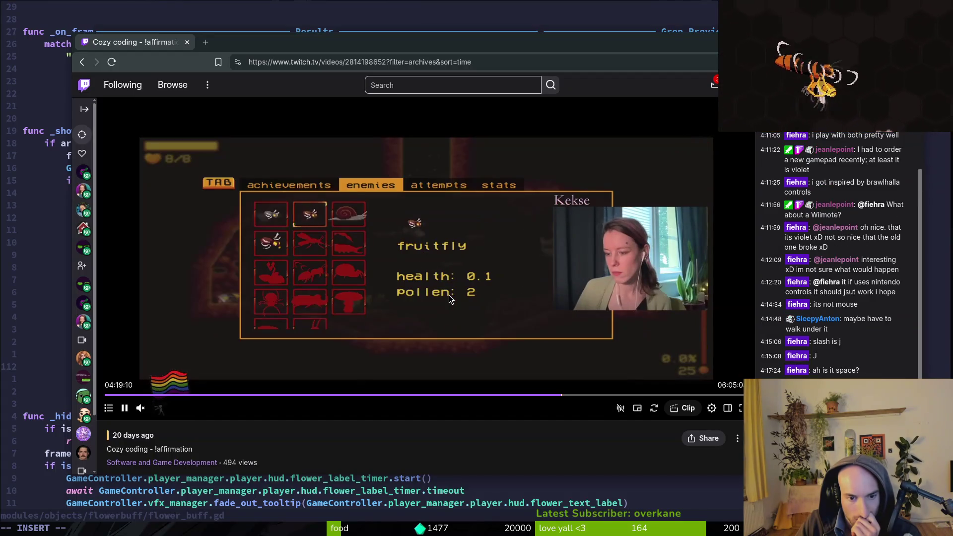
key(Left)
key(Left)
key(Left)
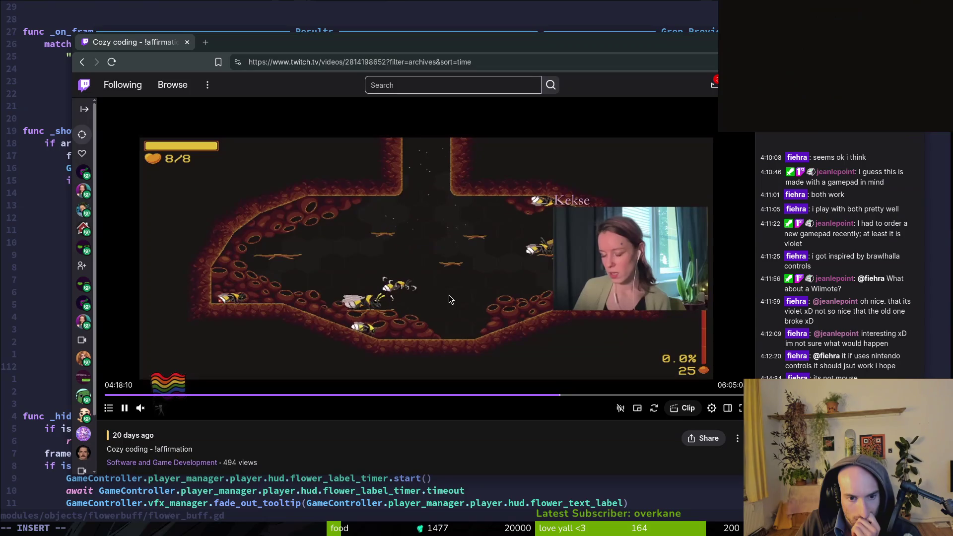
key(Left)
key(Left)
key(Left)
key(Left)
key(Left)
key(Left)
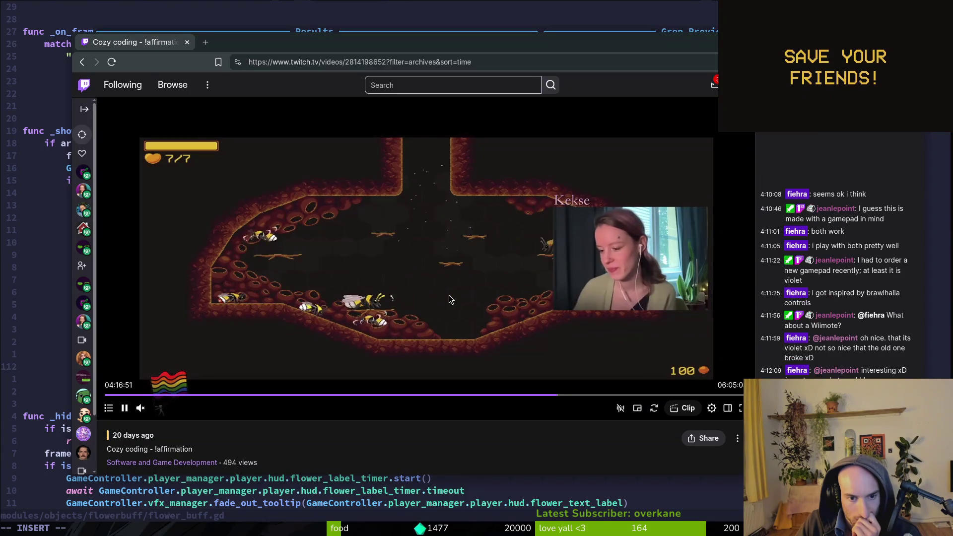
key(Left)
key(Left)
key(Left)
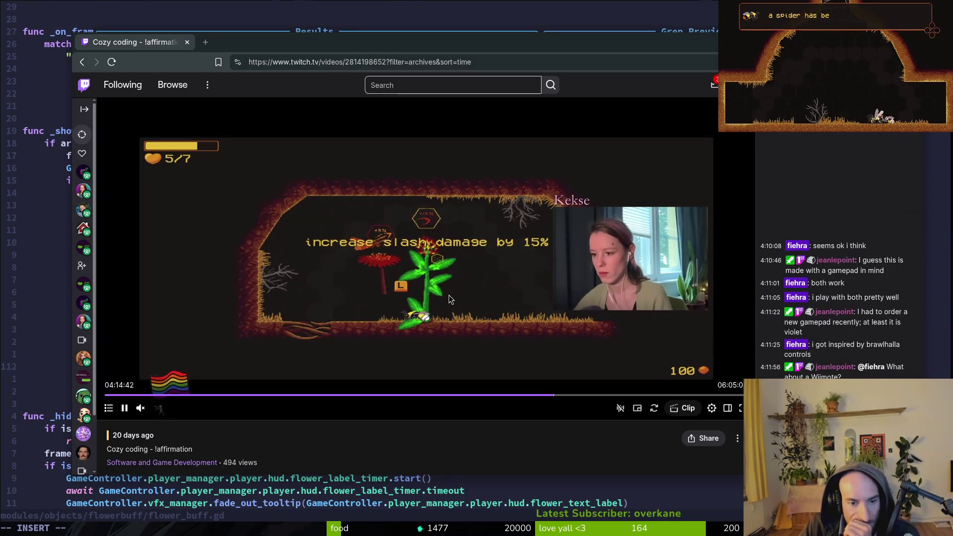
key(alt+Tab)
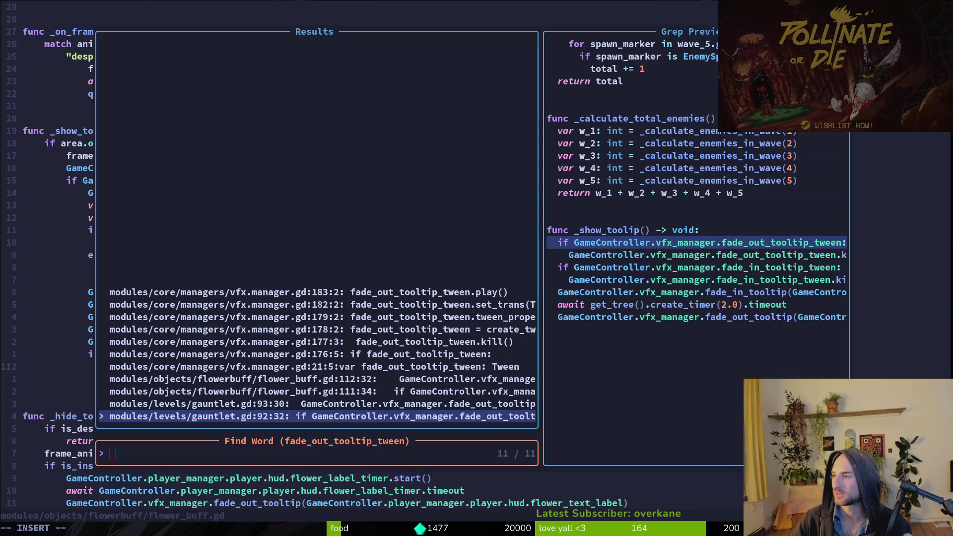
Switch to GitLab work item #1219, 'flower pollinate tooltip displayed wrong tooltip'.
key(alt+Tab)
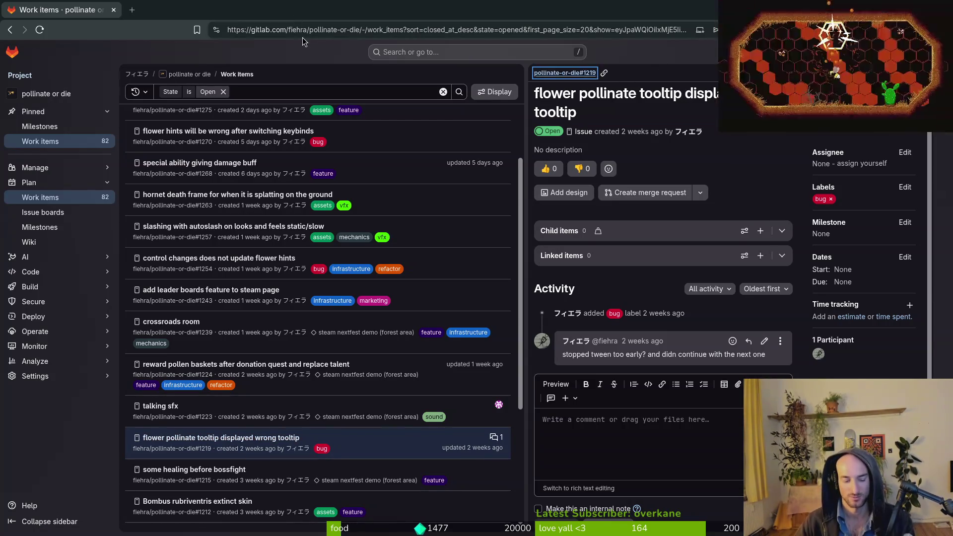
Bring Twitch back in front of GitLab and search for a streamer's channel by name.
key(alt+Tab)
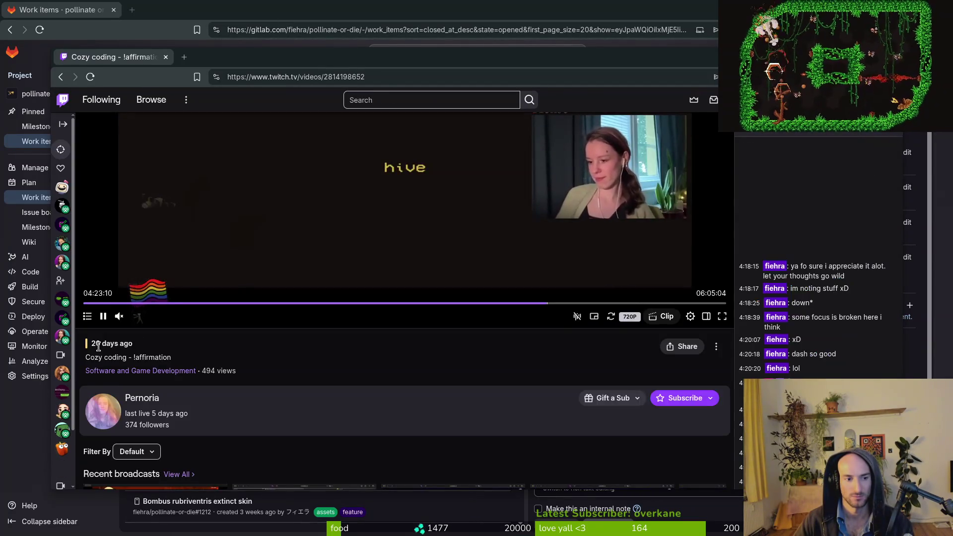
click(40, 447)
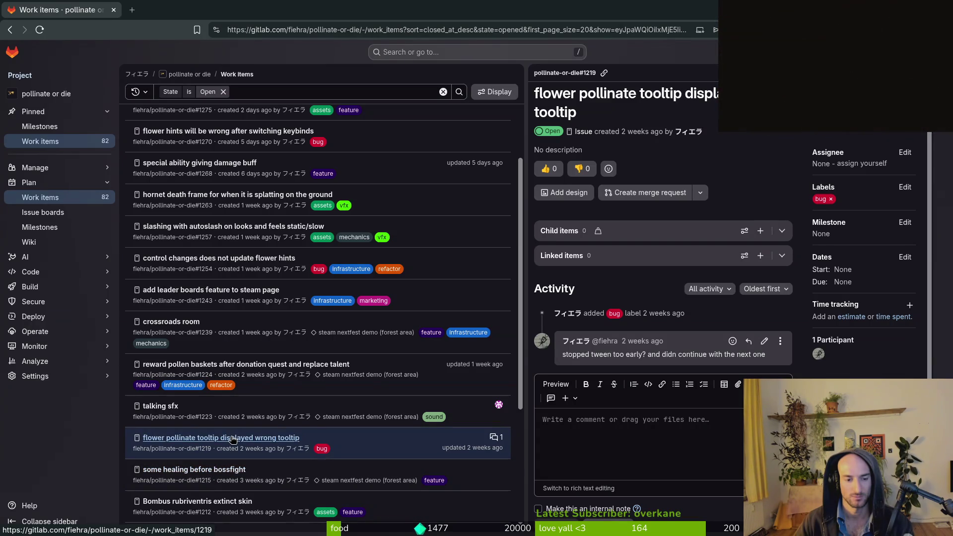
key(alt+Tab)
click(389, 100)
text(rydrake)
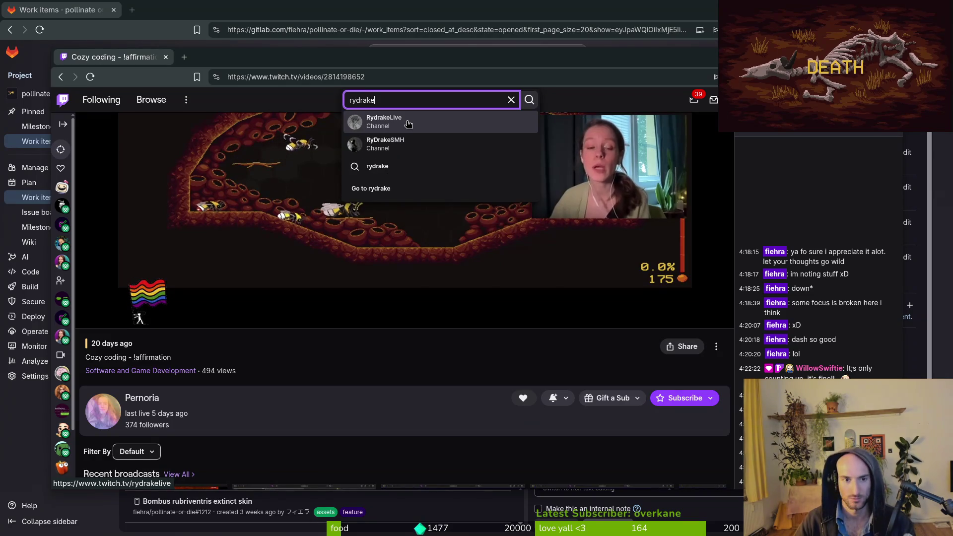
Open the suggested channel's past broadcasts, dismiss the charity notice, and maximize the Twitch window.
click(407, 122)
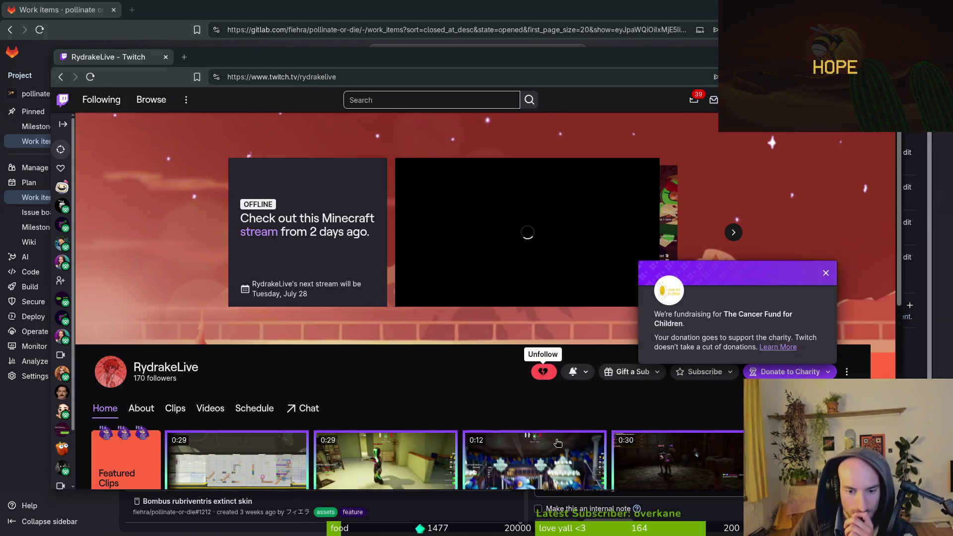
click(211, 408)
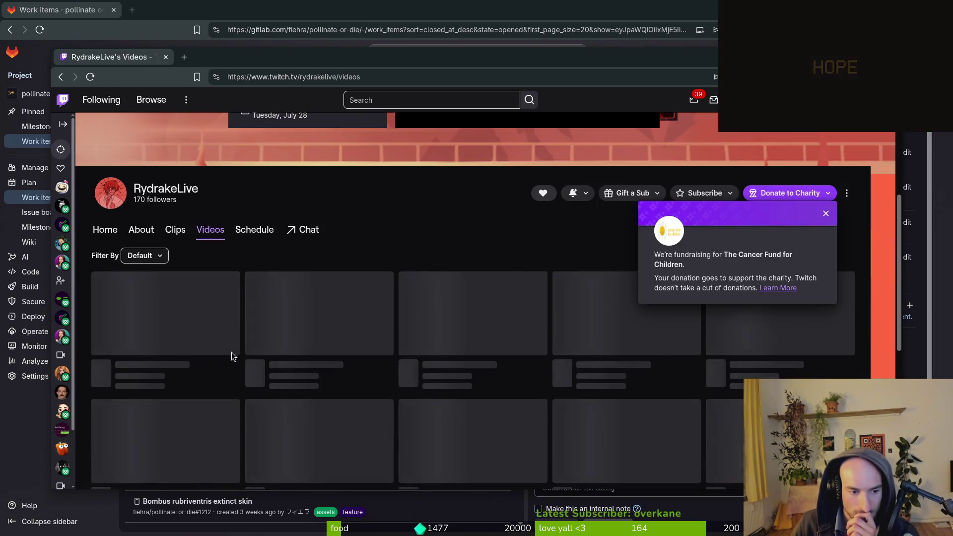
click(152, 254)
click(154, 295)
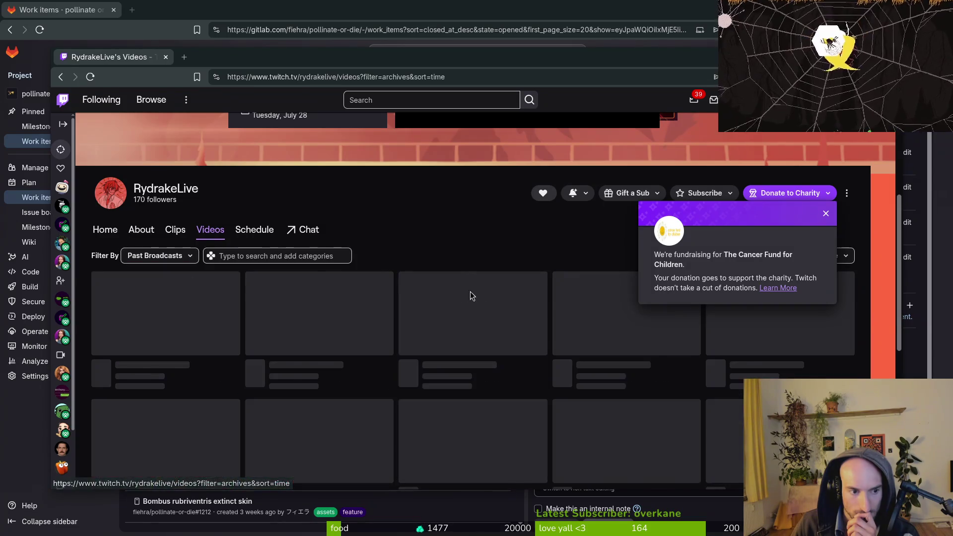
click(825, 215)
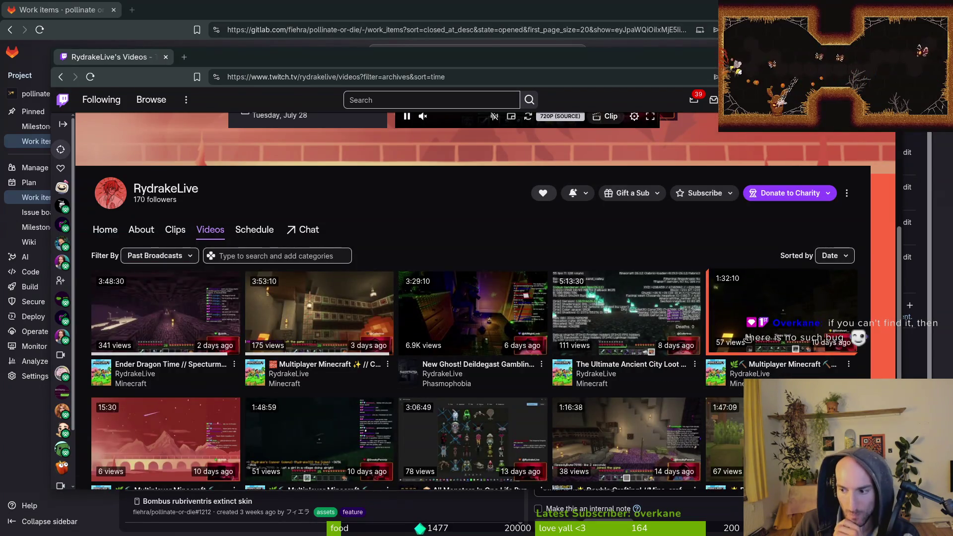
double_click(460, 56)
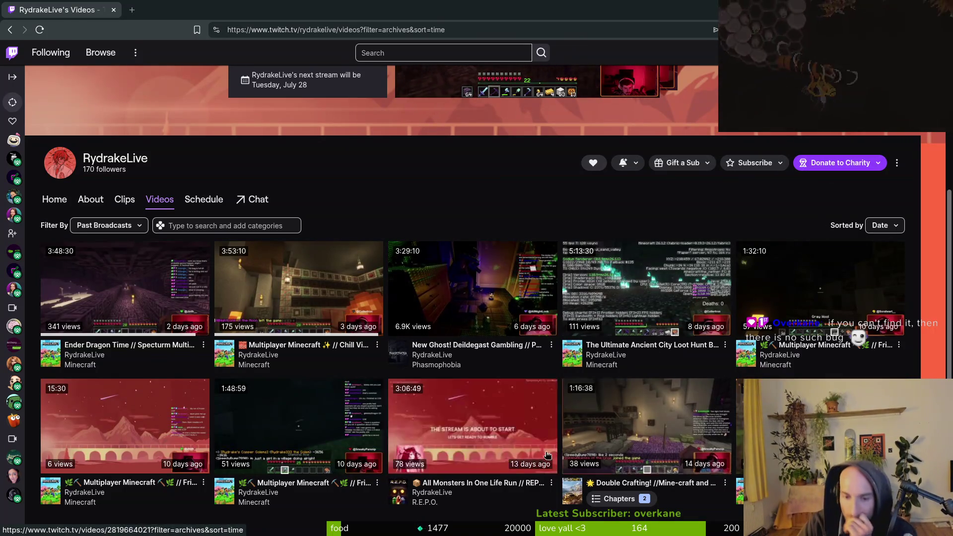
Search another streamer's channel, filter its videos to past broadcasts, and dismiss the charity popup.
mouse_move(398, 470)
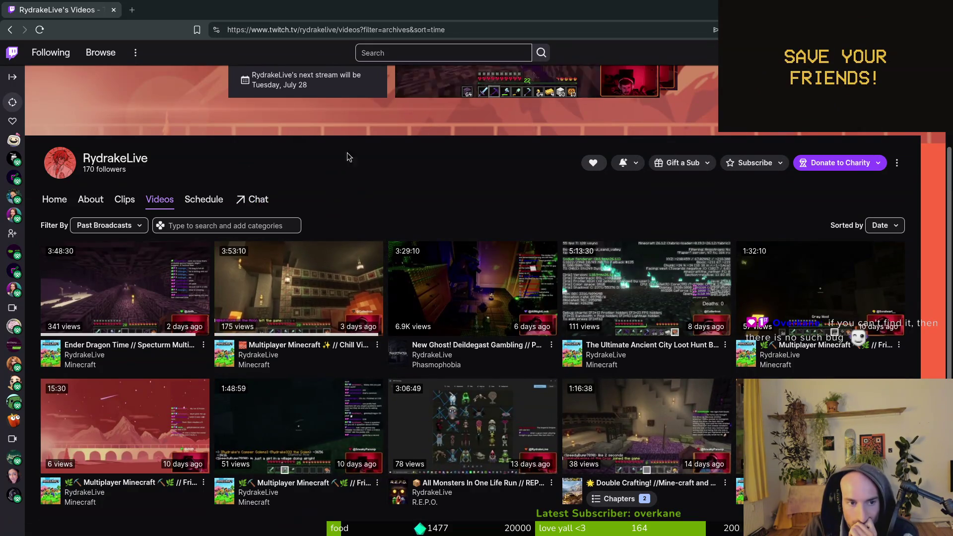
scroll(246, 185, up, 3)
click(410, 59)
text(lonk)
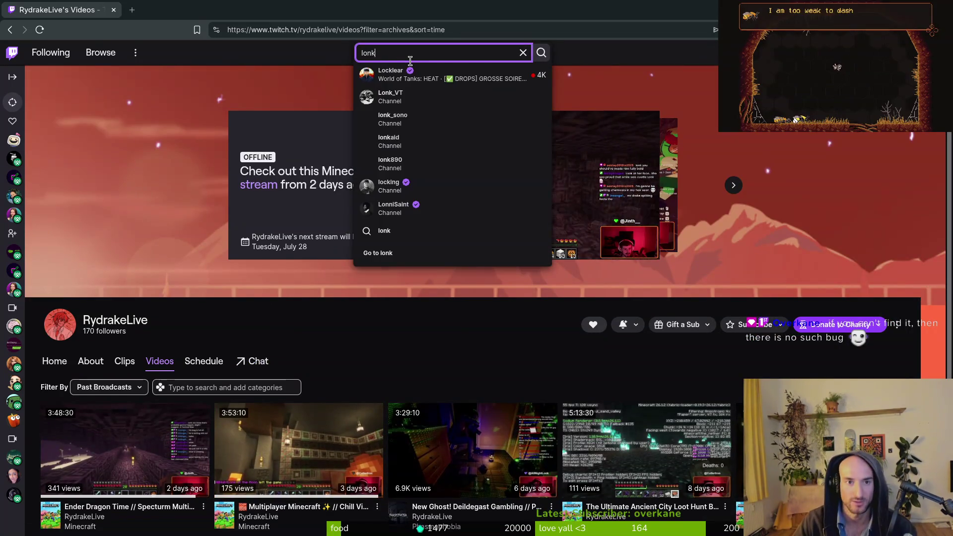
text(allnight)
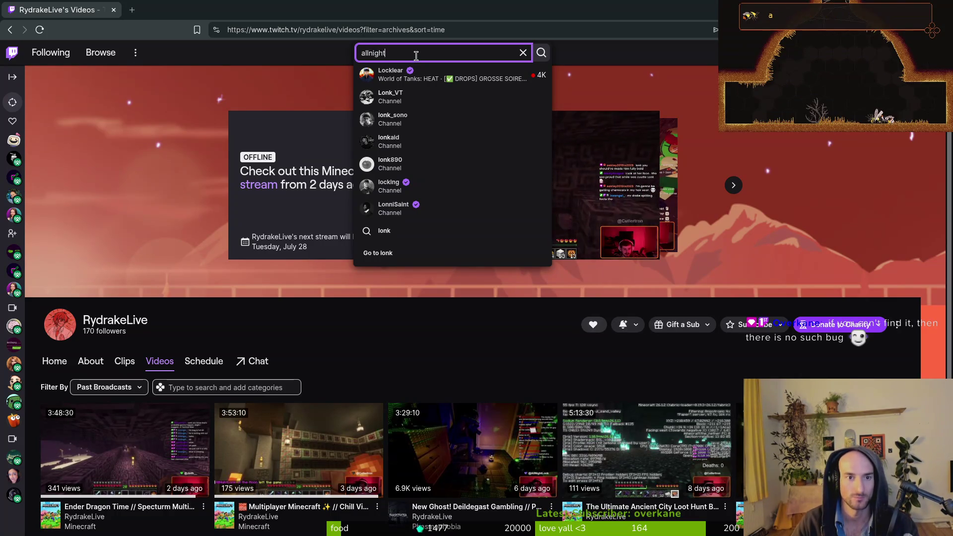
click(427, 71)
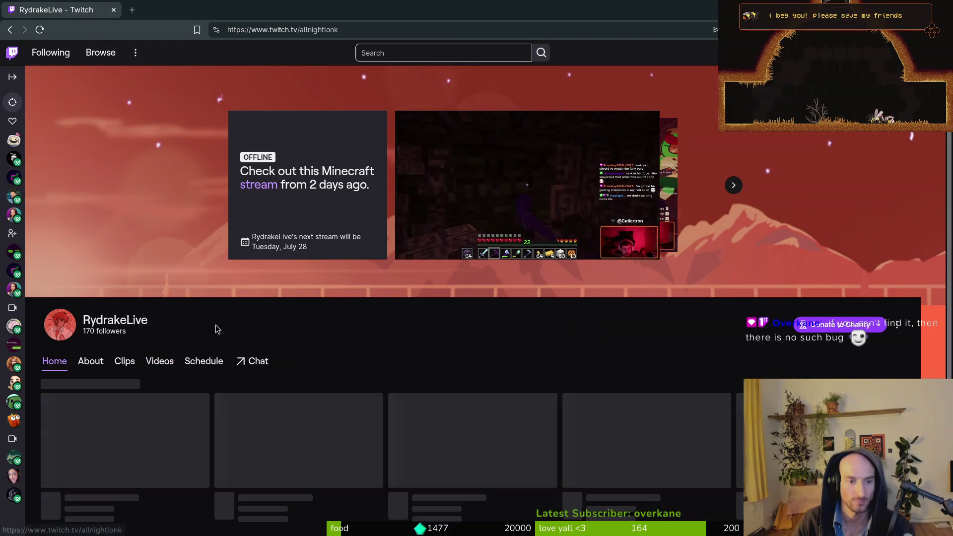
click(158, 363)
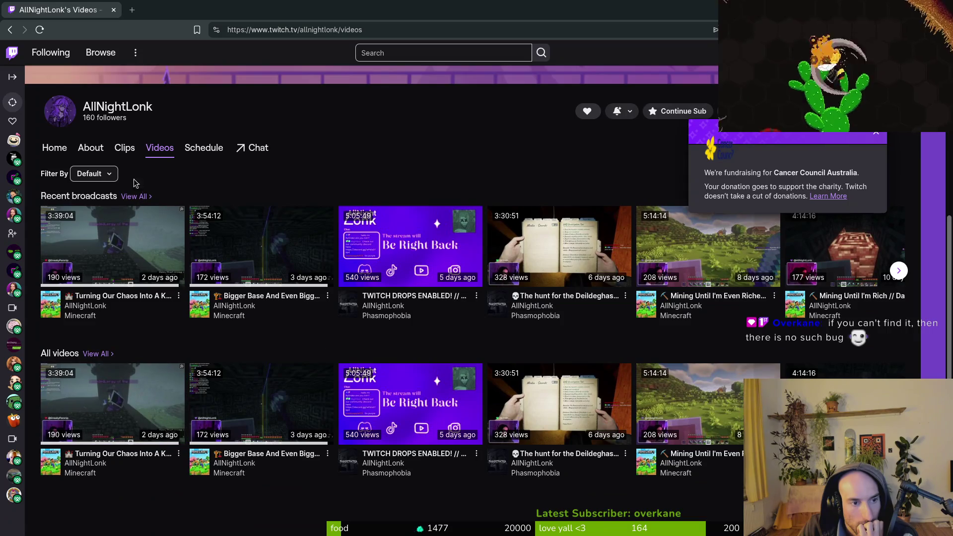
click(94, 173)
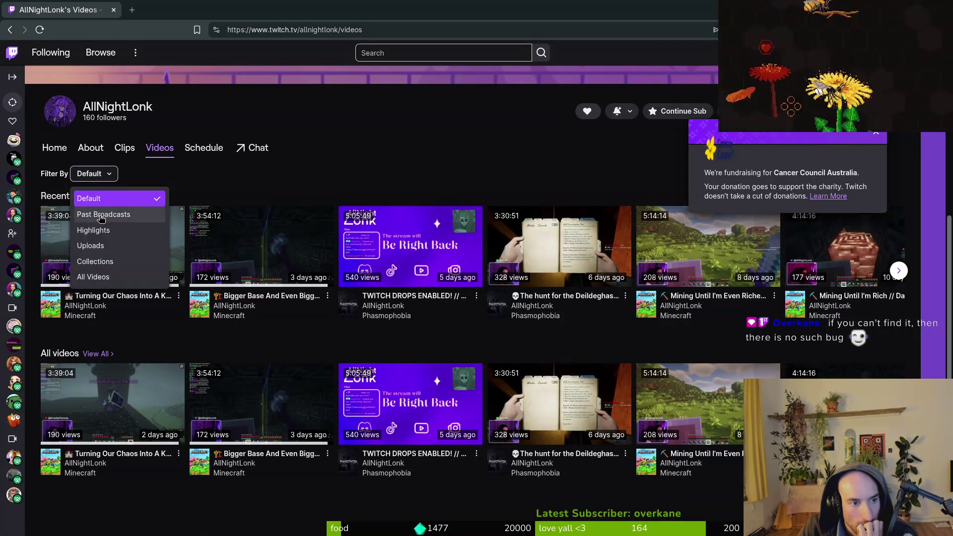
click(102, 215)
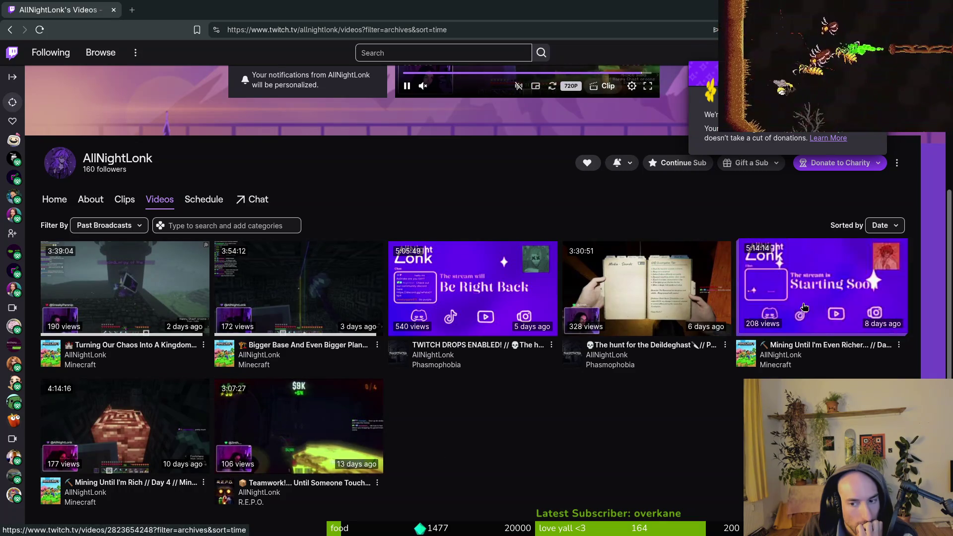
scroll(485, 202, up, 3)
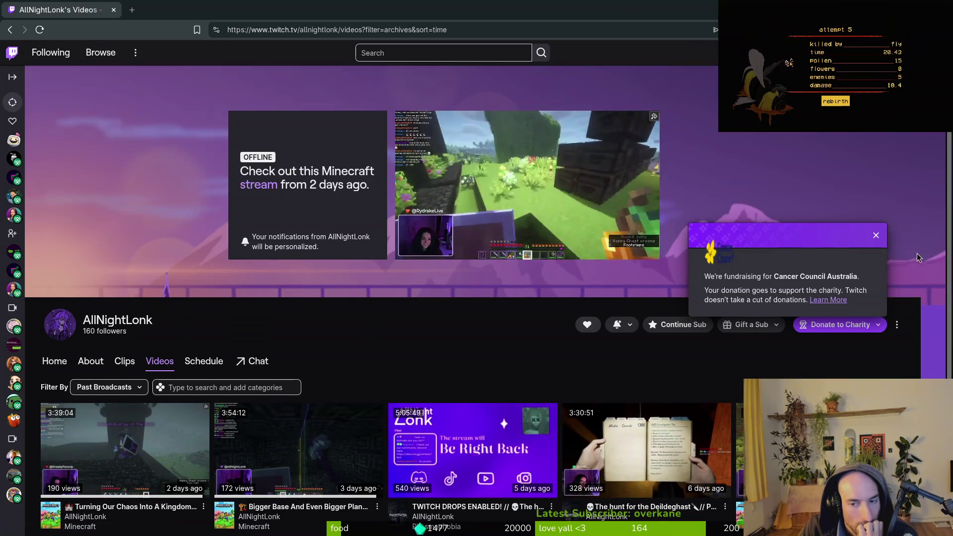
click(877, 236)
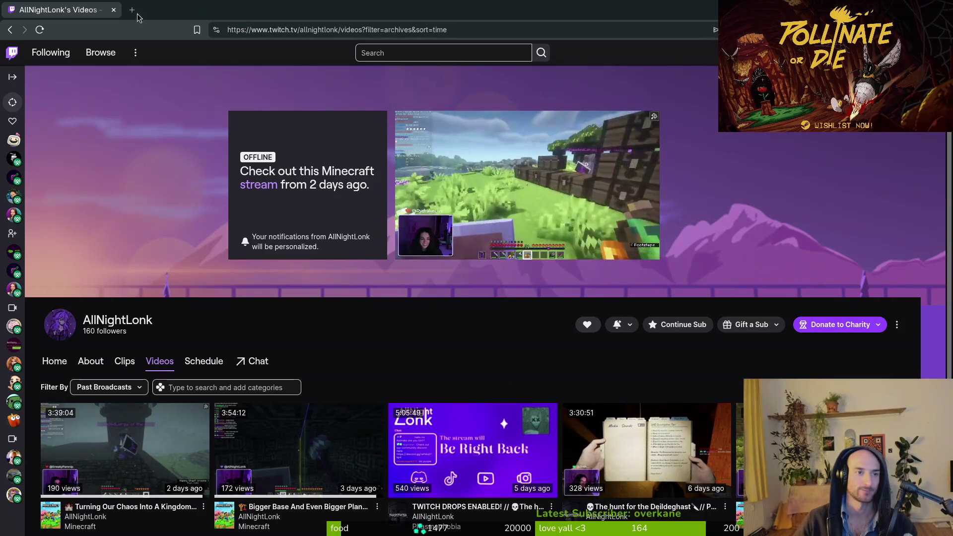
Navigate browser history to open the 20-day-old 'Cozy coding - !affirmation' past broadcast.
key(alt+Left)
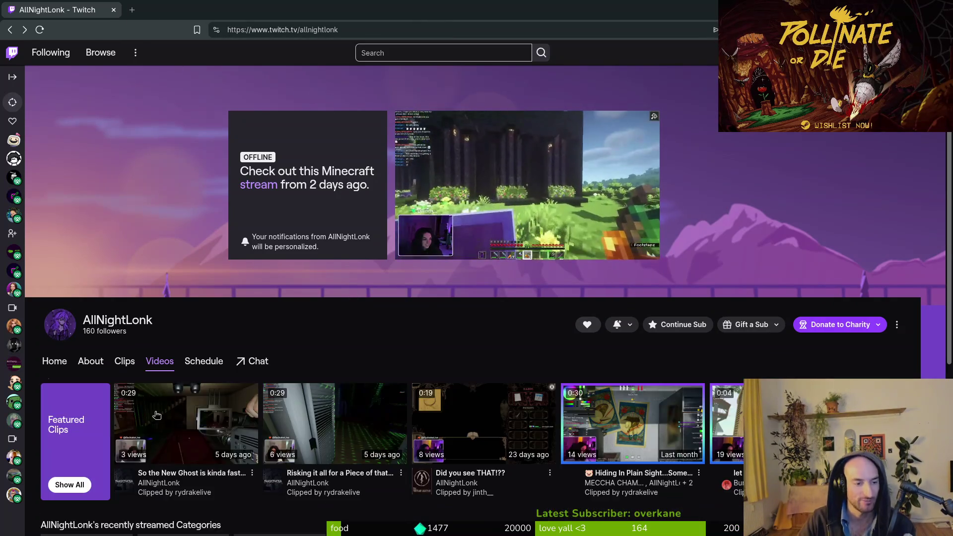
key(alt+Right)
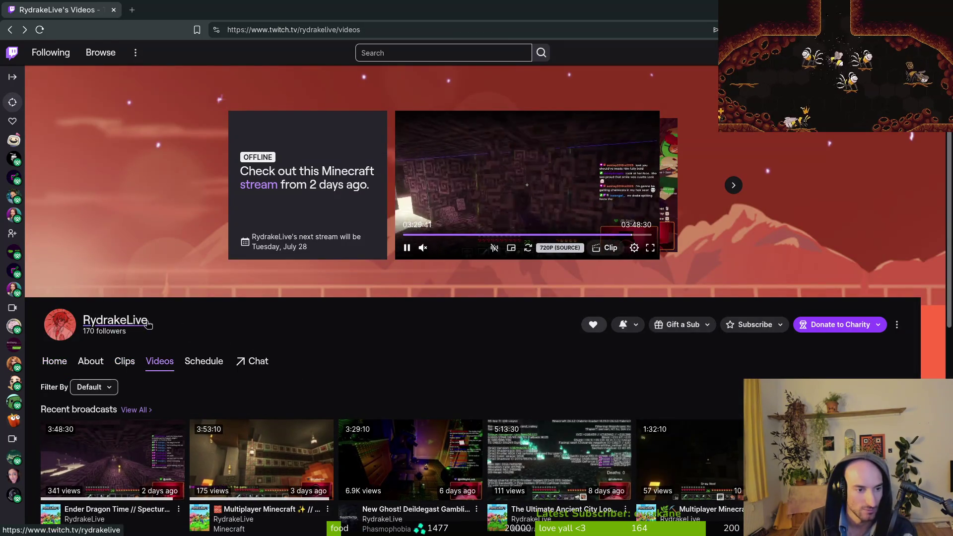
key(alt+Left)
key(alt+Left)
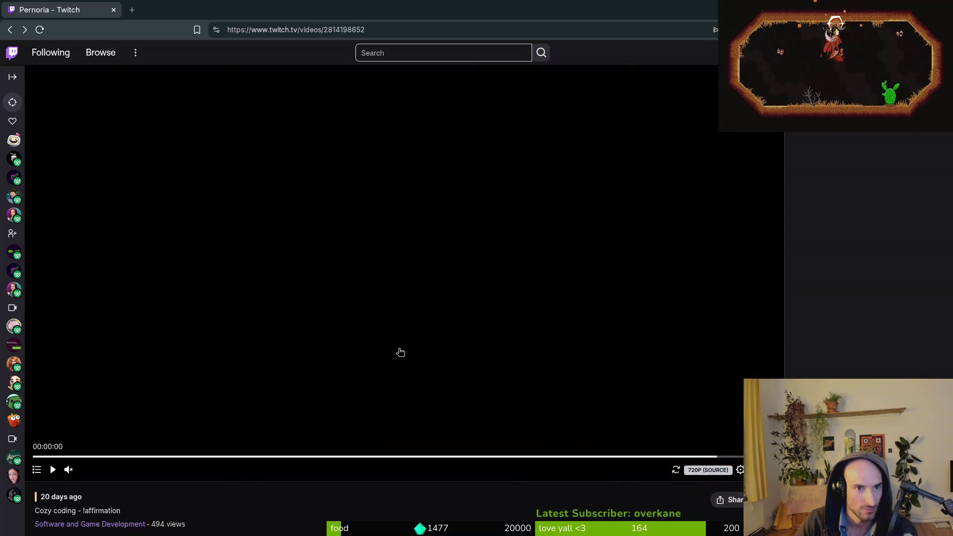
View all the streamer's recent broadcasts, close the stream tab, and return to Godot's lucerne.tscn.
scroll(394, 356, down, 5)
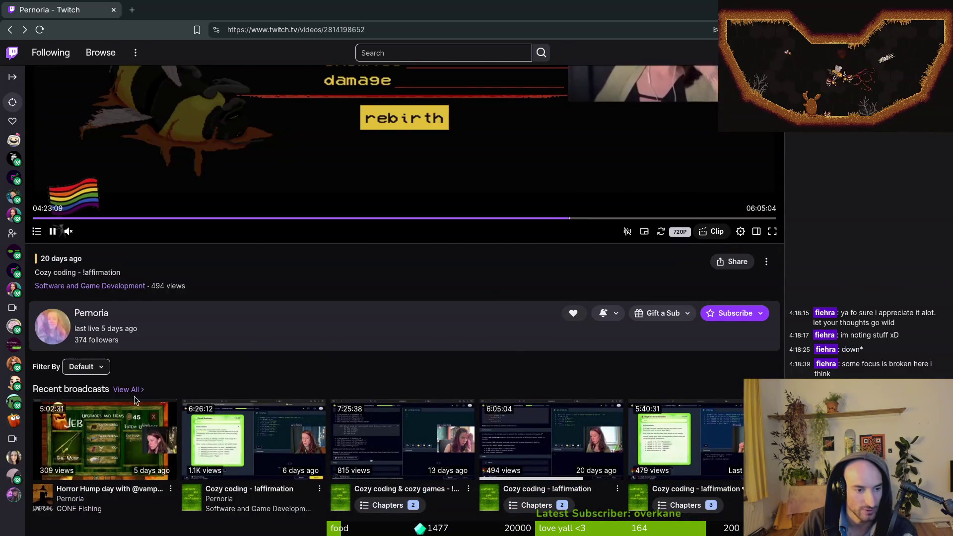
click(139, 394)
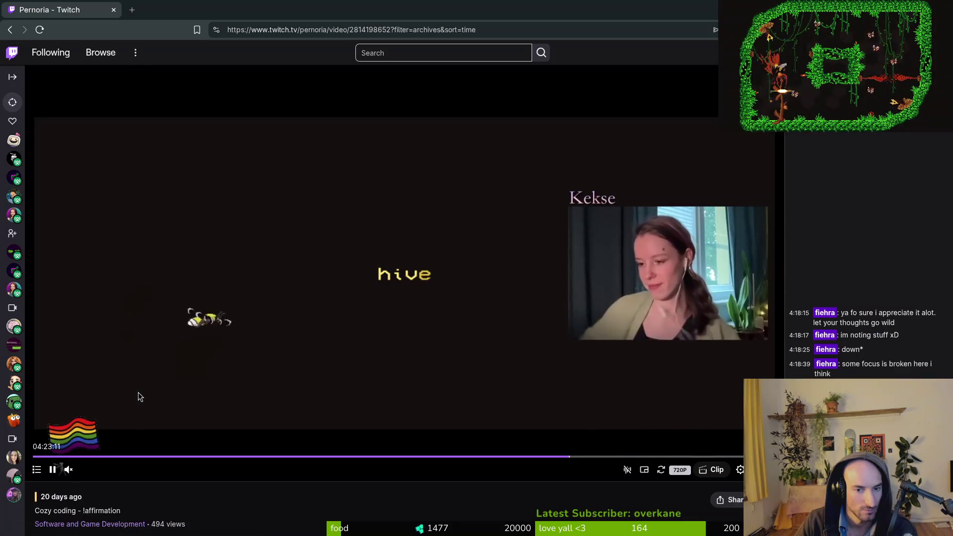
scroll(143, 511, down, 7)
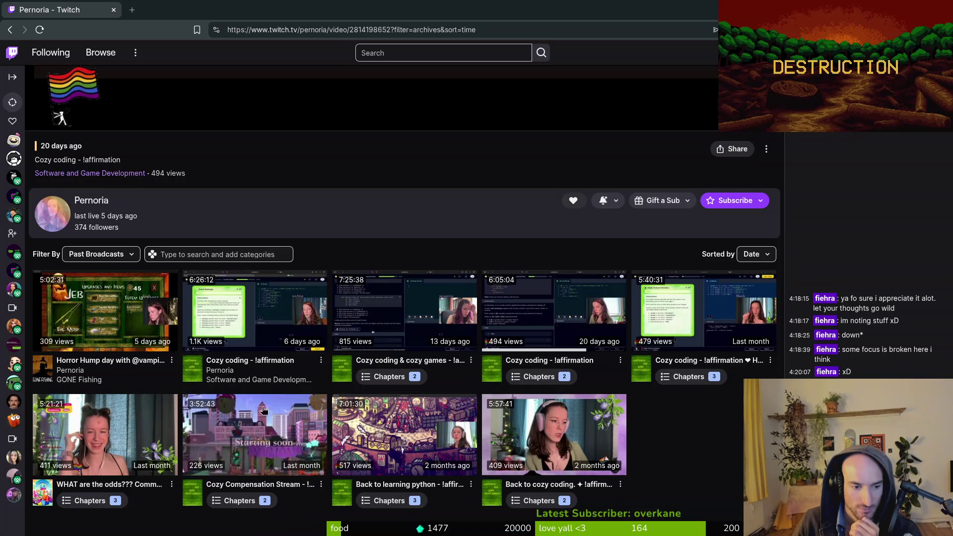
click(114, 10)
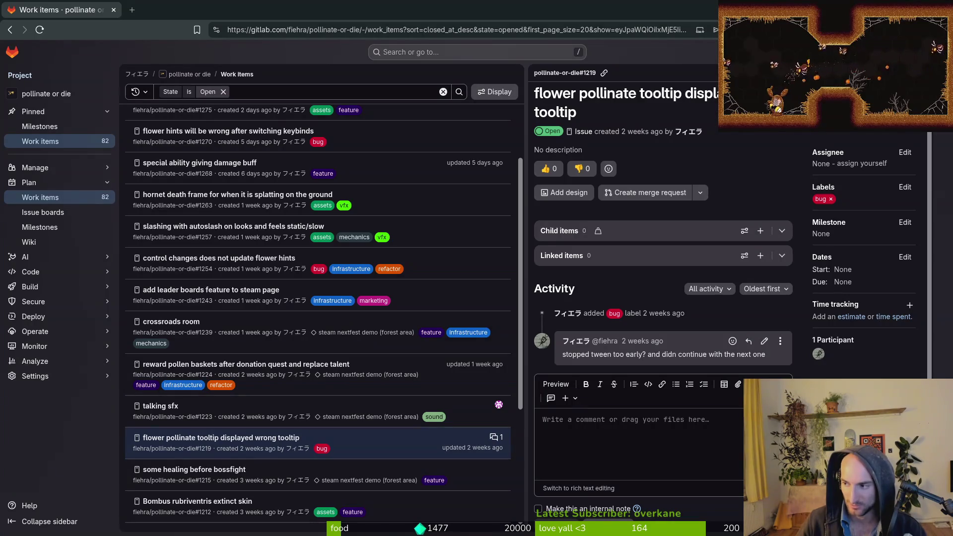
key(alt+Tab)
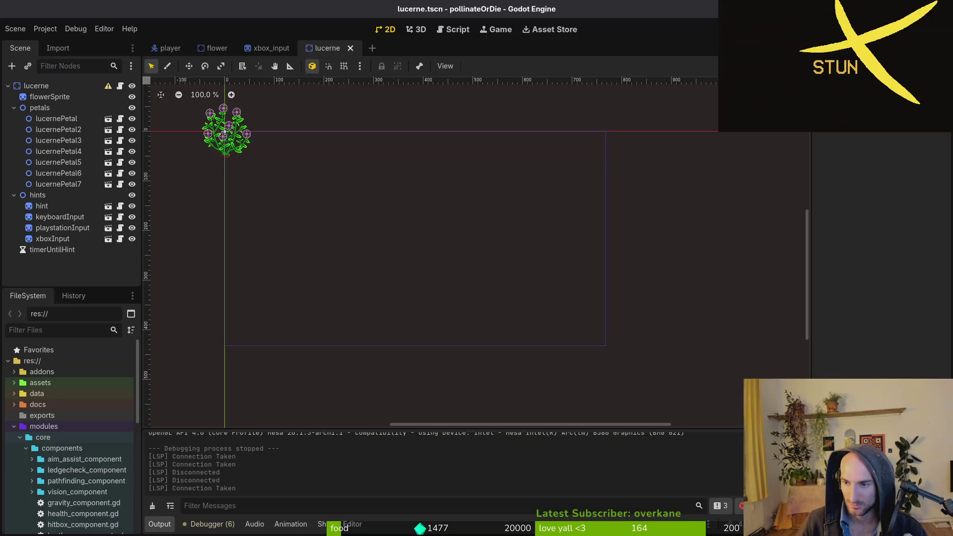
Run the debug build, continue past the main menu and load R_desert from the debug level select.
key(F5)
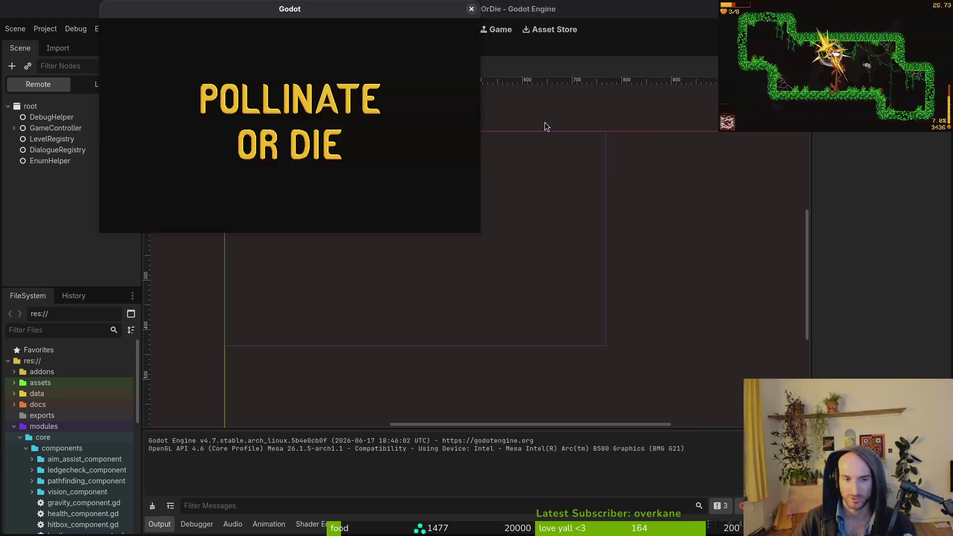
key(Return)
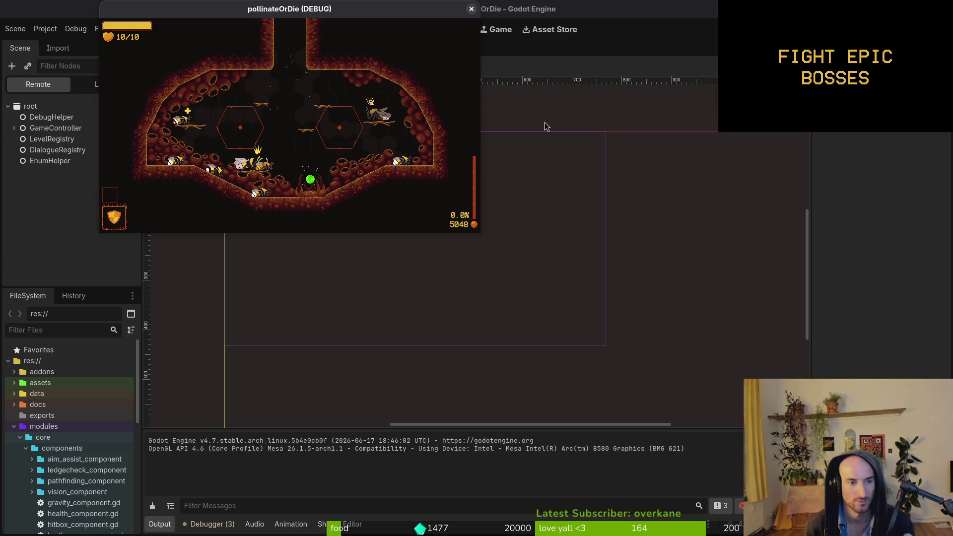
key(F1)
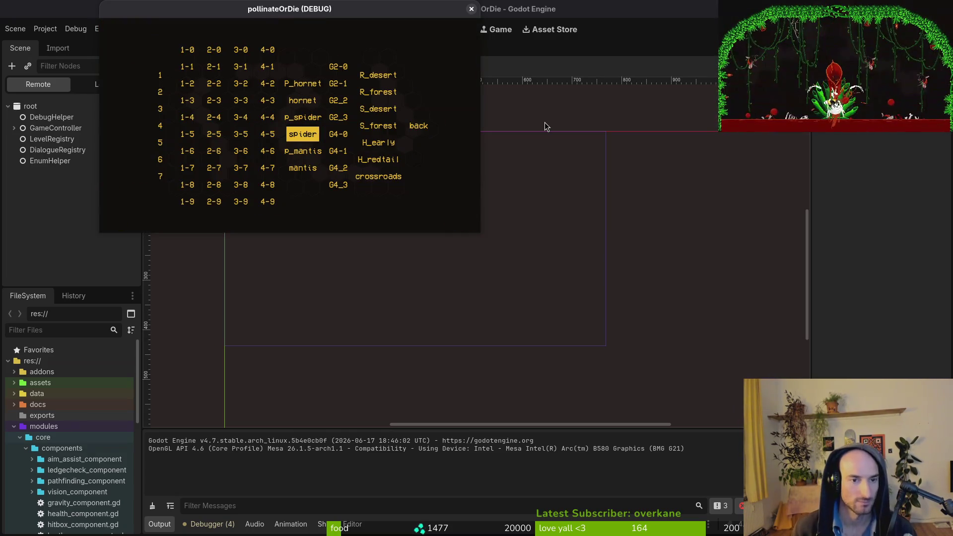
key(Right)
key(Right)
key(Up)
key(Return)
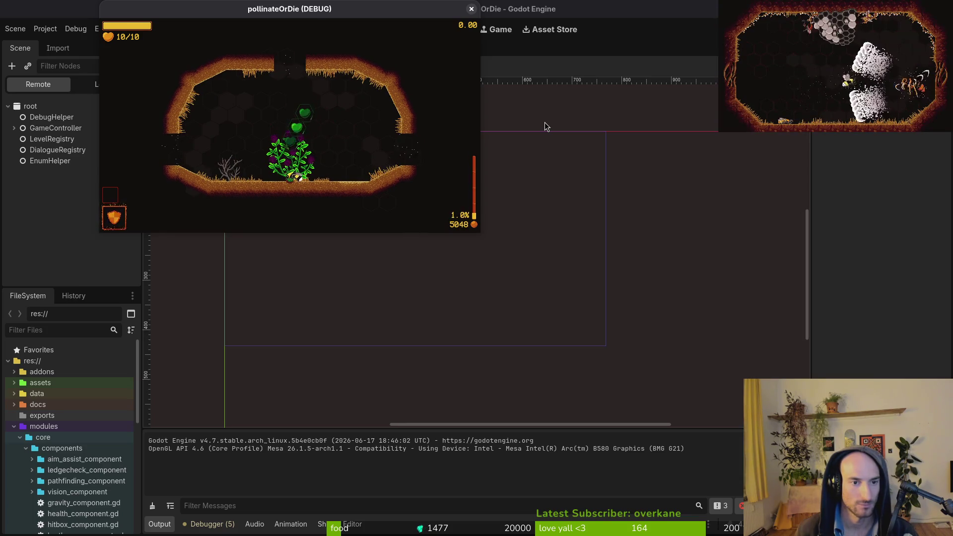
Reload R_desert, then load the level one row below and reopen the level select.
key(Escape)
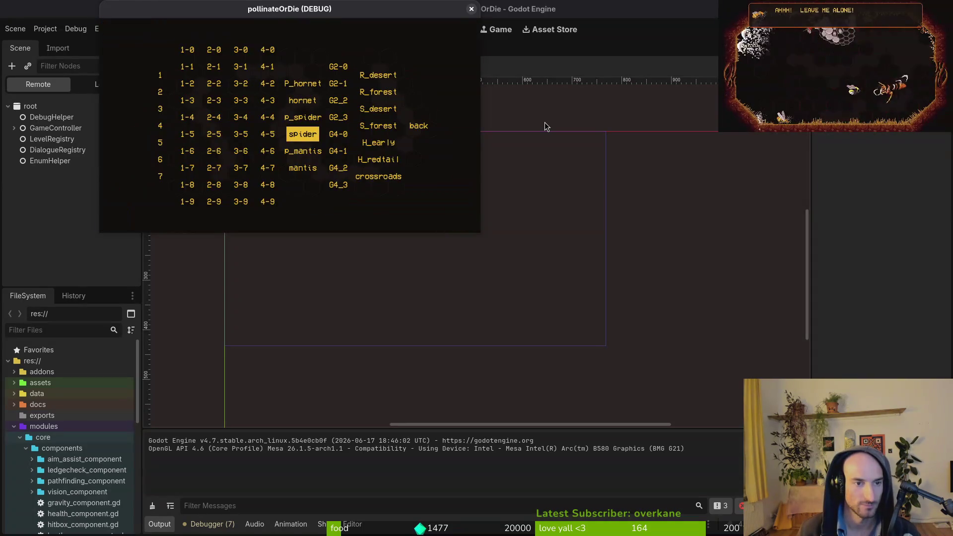
key(Right)
key(Right)
key(Up)
key(Up)
key(Up)
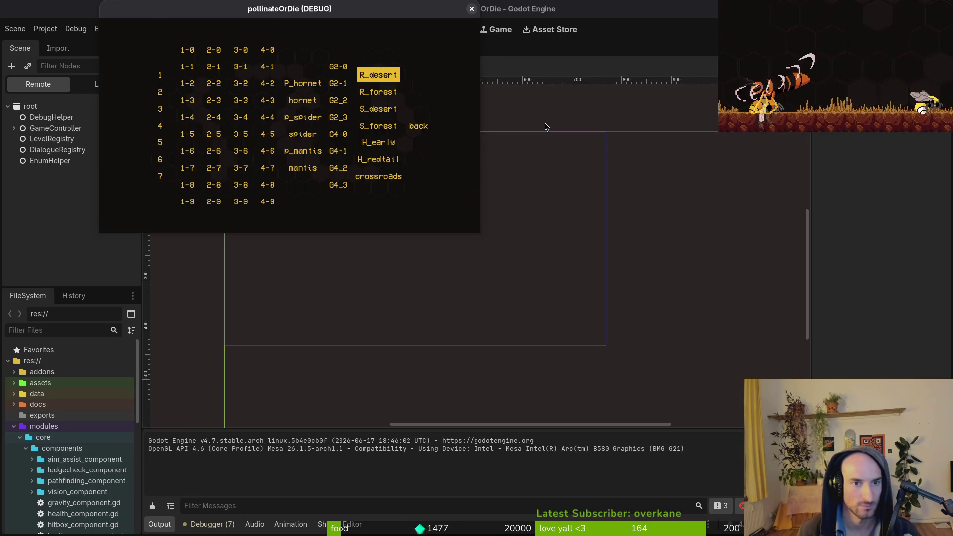
key(Return)
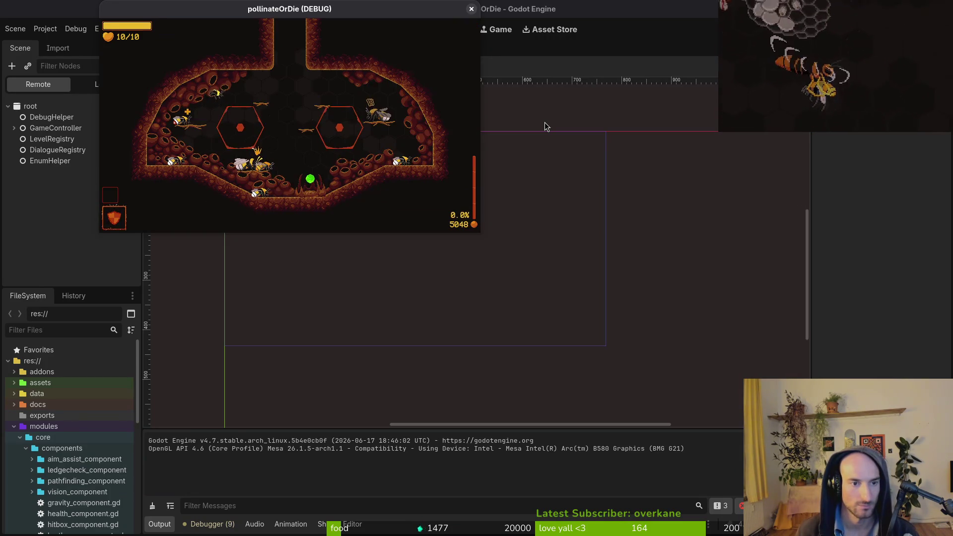
key(Escape)
key(Down)
key(Return)
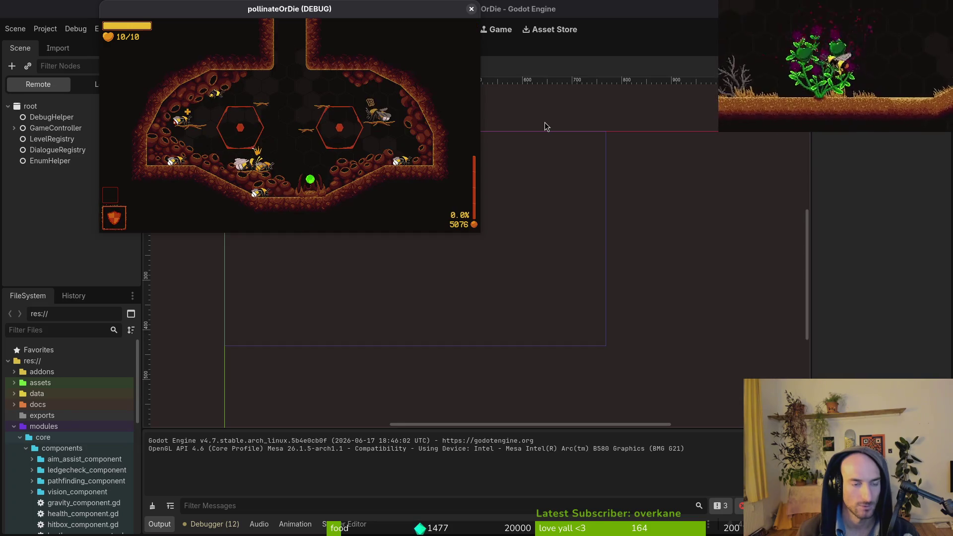
key(F1)
key(Right)
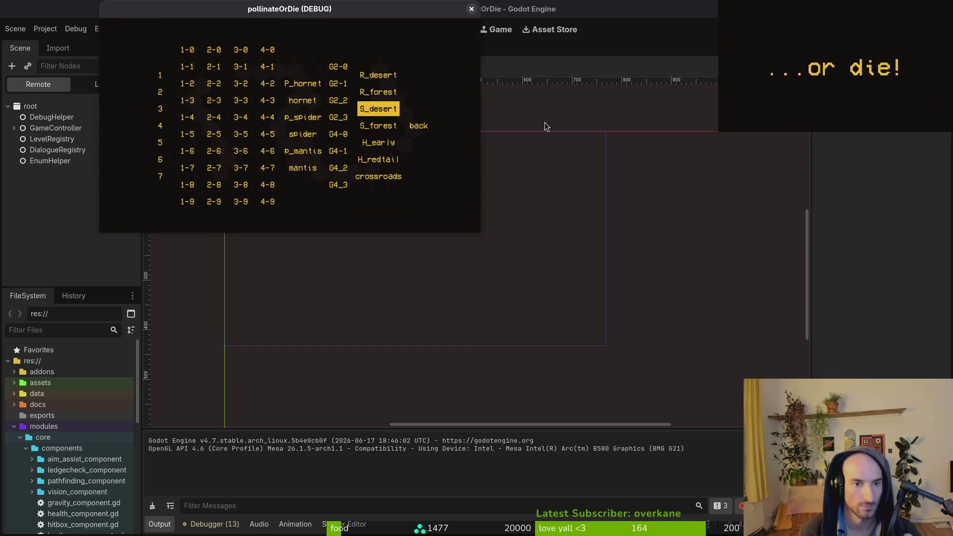
Load the cave level, then S_desert, and bring the level select back to the S_desert entry.
key(Return)
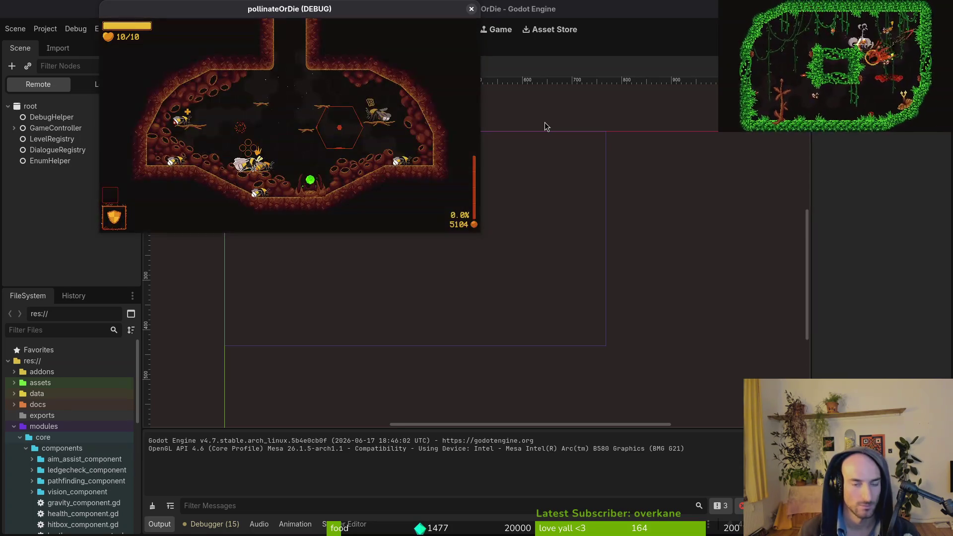
key(Escape)
key(Right)
key(Up)
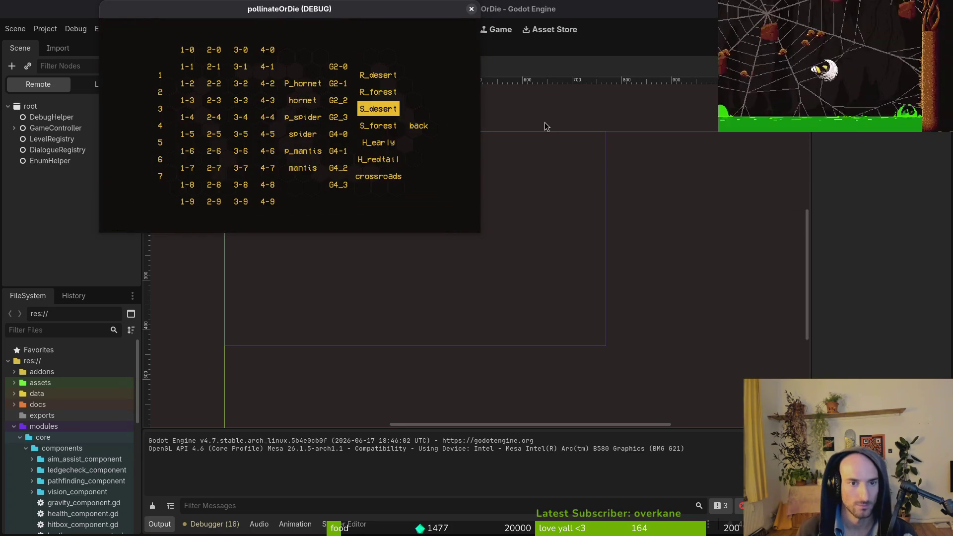
key(Return)
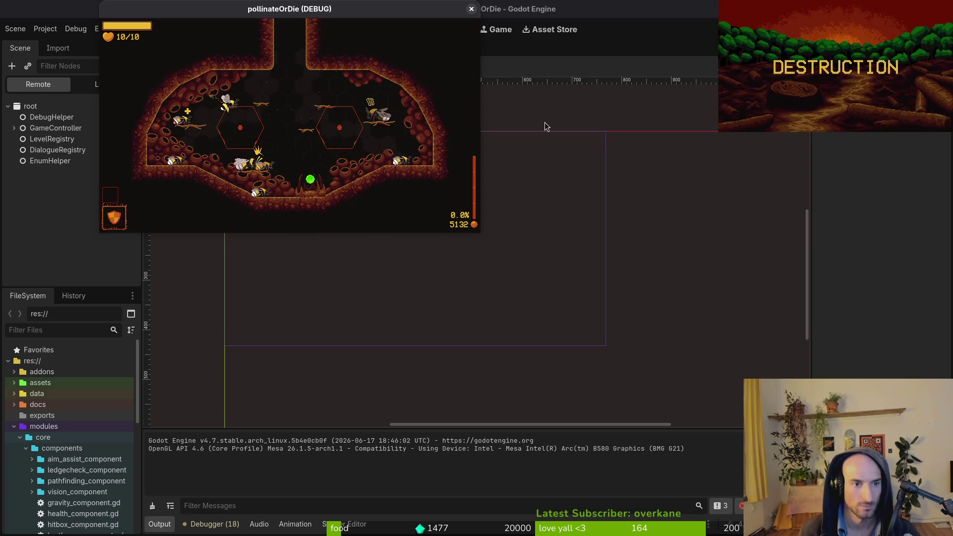
key(F1)
key(Right)
key(Right)
key(Up)
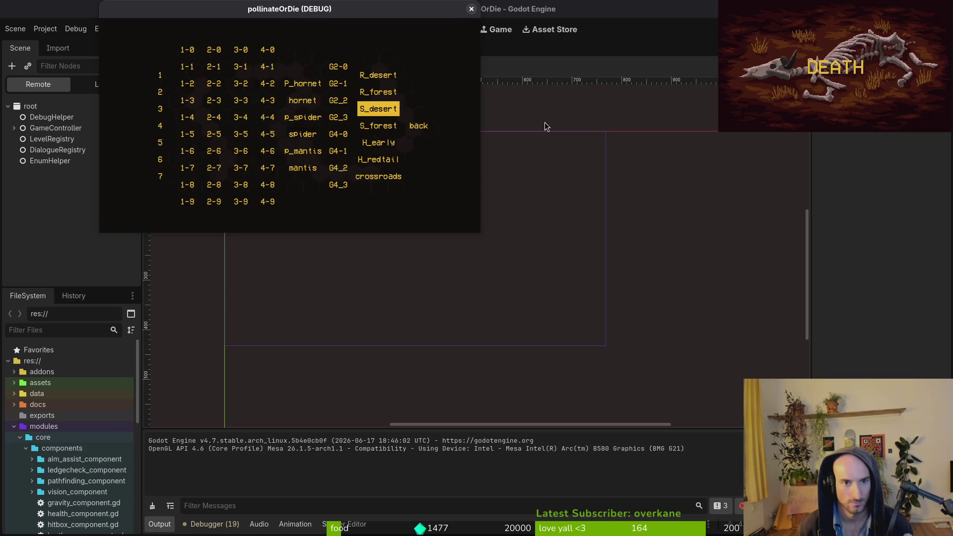
Play the S_desert cactus level, quit to the main menu, stop the run with F8, and recentre lucerne.
key(Return)
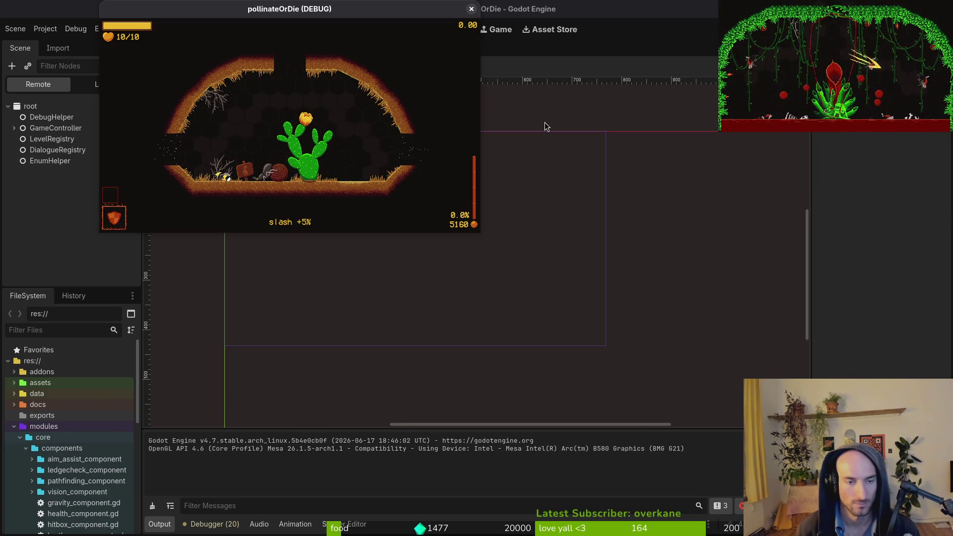
key(Escape)
key(Down)
key(Down)
key(Down)
key(Return)
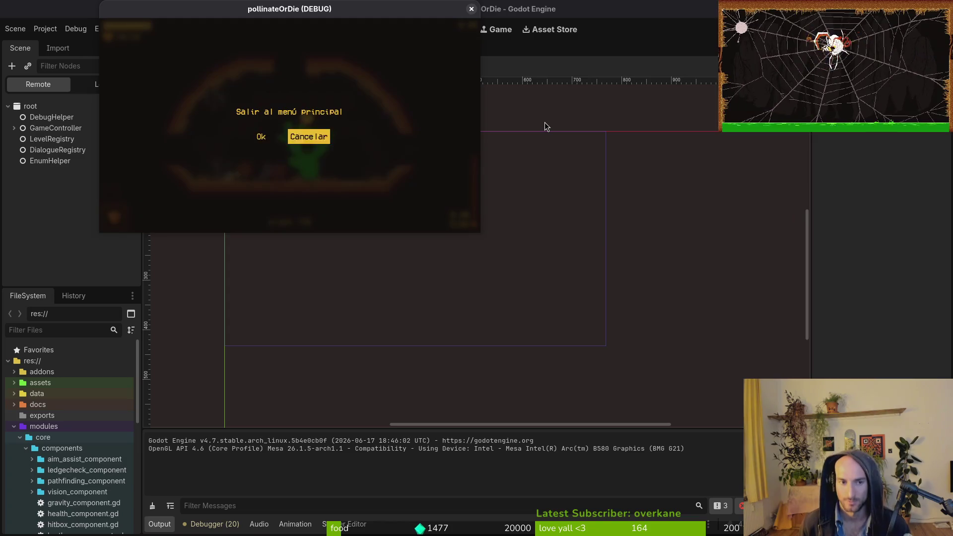
key(Left)
key(Return)
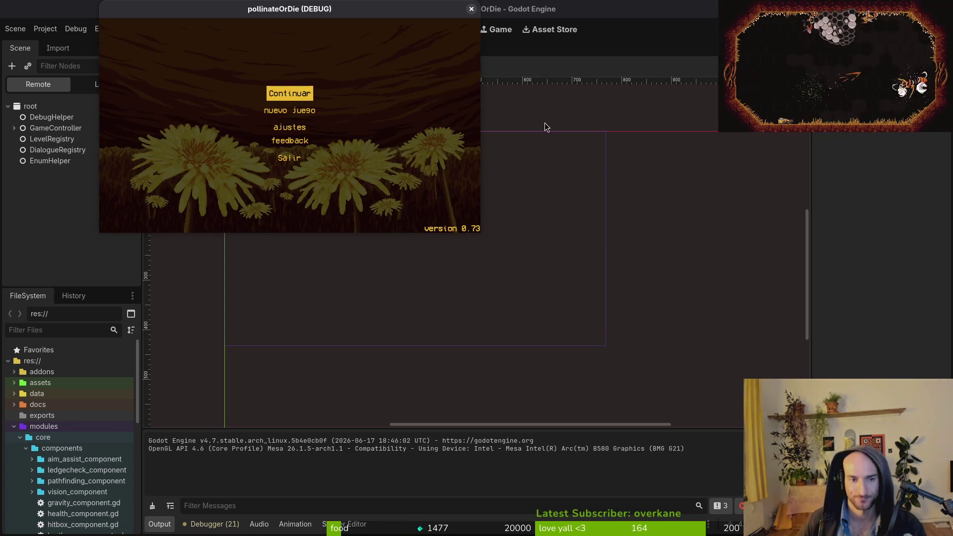
key(F8)
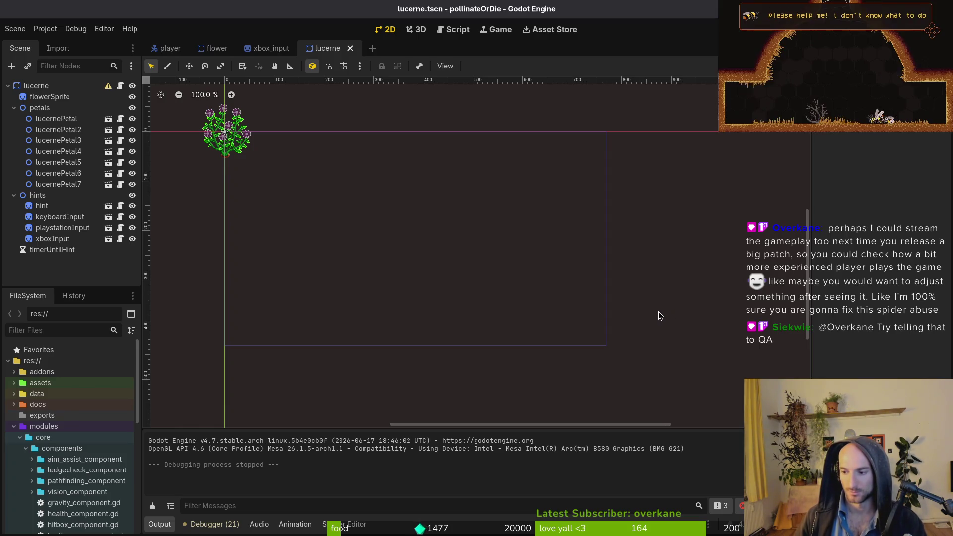
drag(245, 161, 355, 228)
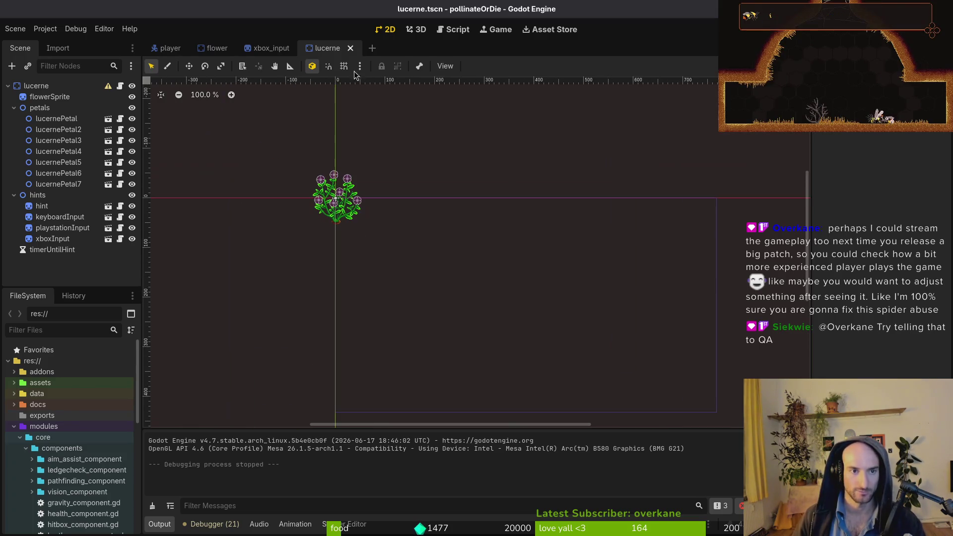
Close the lucerne and xbox_input scenes, then delete the stray blank line in flower_buff.gd and save.
click(350, 48)
click(300, 48)
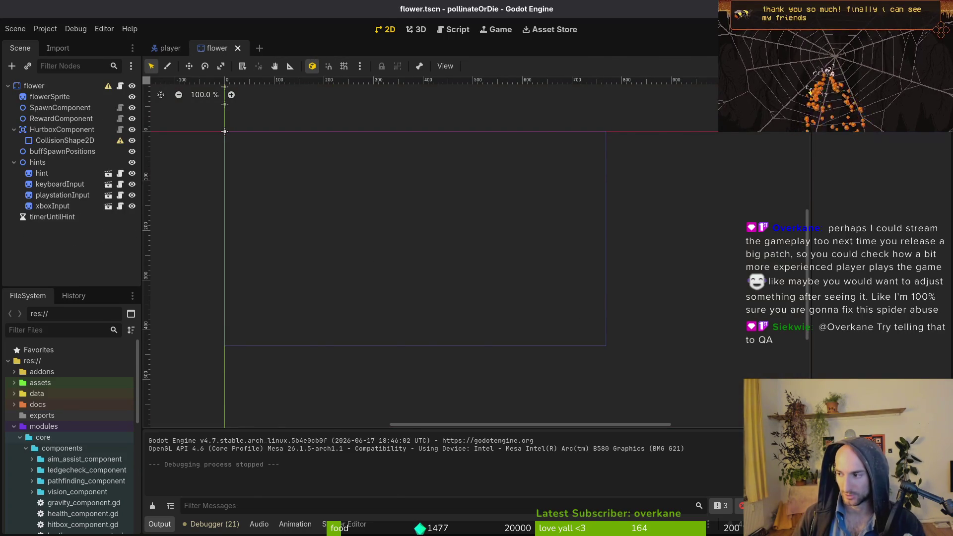
key(alt+Tab)
key(Return)
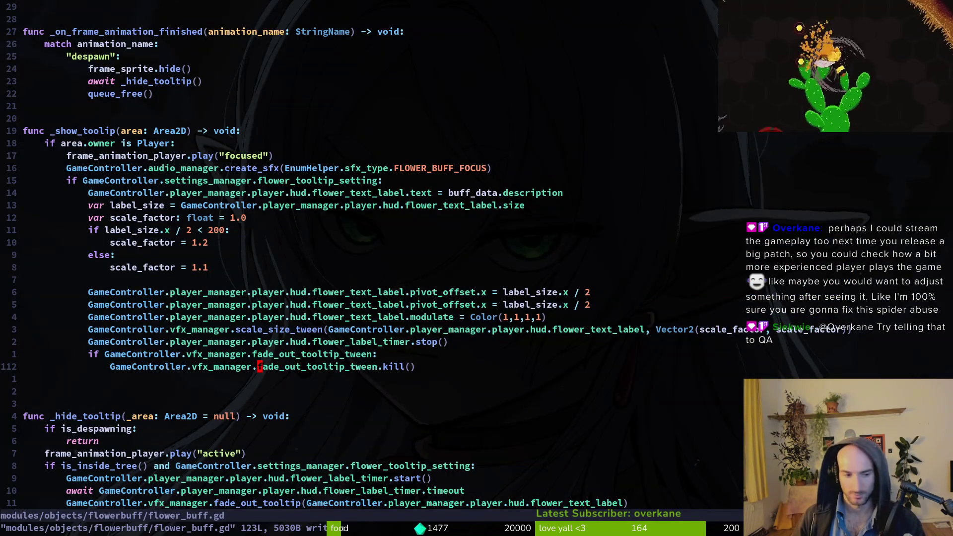
key(j)
key(d)
key(d)
text(:wq)
key(Return)
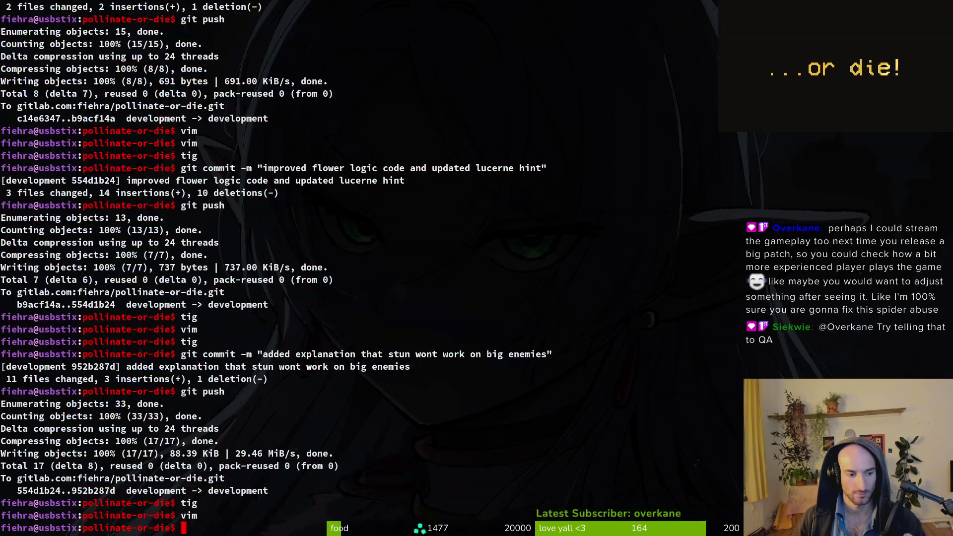
Review the flower_buff.gd diff in tig and stage the file for commit.
text(tig)
key(Return)
key(Down)
key(Down)
key(Down)
key(Down)
key(Return)
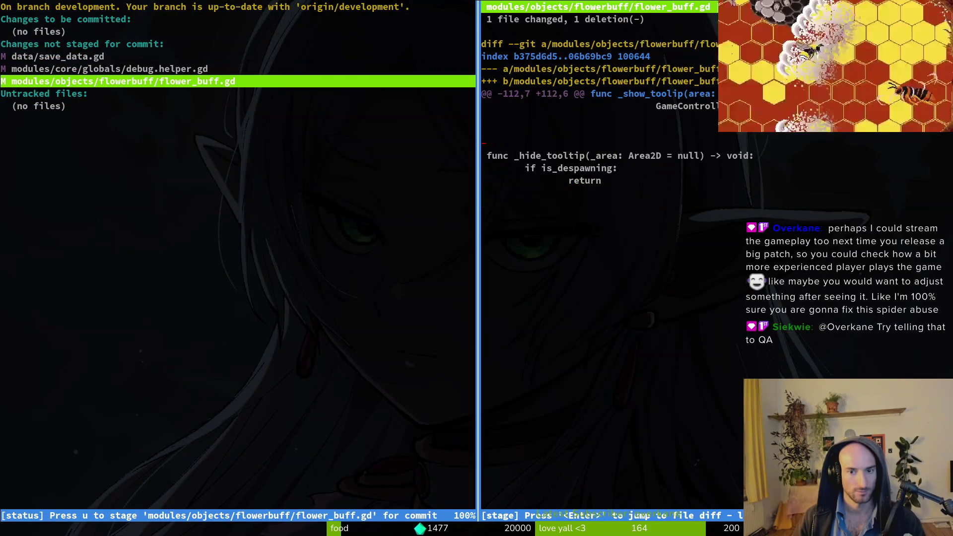
key(u)
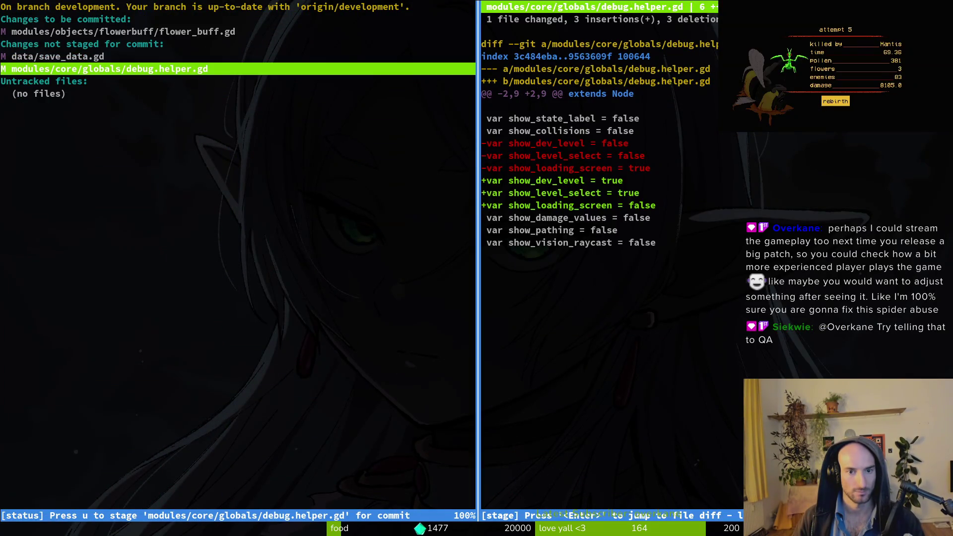
key(q)
Cycle through the Godot editor and terminal windows, ending on the GitLab work items.
key(super+2)
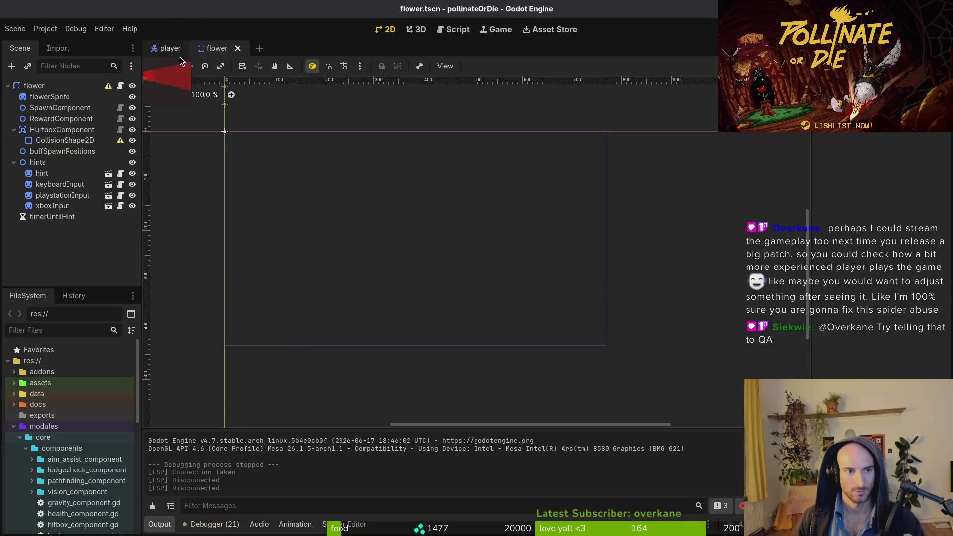
key(super+1)
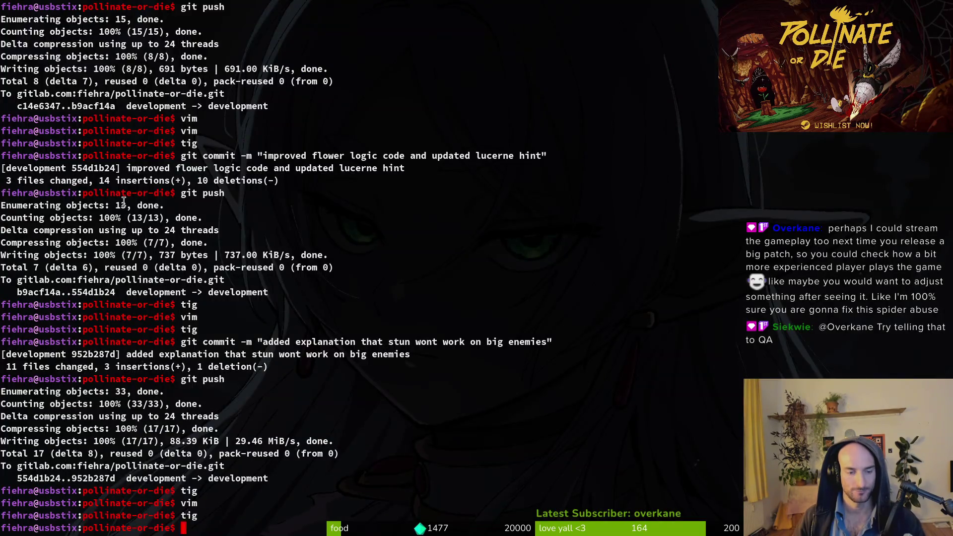
key(super+2)
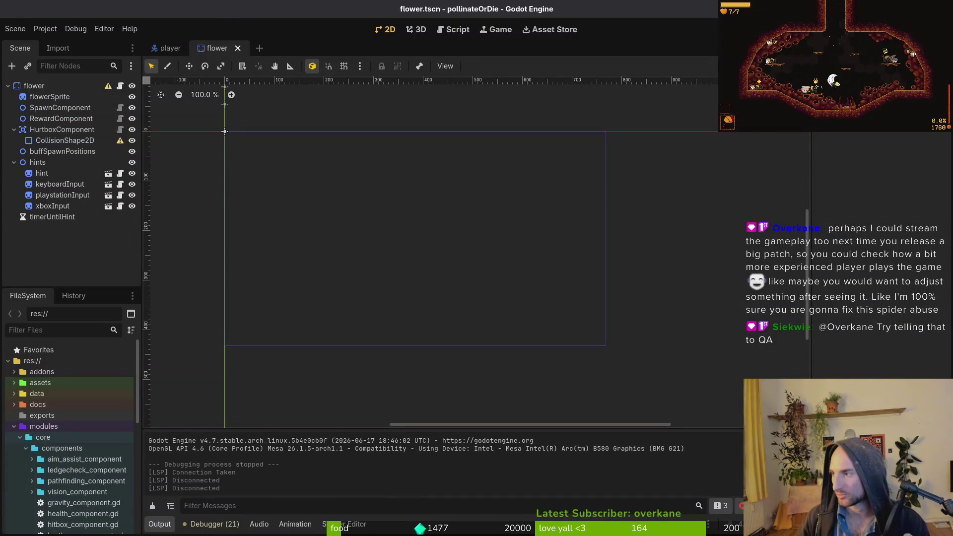
key(super+3)
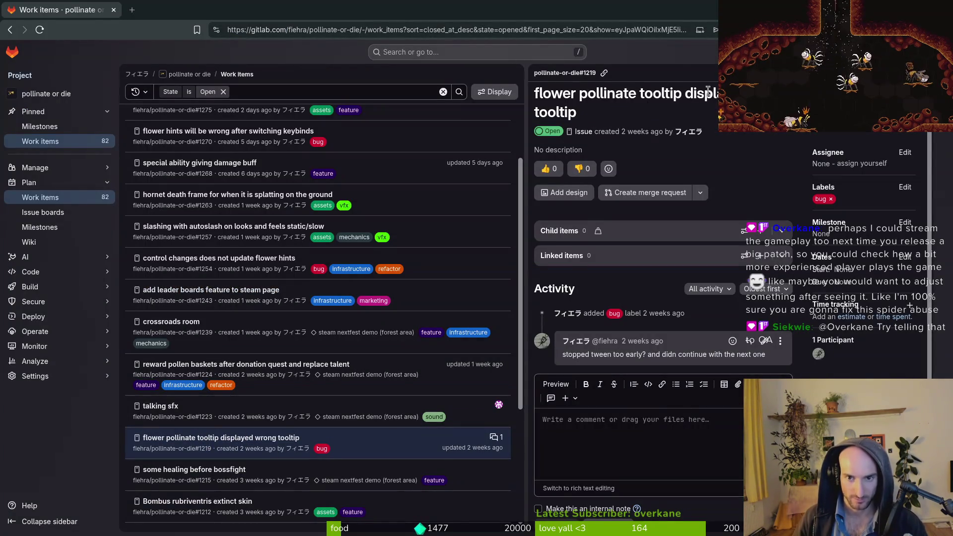
Close the wrong-tooltip bug issue #1219 and return to the Twitch 'Cozy coding' broadcast.
scroll(640, 432, down, 2)
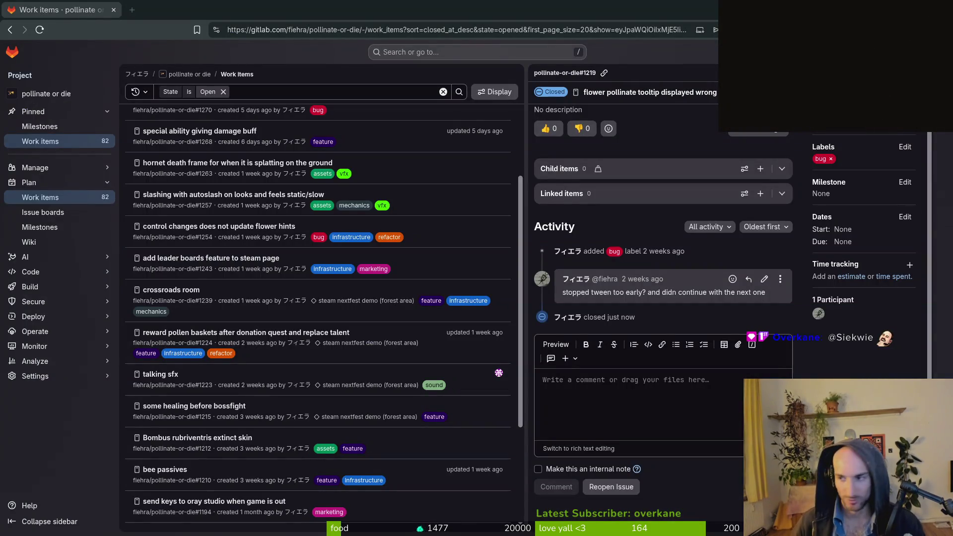
key(alt+Tab)
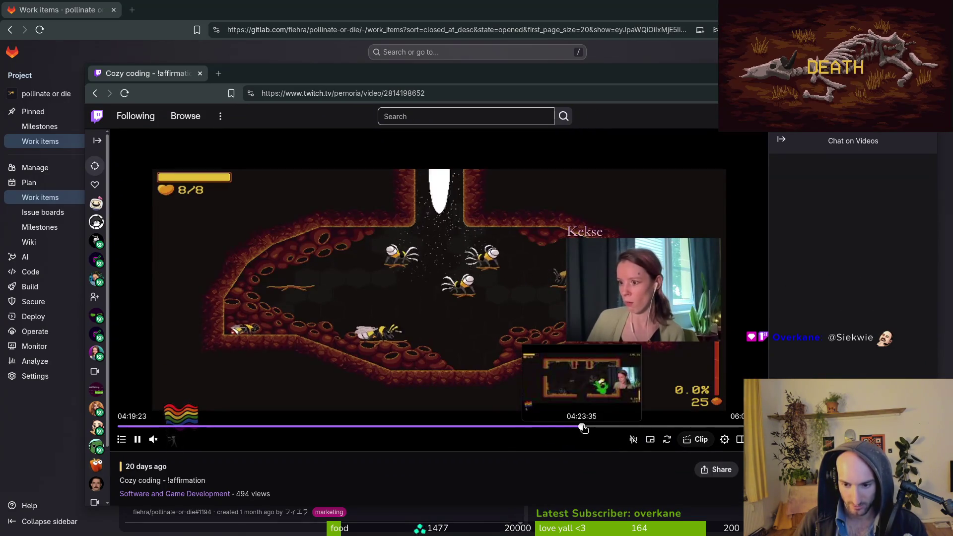
Seek the VOD between 04:28 and 04:34, mark the chat's flower-tooltip remark, and settle at 4:28:54.
click(587, 427)
click(590, 426)
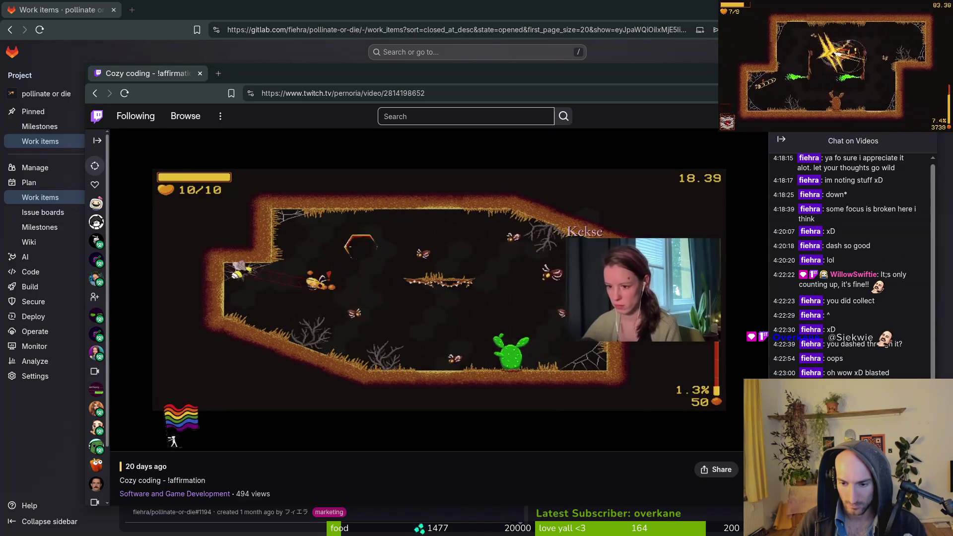
click(602, 426)
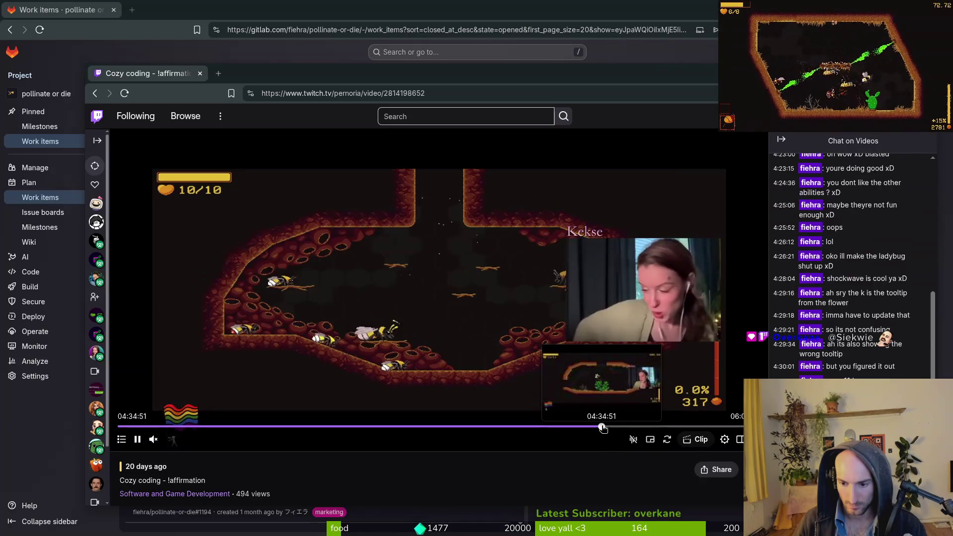
scroll(860, 372, up, 2)
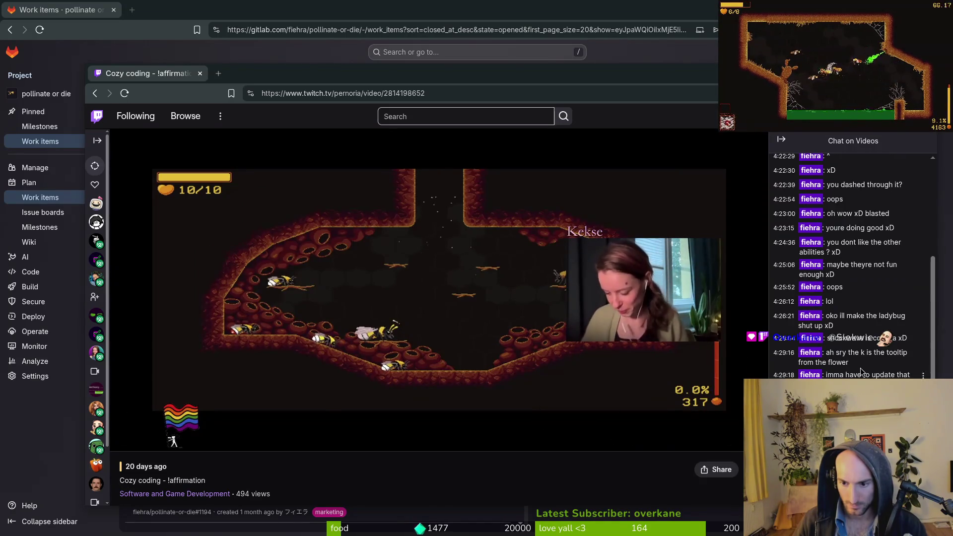
scroll(866, 297, down, 2)
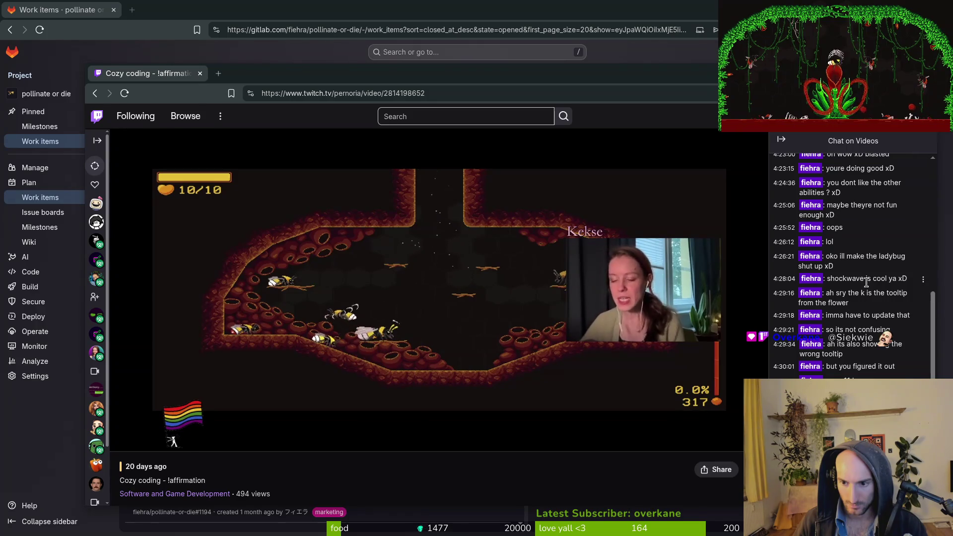
drag(858, 303, 829, 297)
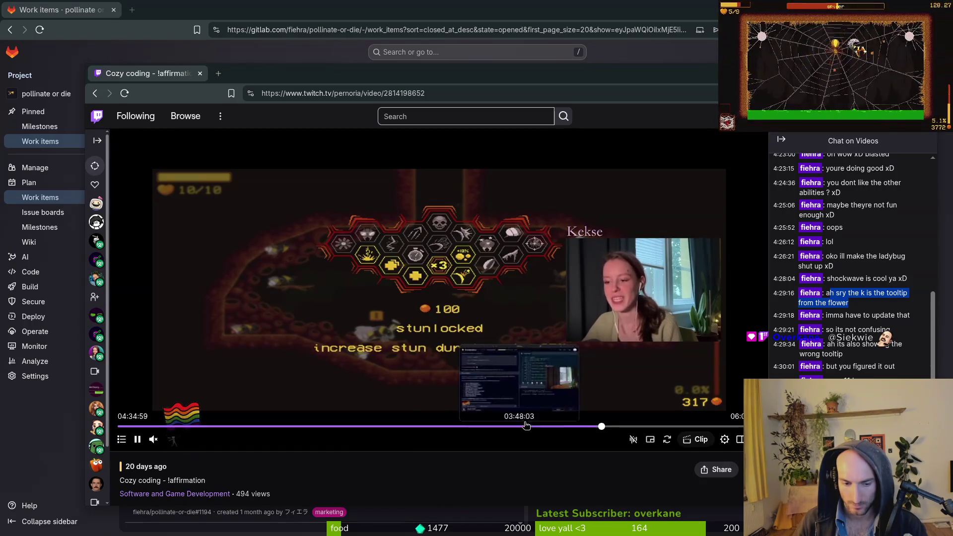
click(592, 427)
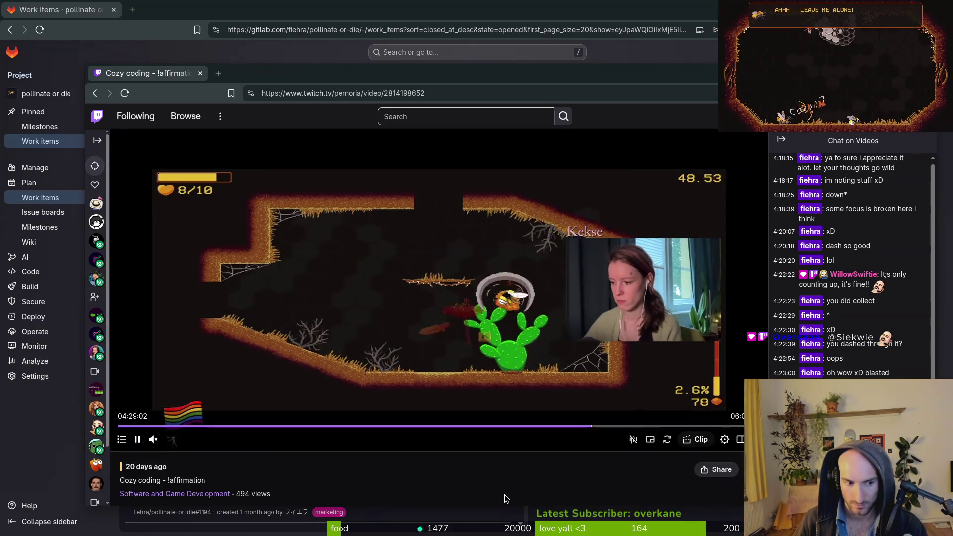
key(Left)
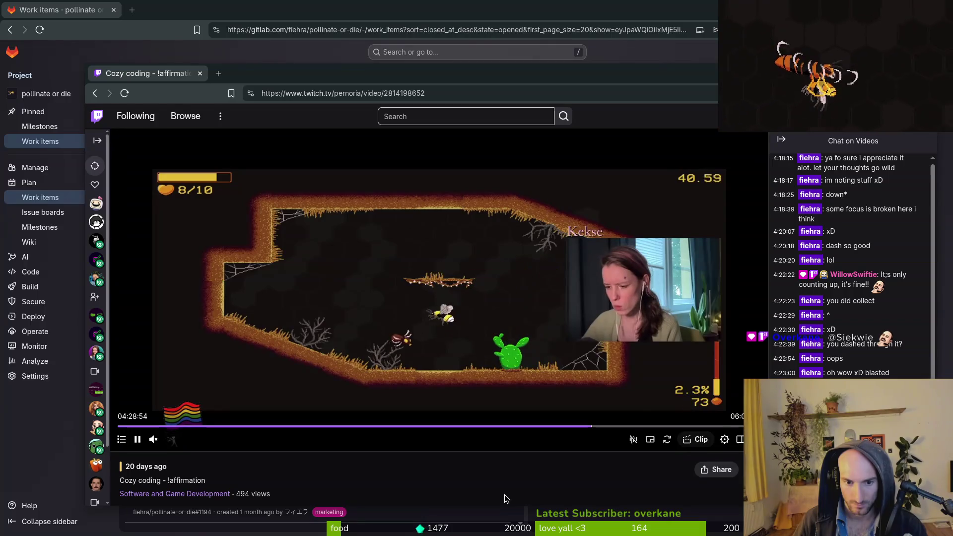
Play the VOD fullscreen, pause at 04:29:13 on the slash damage tooltip, and relaunch the debug game.
double_click(505, 337)
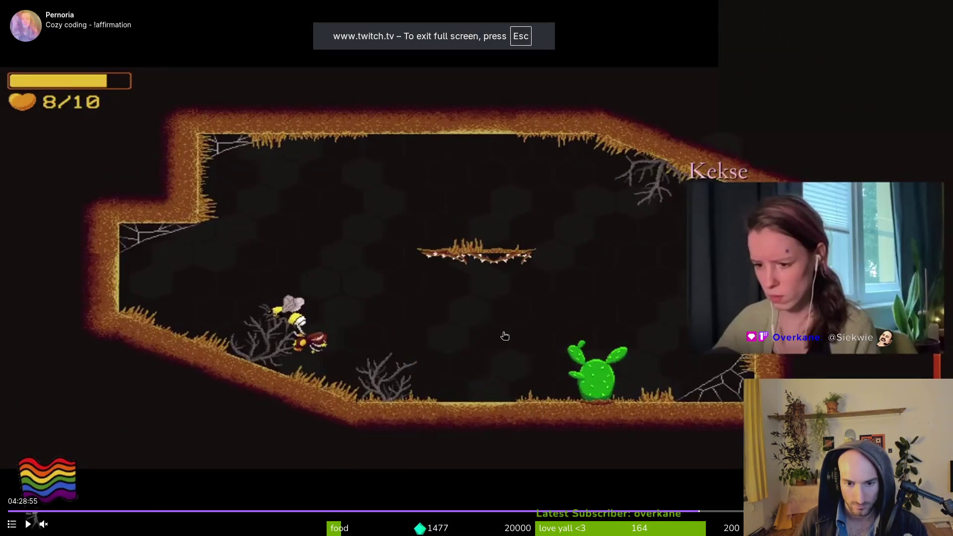
click(497, 352)
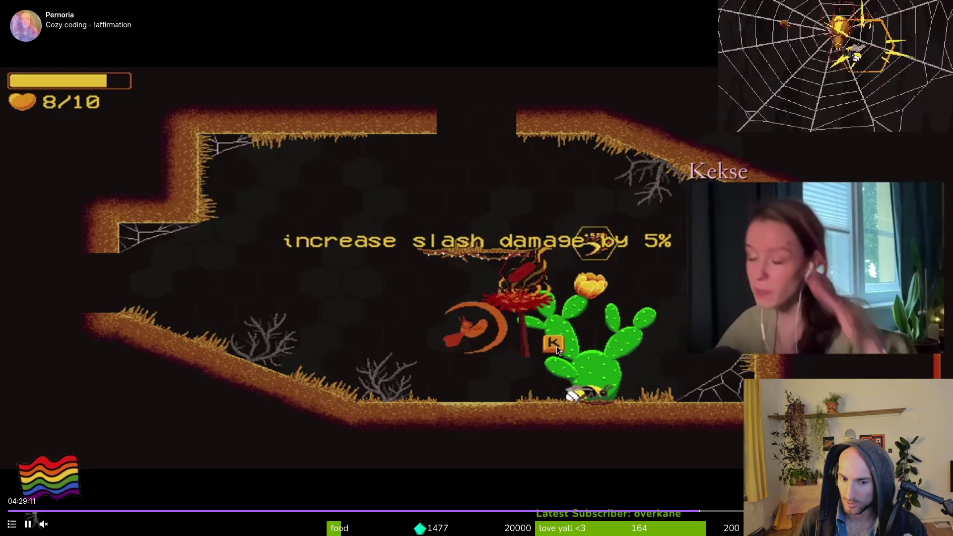
click(635, 318)
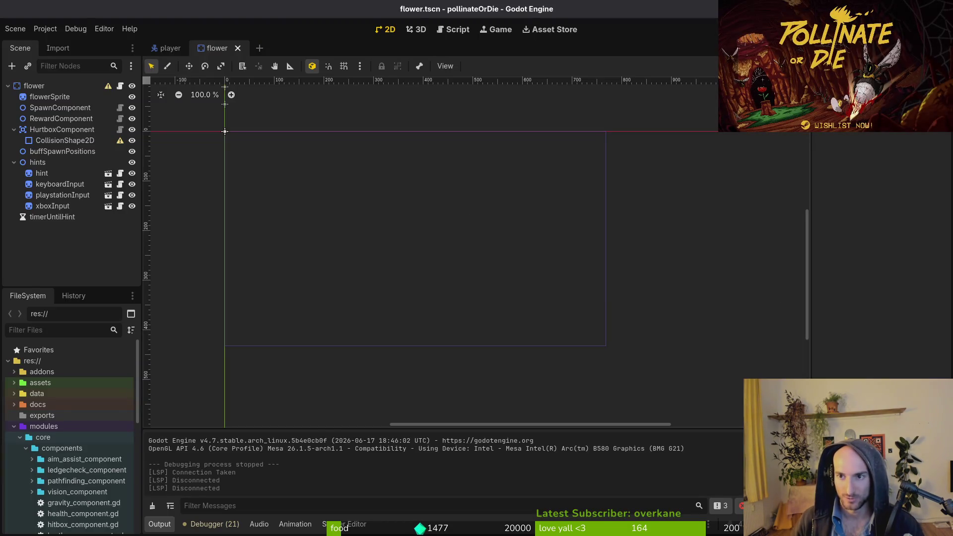
key(F5)
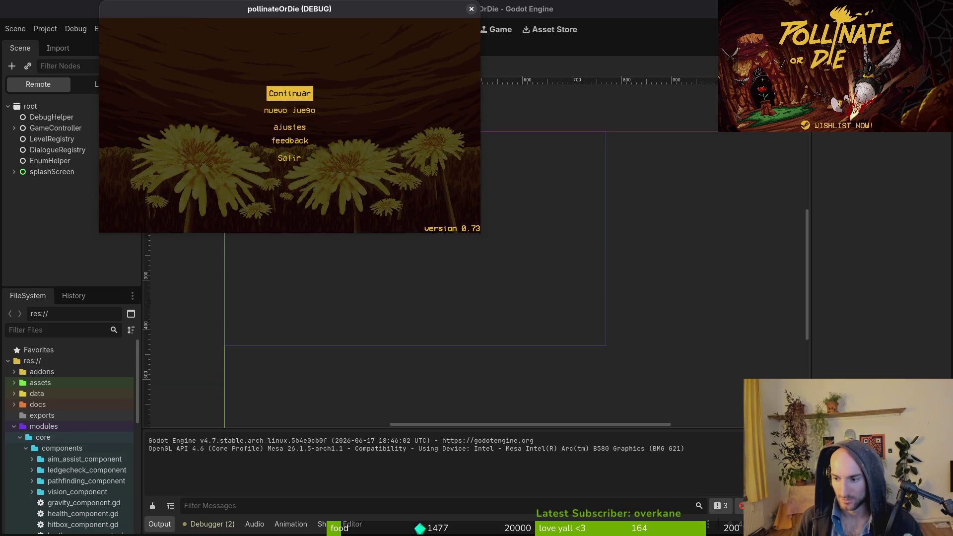
Maximize the game, load S_desert and the spider level, then reload S_desert and fly to the cactus flower.
key(Return)
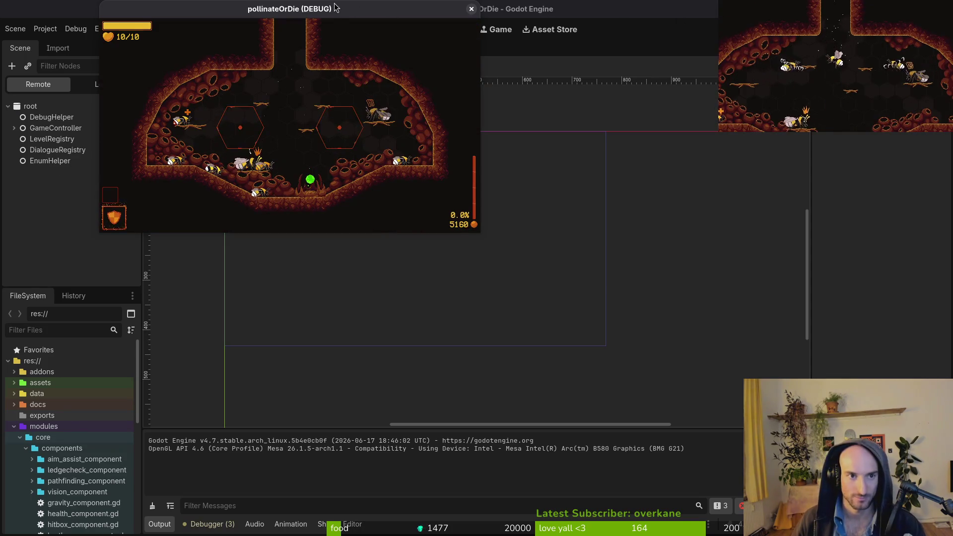
double_click(332, 11)
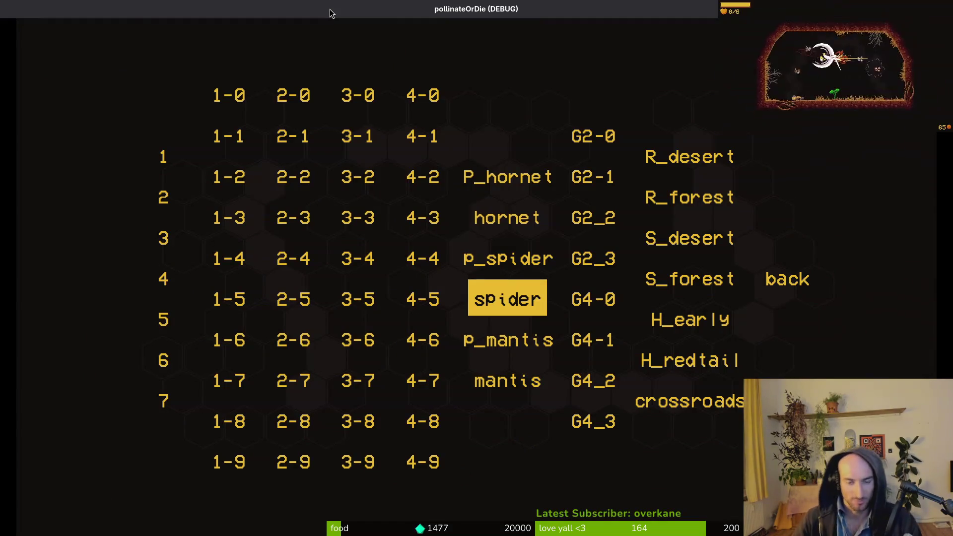
key(Right)
key(Right)
key(Return)
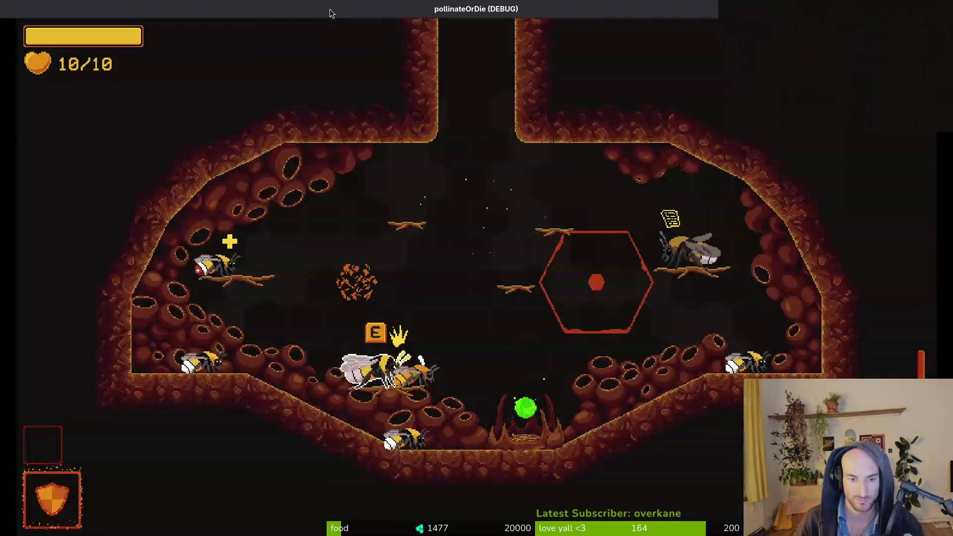
key(Escape)
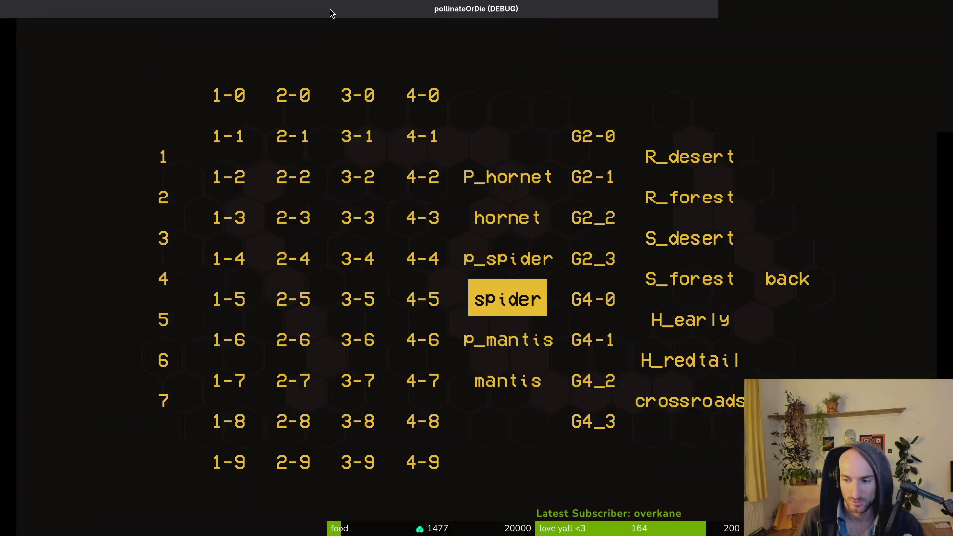
key(Return)
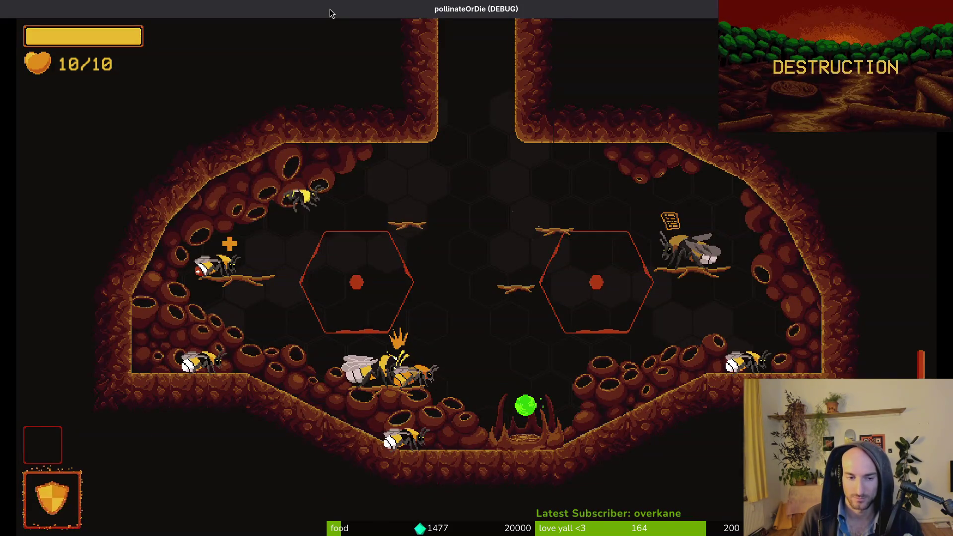
key(Escape)
key(Right)
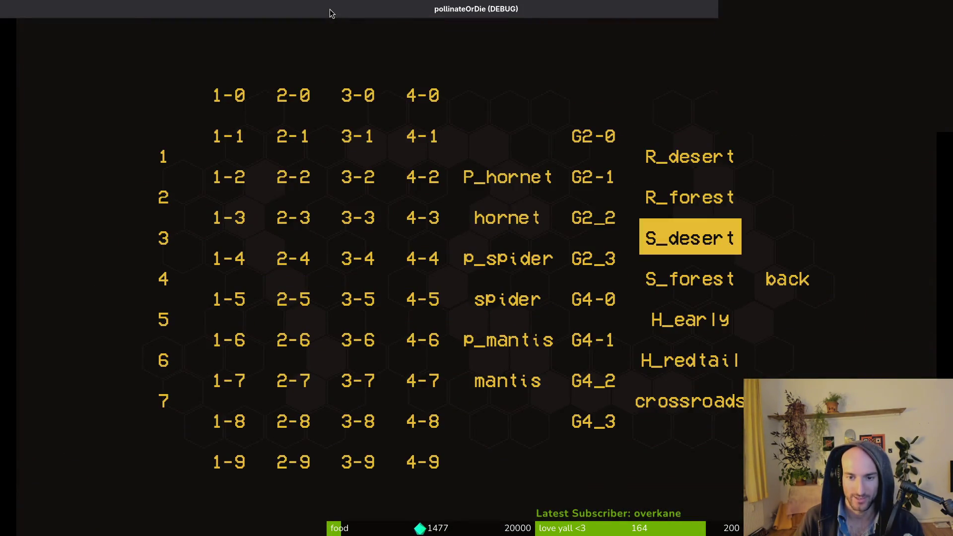
key(Return)
key(d)
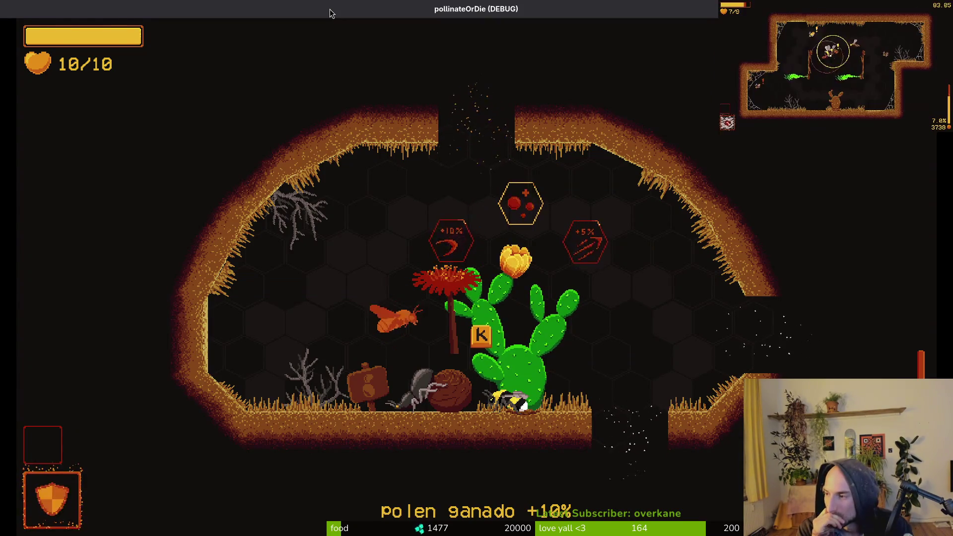
Back in the terminal, bring up Neovim's Telescope project file finder.
key(alt+Tab)
key(space)
key(f)
key(f)
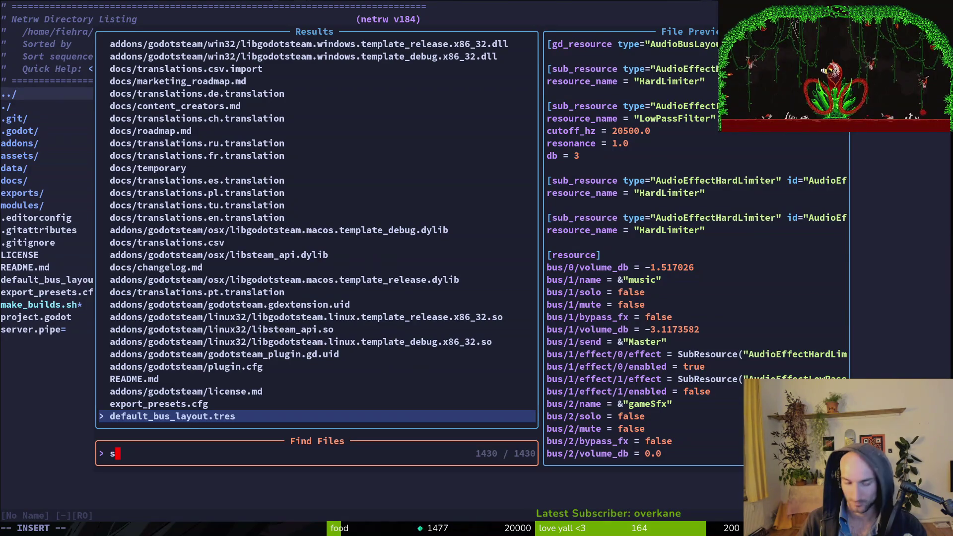
Find and open smash.gd, correcting the misspelled 'smash' search.
text(msahgd)
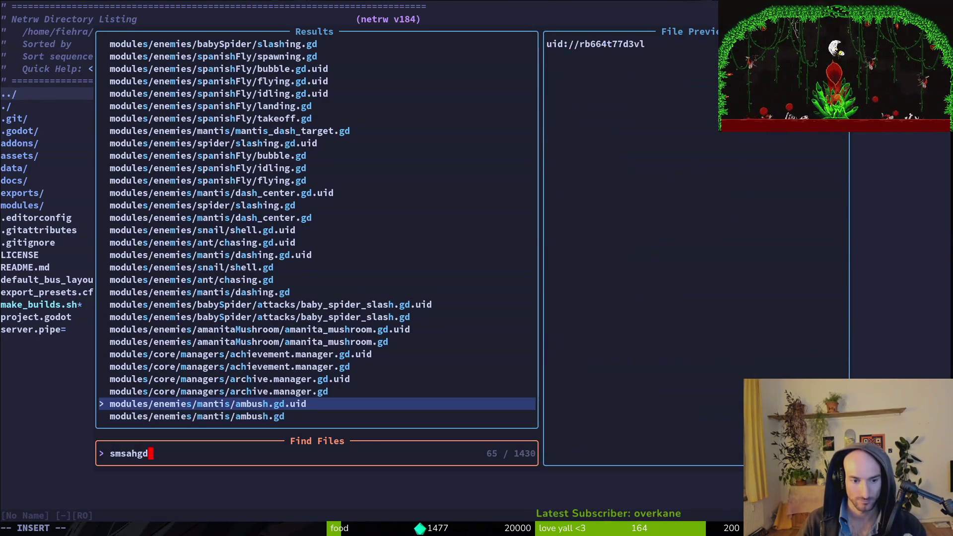
key(BackSpace)
key(BackSpace)
key(BackSpace)
text(ashgd)
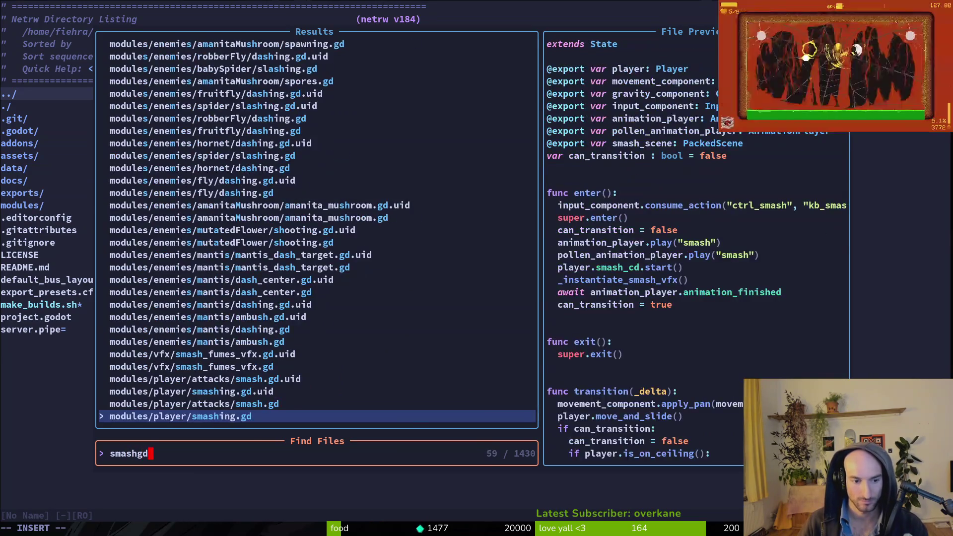
key(Up)
key(Return)
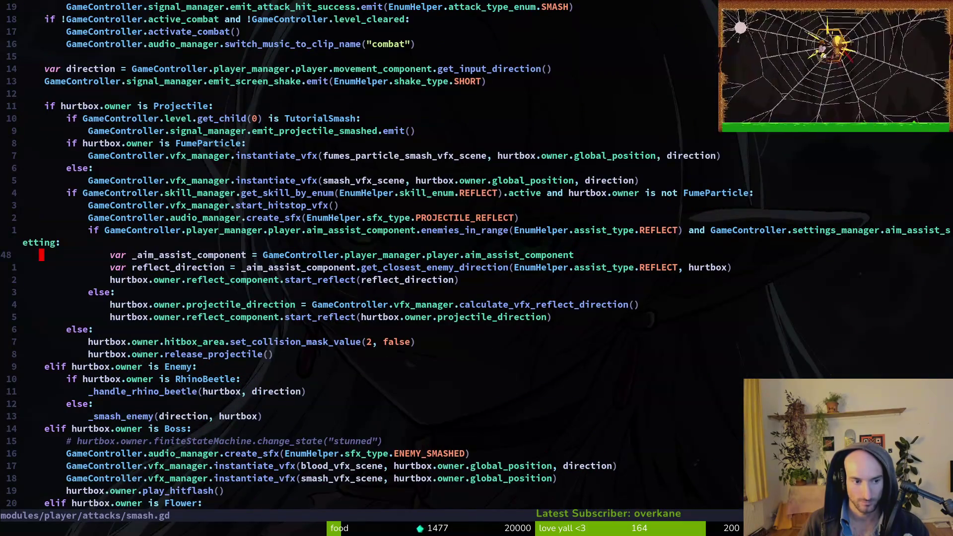
Jump to the Flower branch with /flo and try gd on the release_pollen call.
text(/flo)
key(Return)
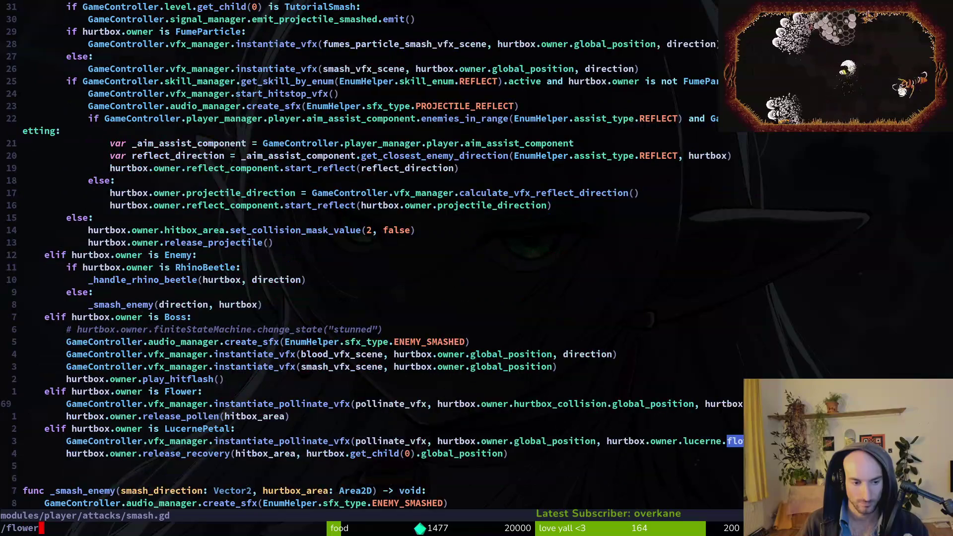
key(shift+v)
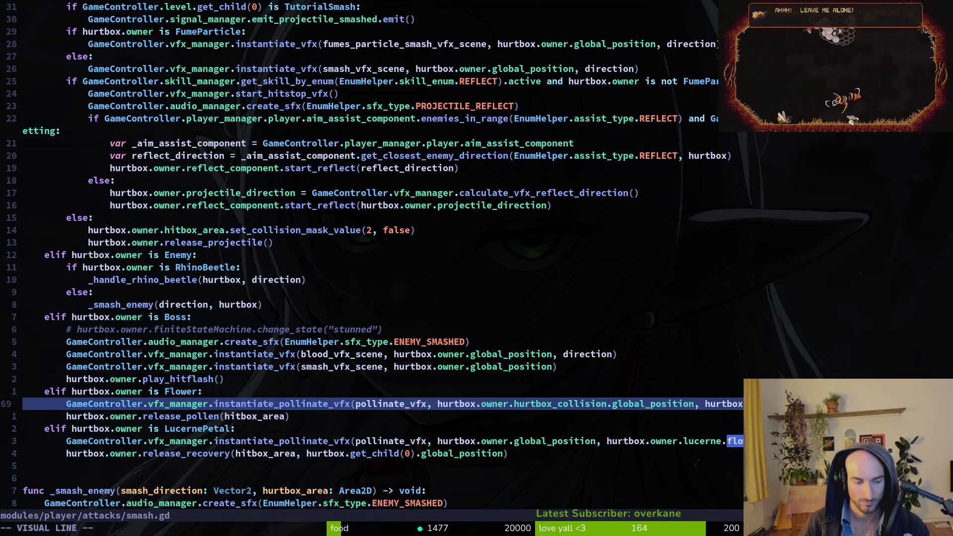
key(Escape)
key(j)
key(w)
key(w)
key(w)
key(g)
key(d)
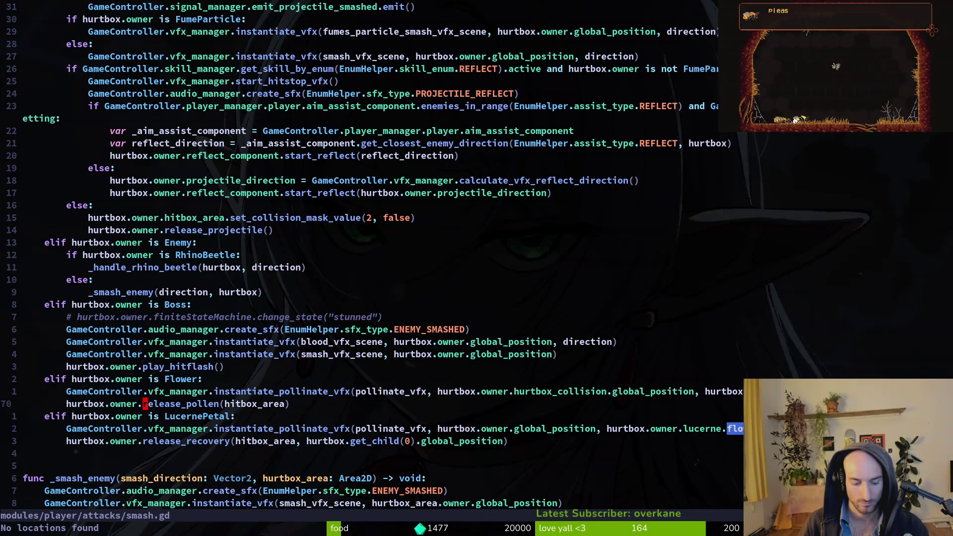
key(k)
key(k)
key(w)
key(j)
key(j)
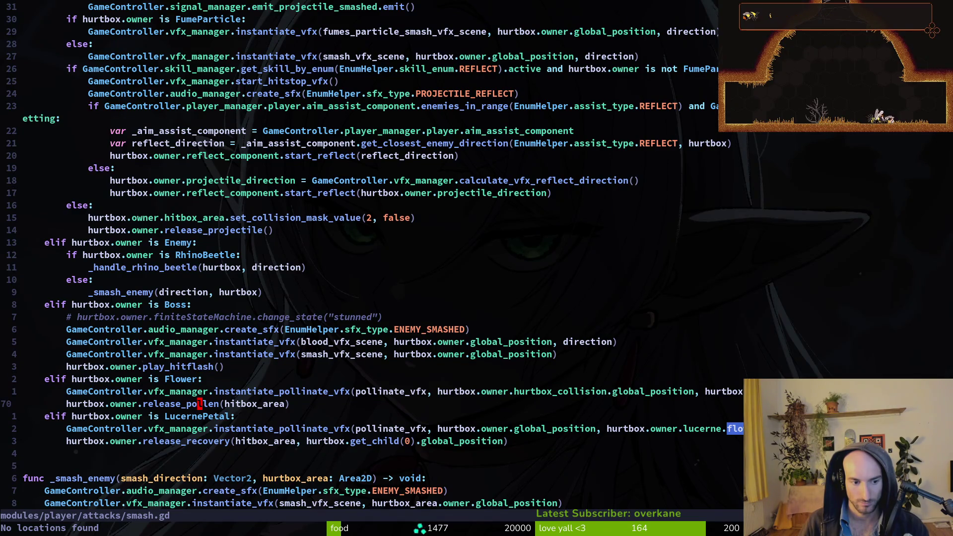
Open modules/flowers/flower.gd by searching 'flower' in Telescope.
key(space)
key(f)
key(f)
text(flower)
key(Return)
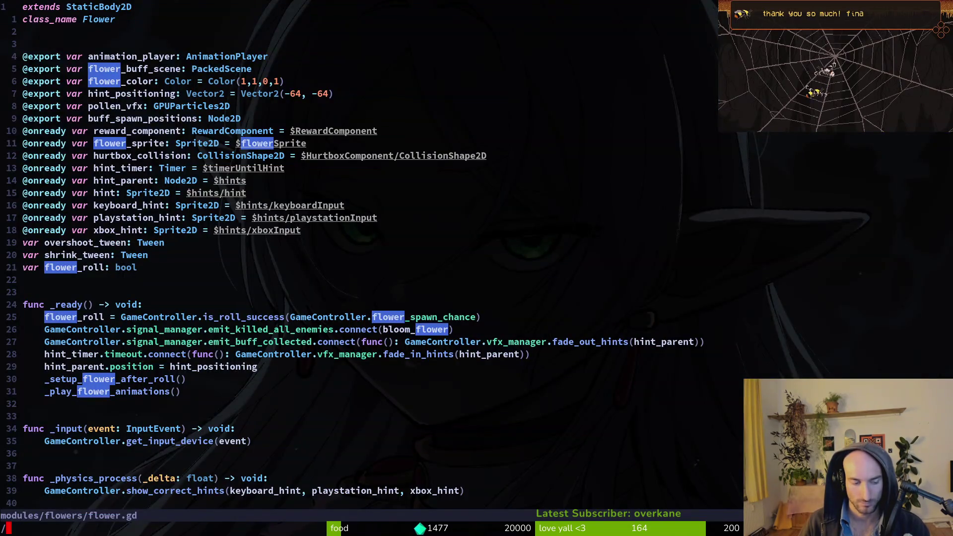
Jump to release_pollen and examine the hint_timer.stop(), modulate check and hint-switch lines.
text(relea)
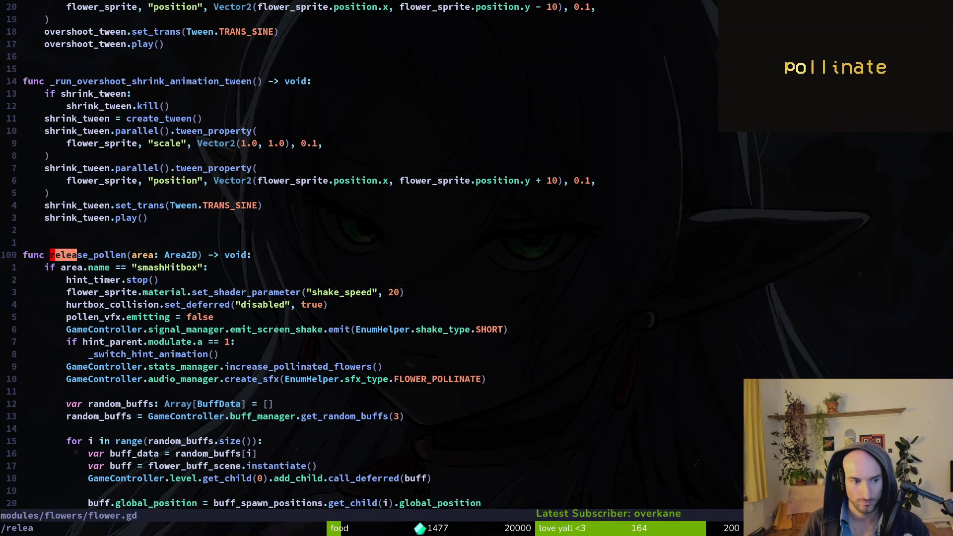
key(Return)
key(j)
key(j)
key(j)
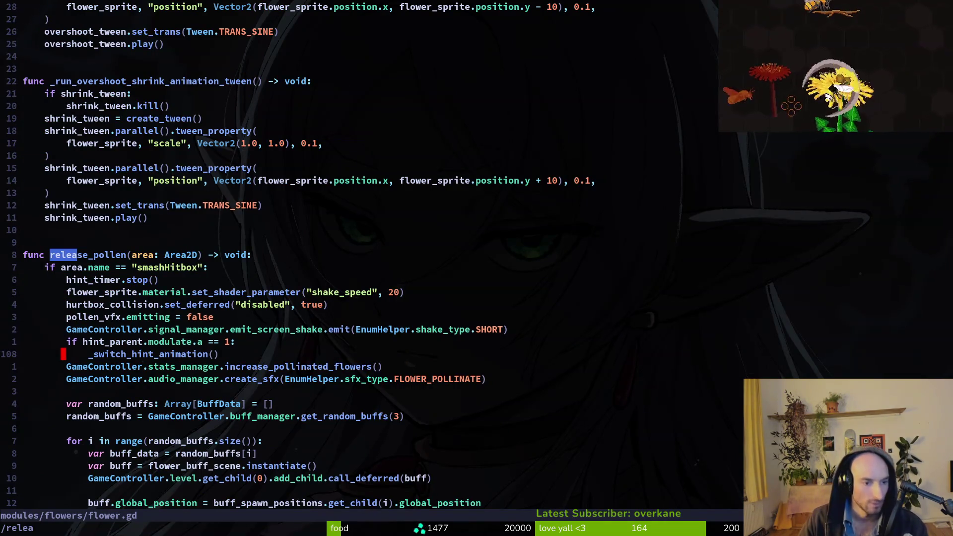
key(k)
key(k)
key(k)
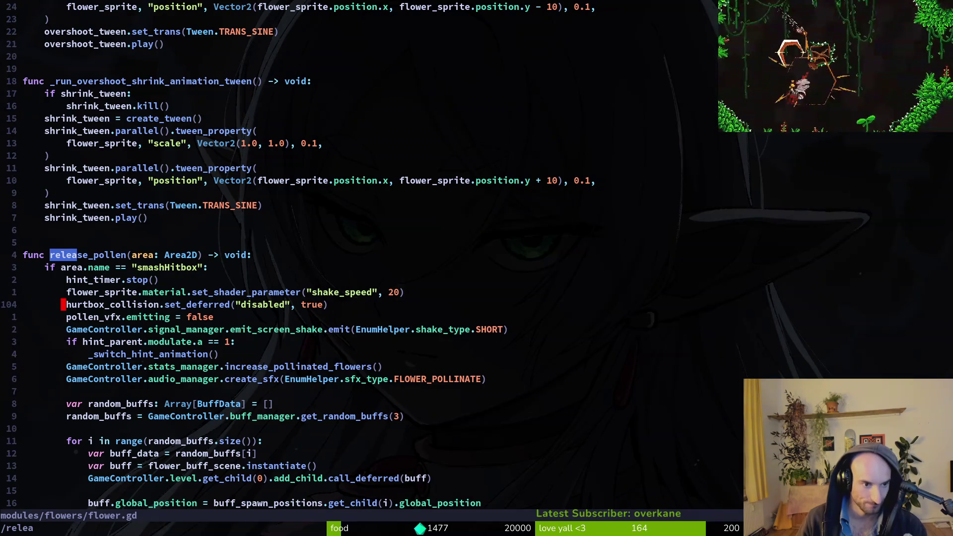
key(V)
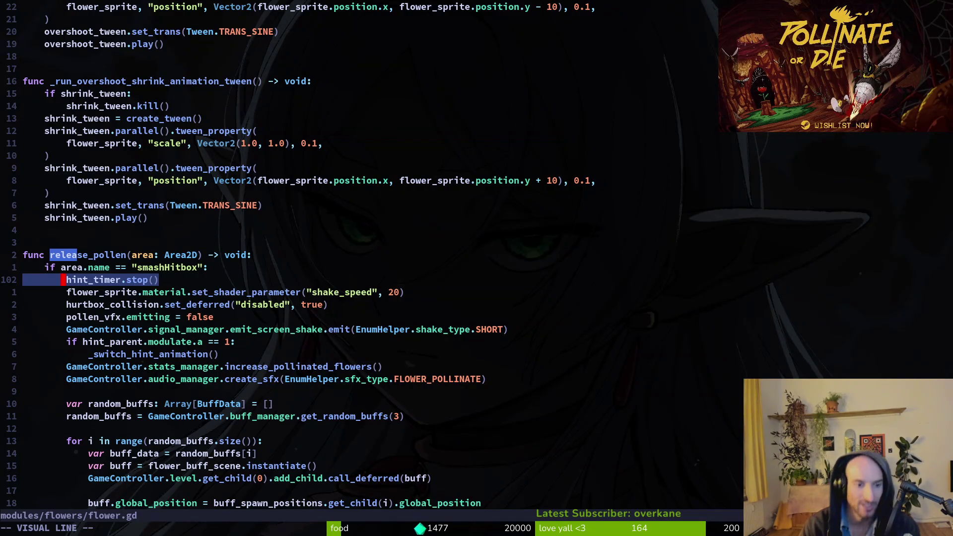
key(j)
key(j)
key(j)
key(Escape)
key(V)
key(k)
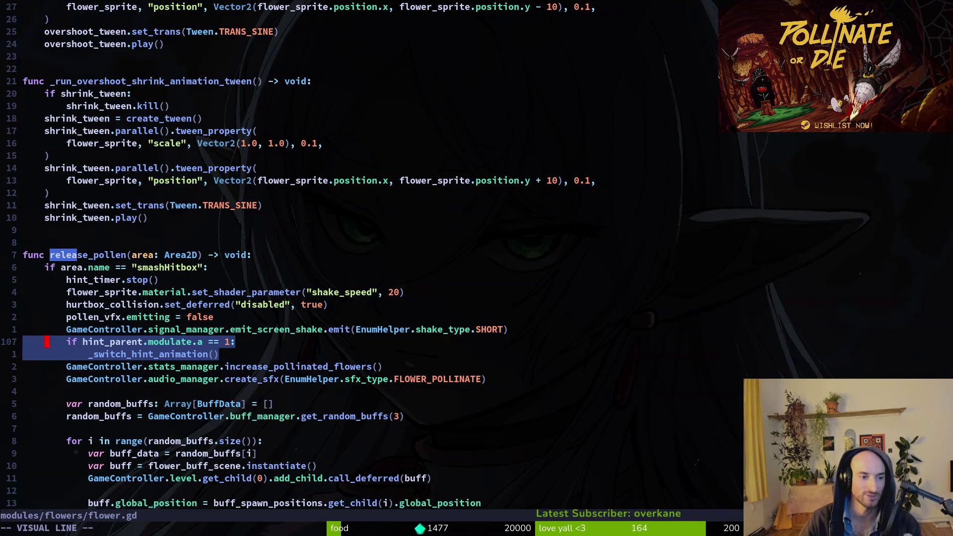
key(y)
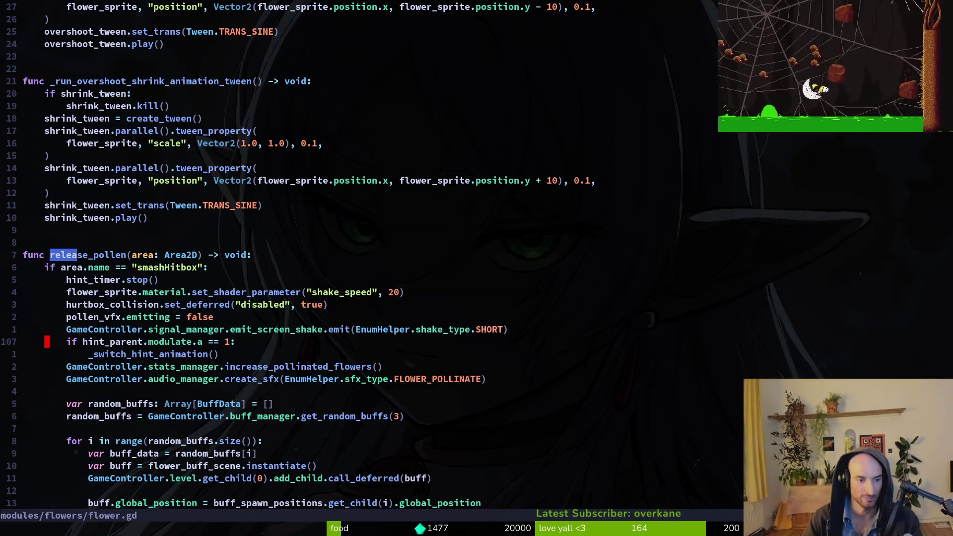
Review _switch_hint_animation and its fade_out_hints await, then return to release_pollen.
key(w)
key(ctrl+d)
key(ctrl+u)
key(ctrl+u)
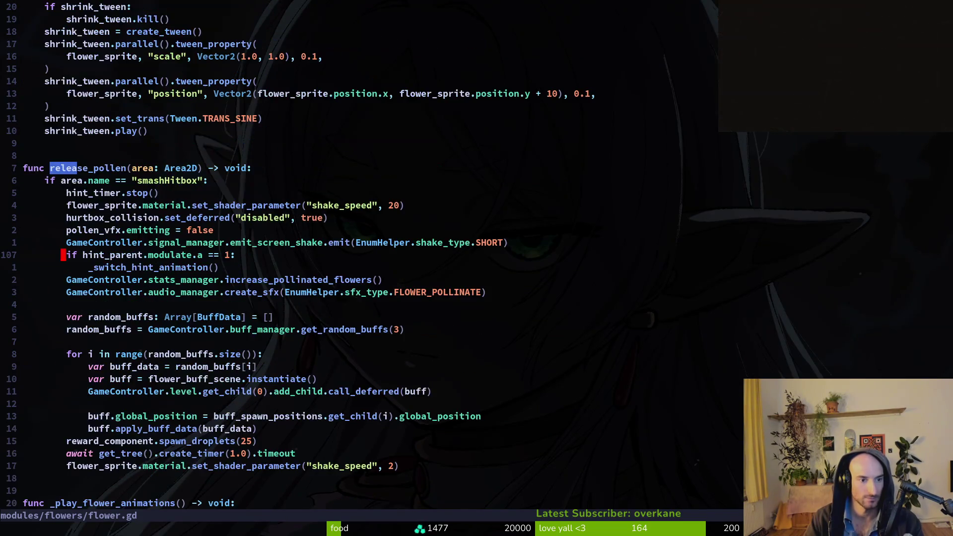
key(ctrl+u)
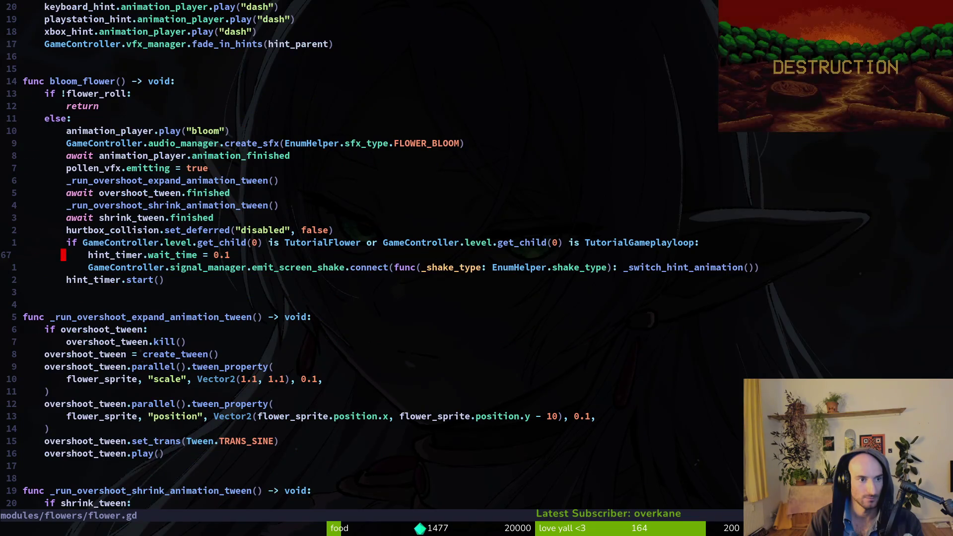
key(ctrl+u)
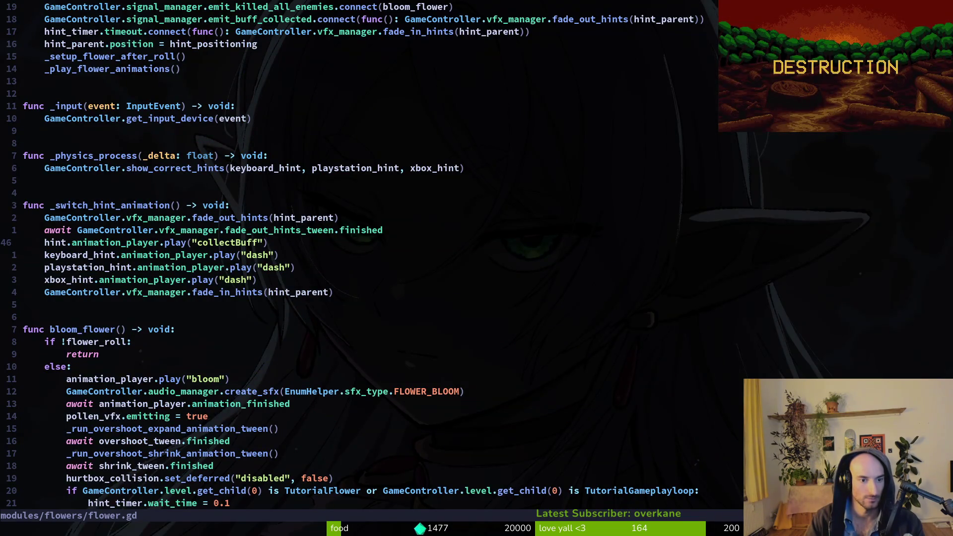
key(k)
key(k)
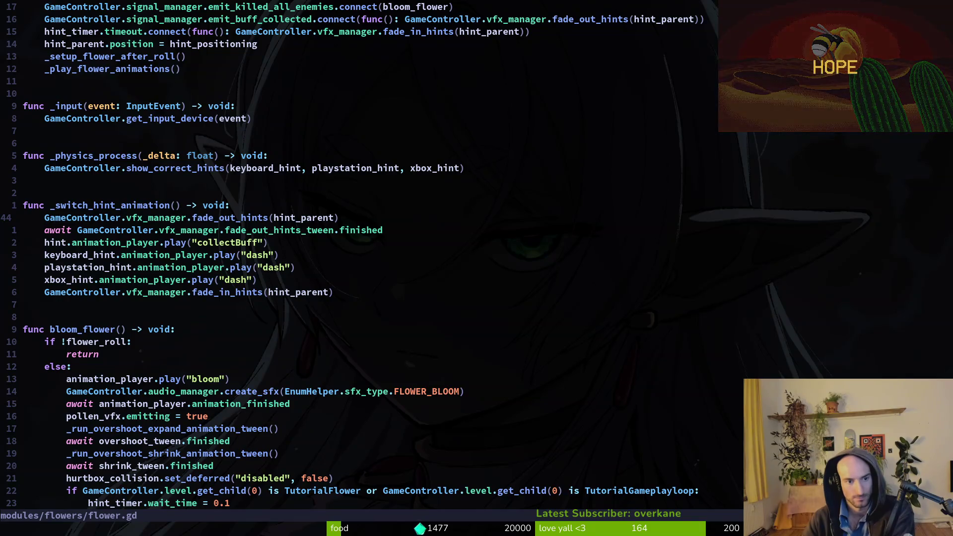
key(j)
key(j)
key(j)
key(j)
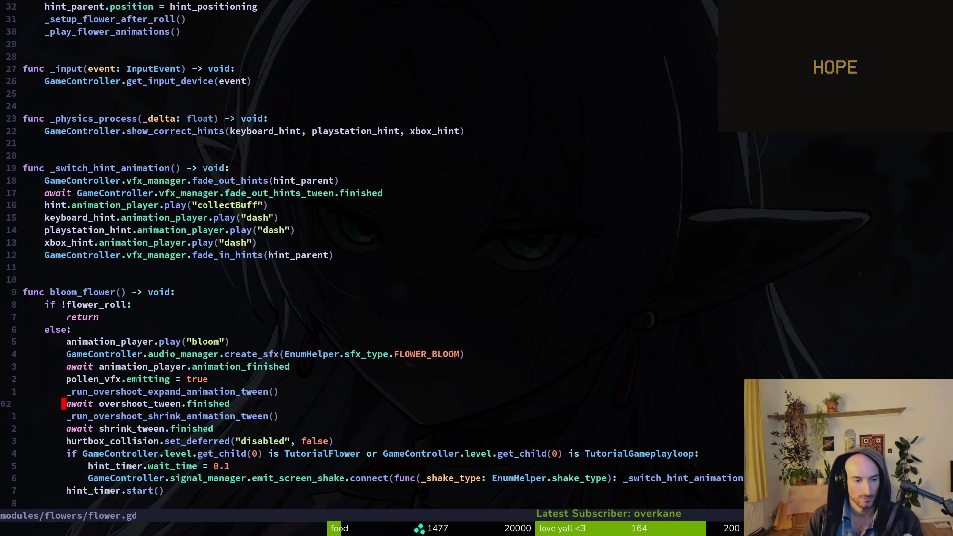
key(j)
key(j)
key(j)
Try unindenting the hint-switch call and deleting the modulate check, then restore both and save.
key(V)
key(less)
key(k)
key(d)
key(d)
text(:w)
key(Return)
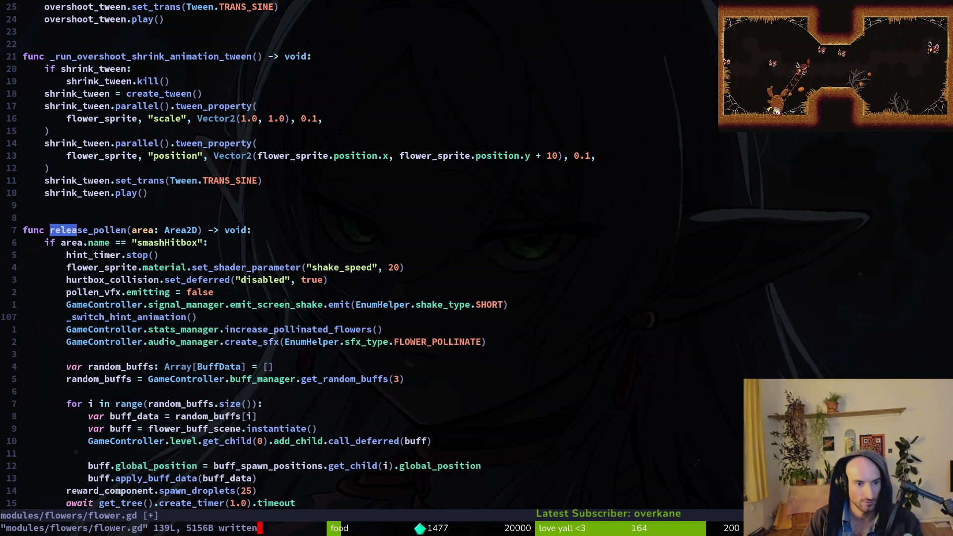
key(u)
key(j)
key(>)
key(>)
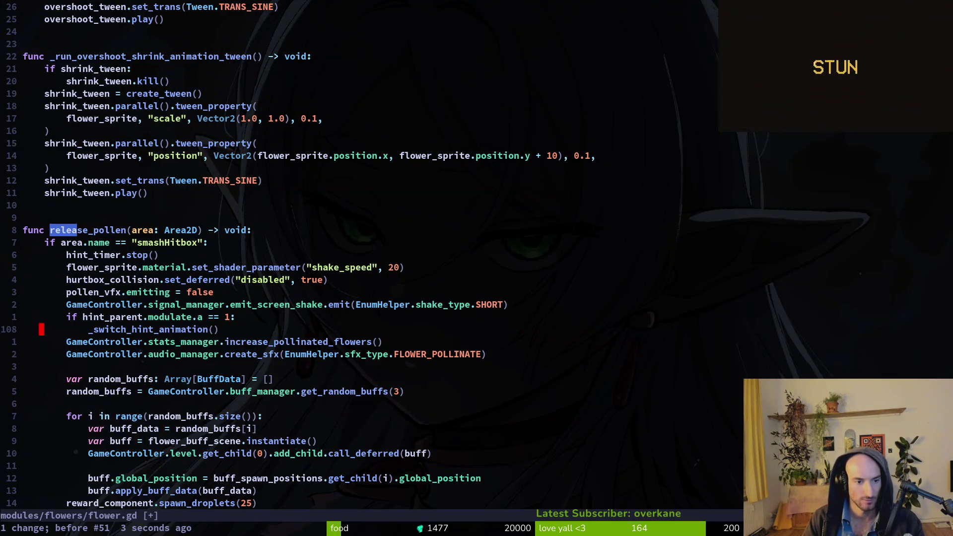
text(:w)
key(Return)
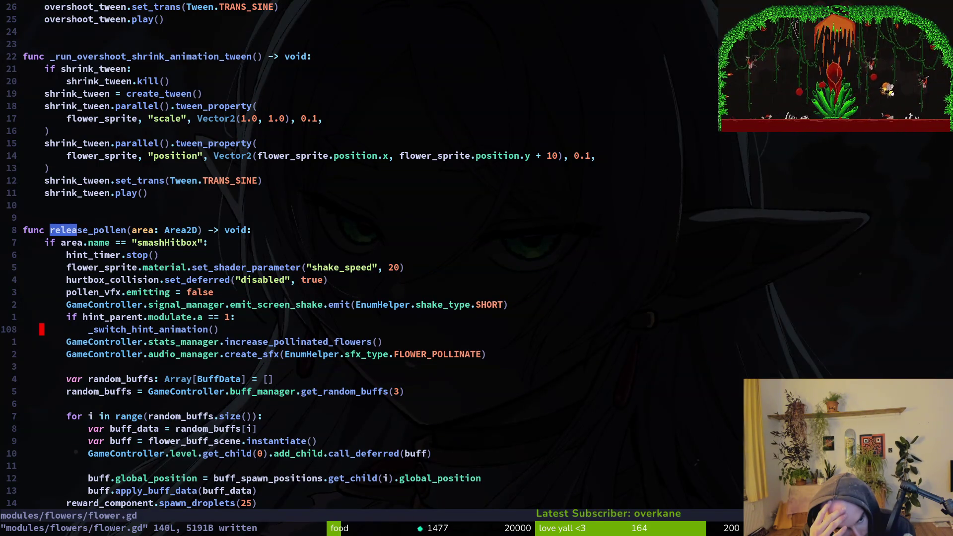
Dedent _switch_hint_animation(), comment out the hint_parent check with #, save, and relaunch the debug game.
key(shift+v)
key(less)
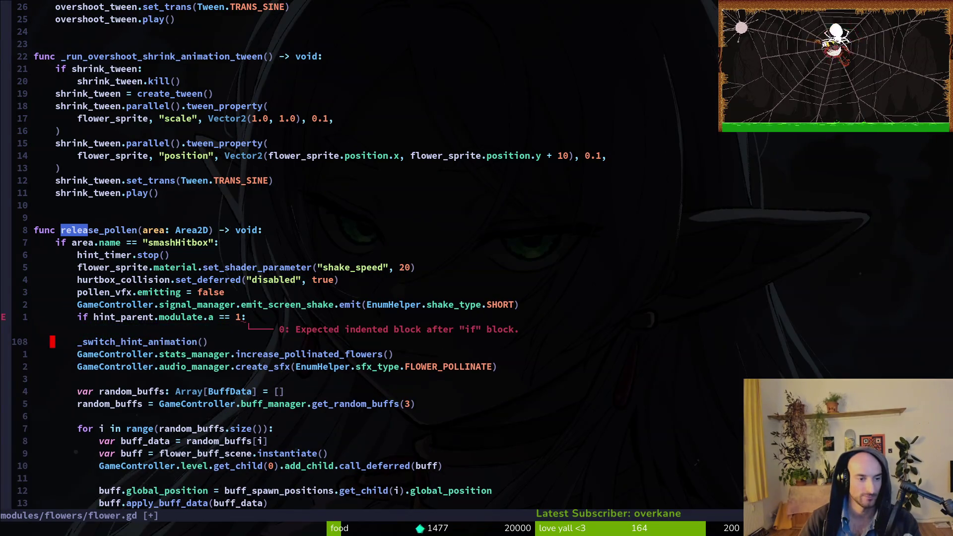
key(k)
key(shift+i)
text(#)
key(Escape)
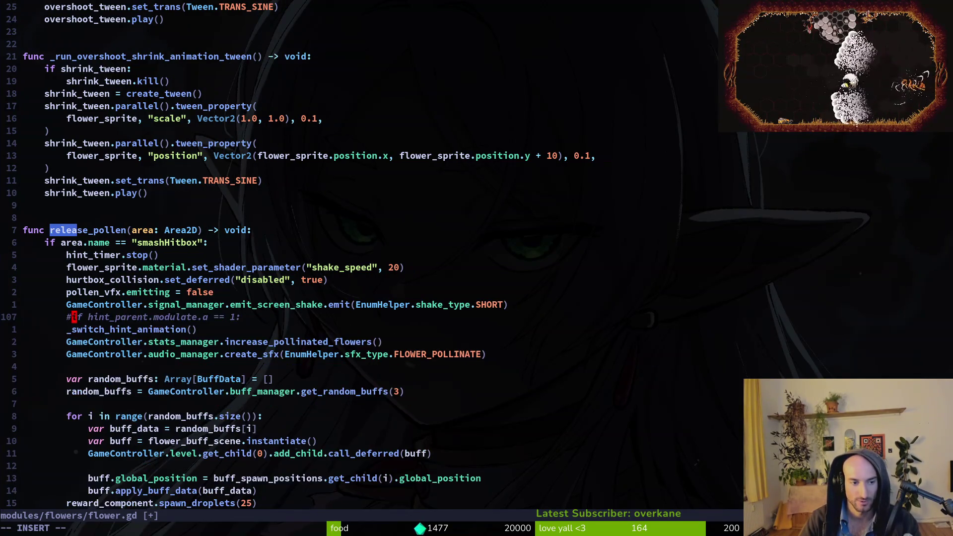
text(:w)
key(Return)
key(alt+Tab)
key(F5)
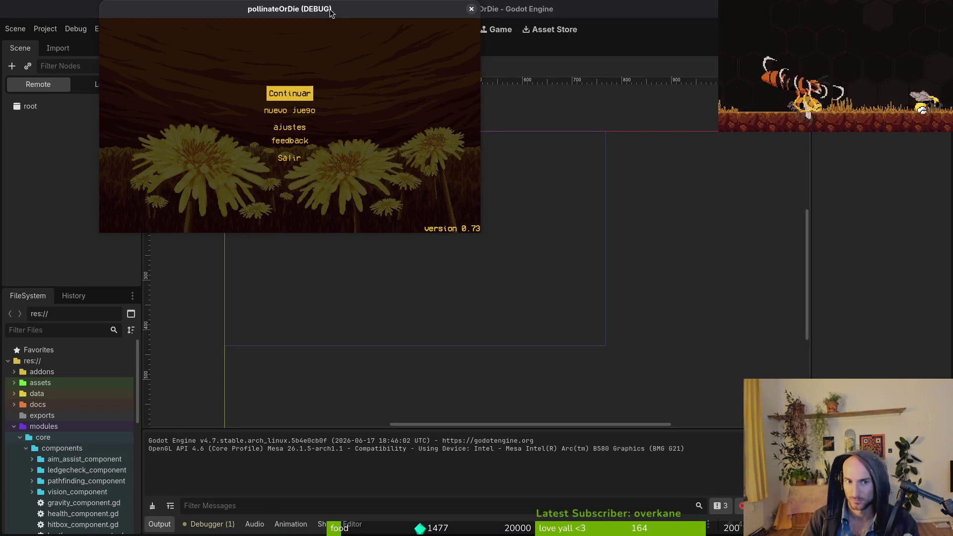
Start the game and load the R_desert level from the debug level-select menu.
key(Return)
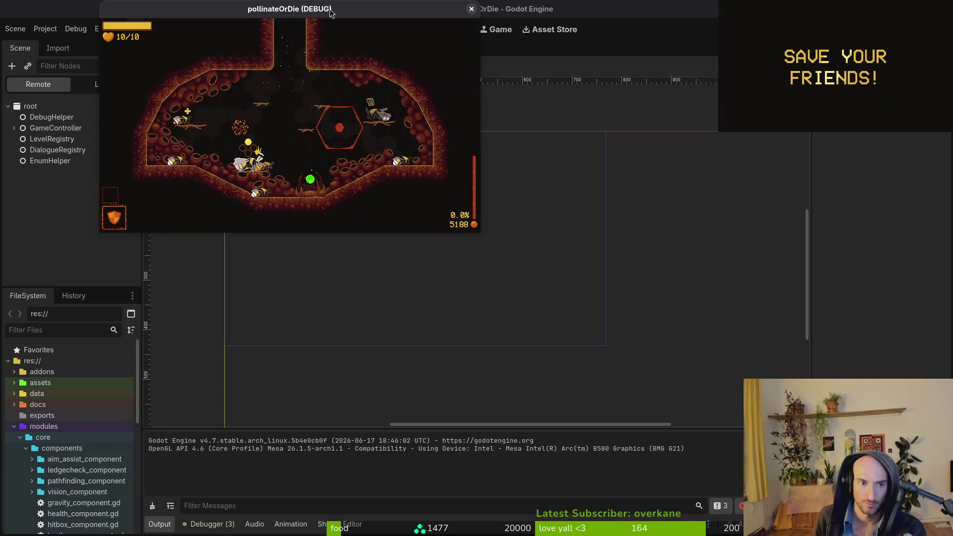
key(Escape)
key(Up)
key(Right)
key(Right)
key(Left)
key(Up)
key(Up)
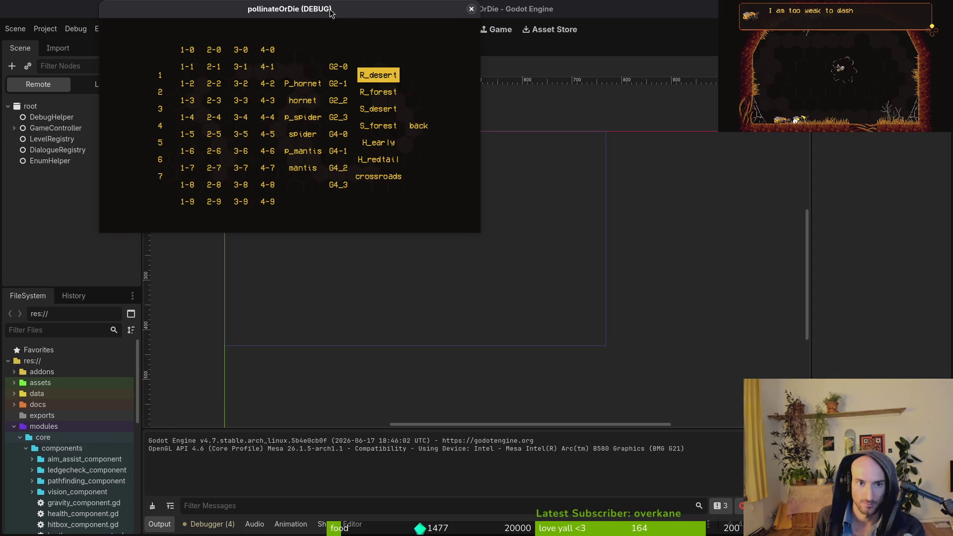
key(Return)
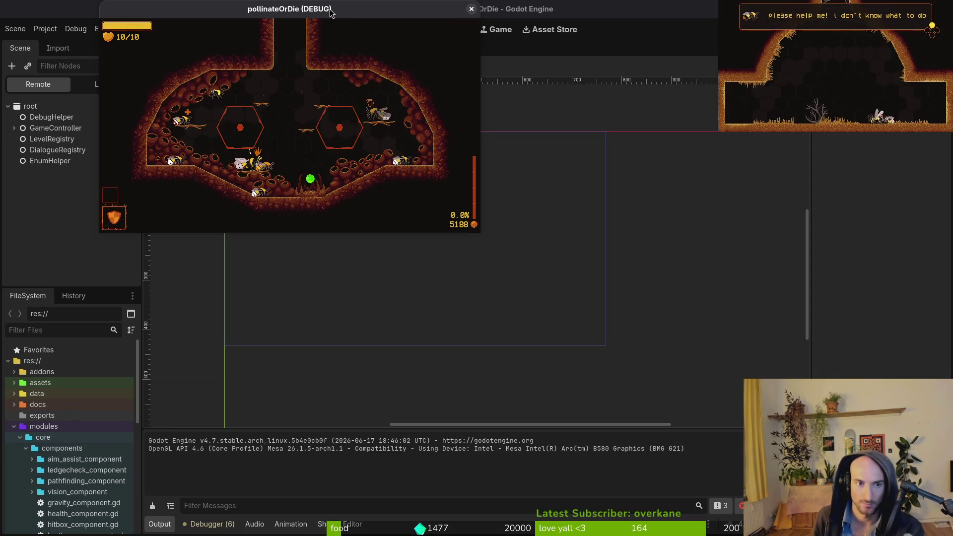
Load the S_forest spider-web level from the debug menu.
key(Escape)
key(Right)
key(Right)
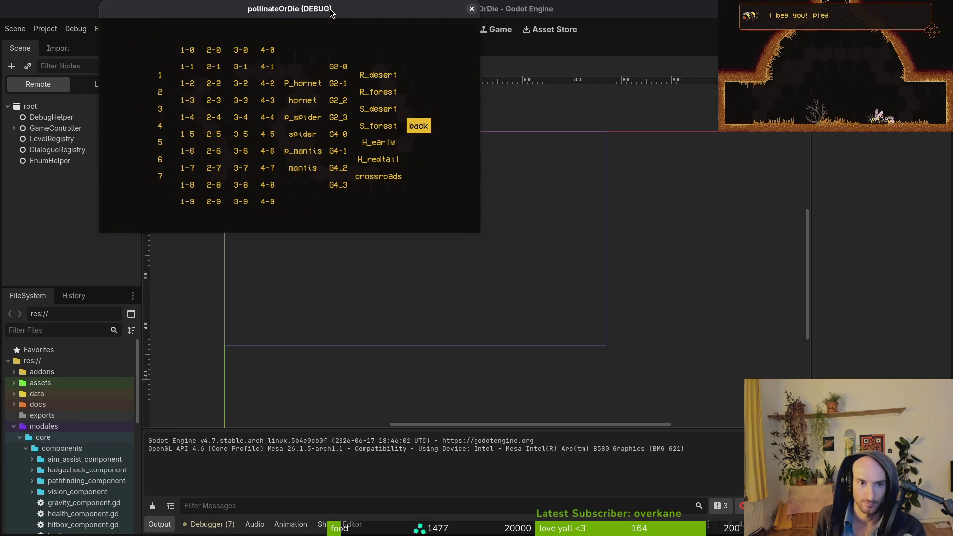
key(Left)
key(Return)
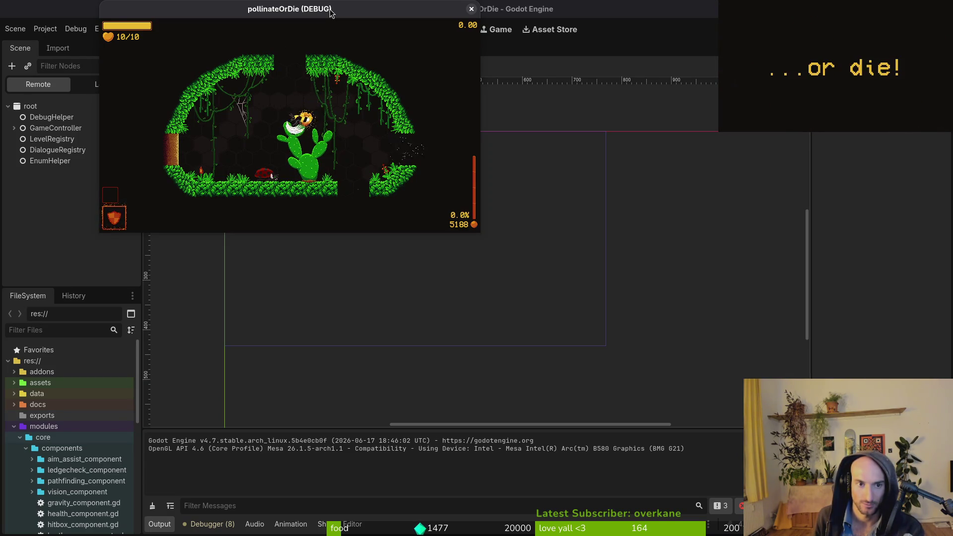
Load the S_desert cactus level to test pollination, then close the game and return to flower.gd.
key(Escape)
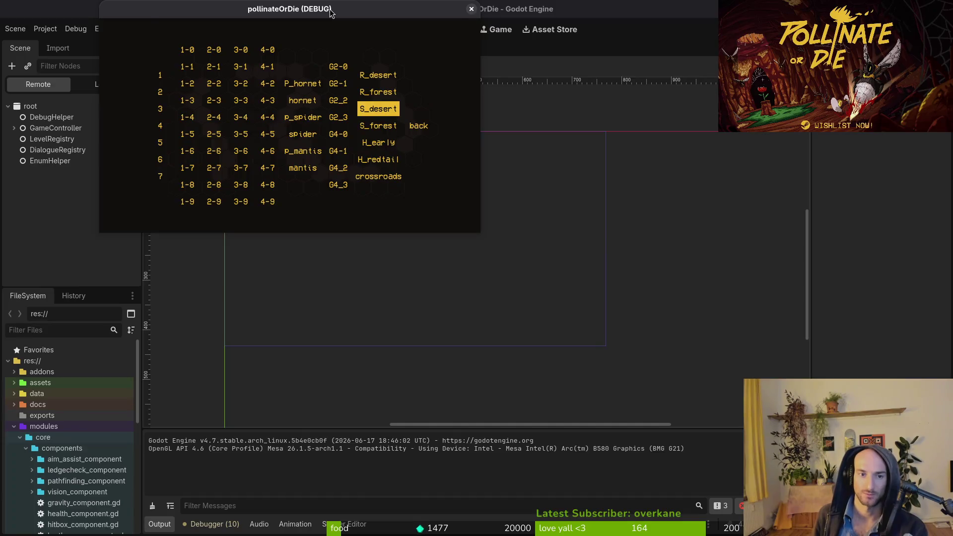
key(Return)
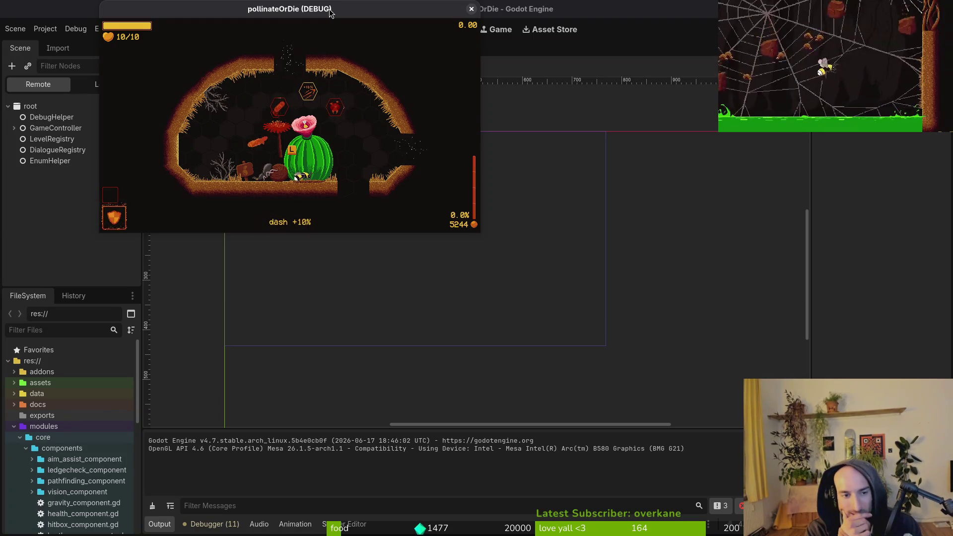
key(F8)
key(alt+Tab)
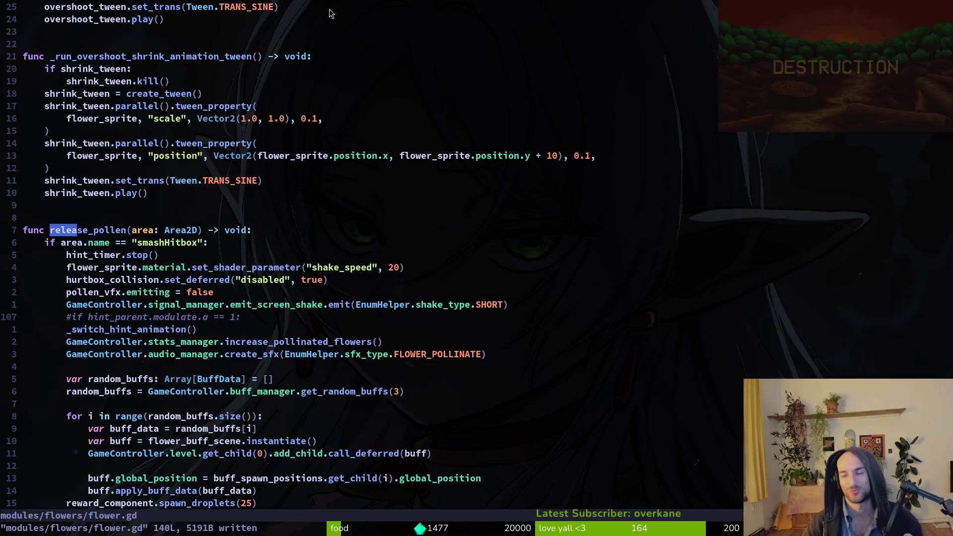
Step through the undo history to restore the commented-out hint check, then save flower.gd.
key(u)
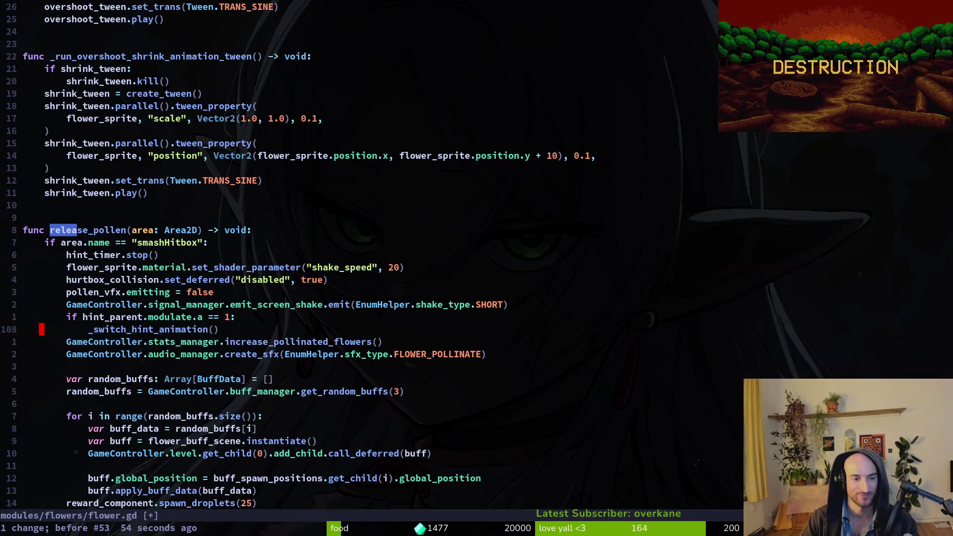
key(u)
key(ctrl+r)
key(ctrl+r)
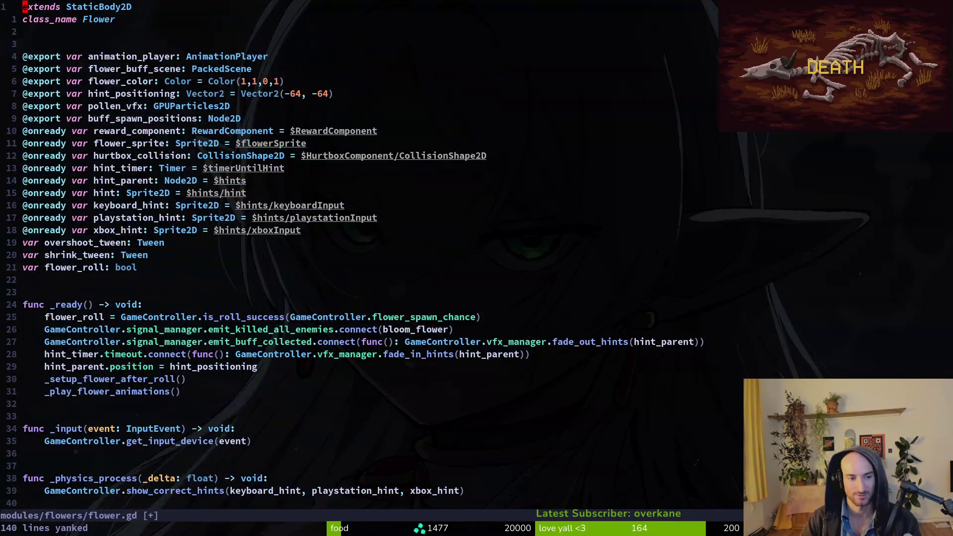
key(ctrl+r)
key(ctrl+r)
key(g)
key(g)
text(:w)
key(Return)
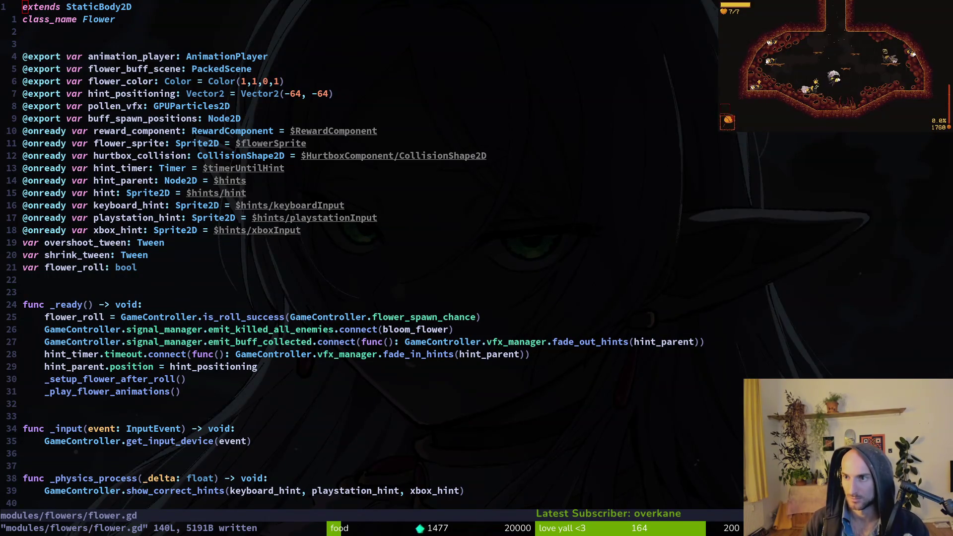
Run :!tig status to list the changed files and select flower.gd.
click(341, 329)
text(:!tig status)
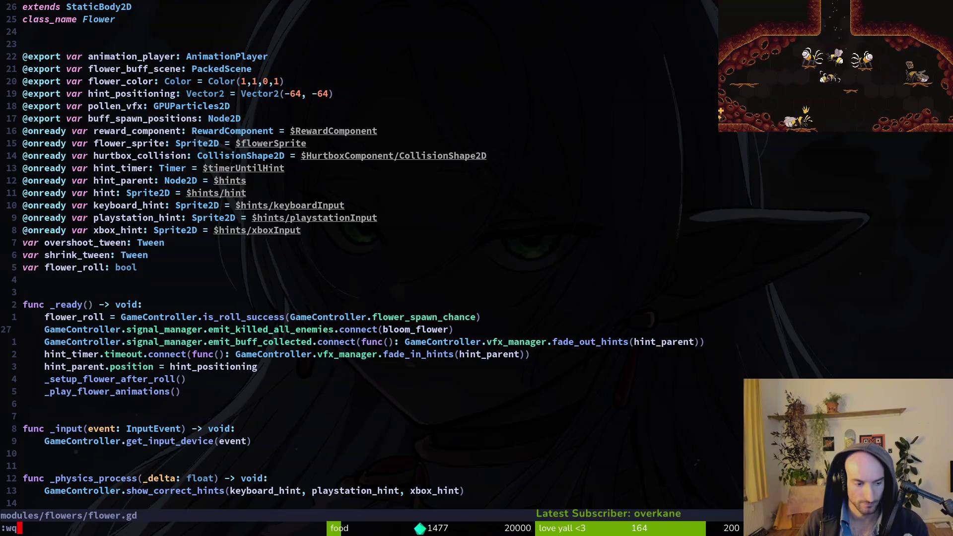
key(Return)
key(Down)
key(Down)
key(Down)
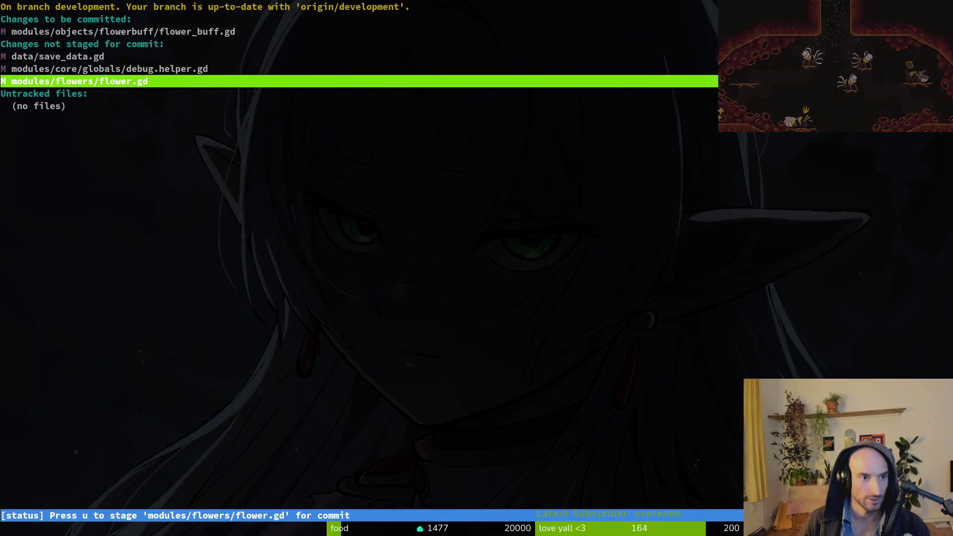
Stage flower.gd, commit it as 'switch hints no matter what', and git push.
key(Return)
key(u)
key(q)
key(q)
text(git com)
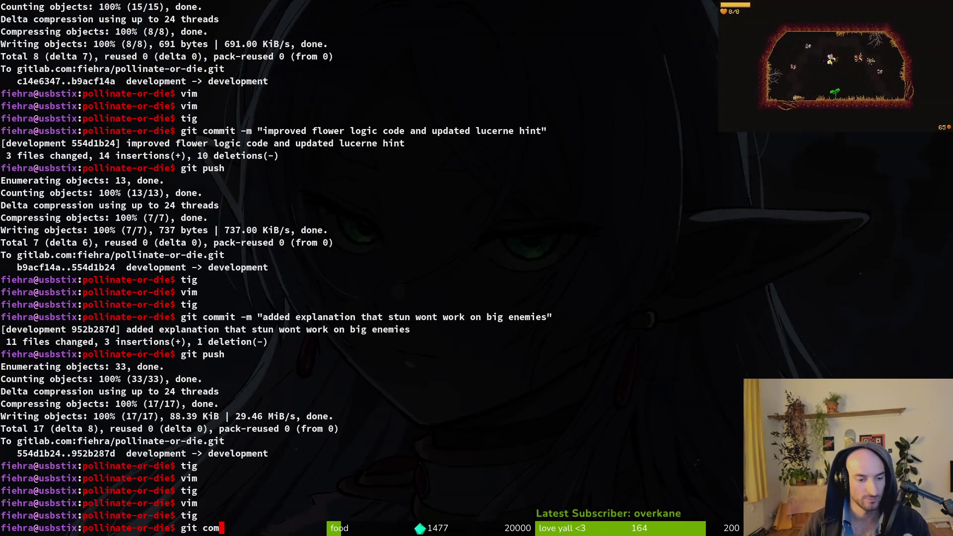
text(mit)
text(t -&)
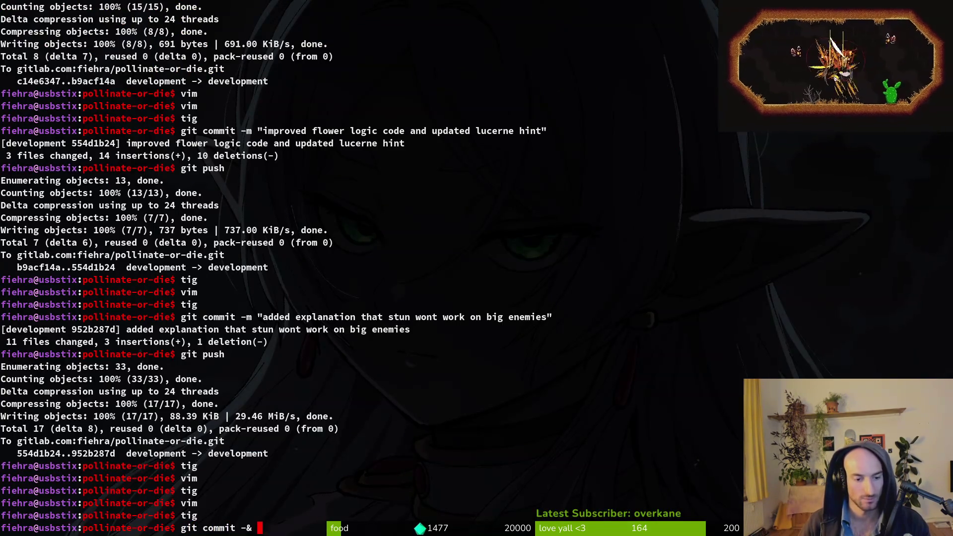
text(m)
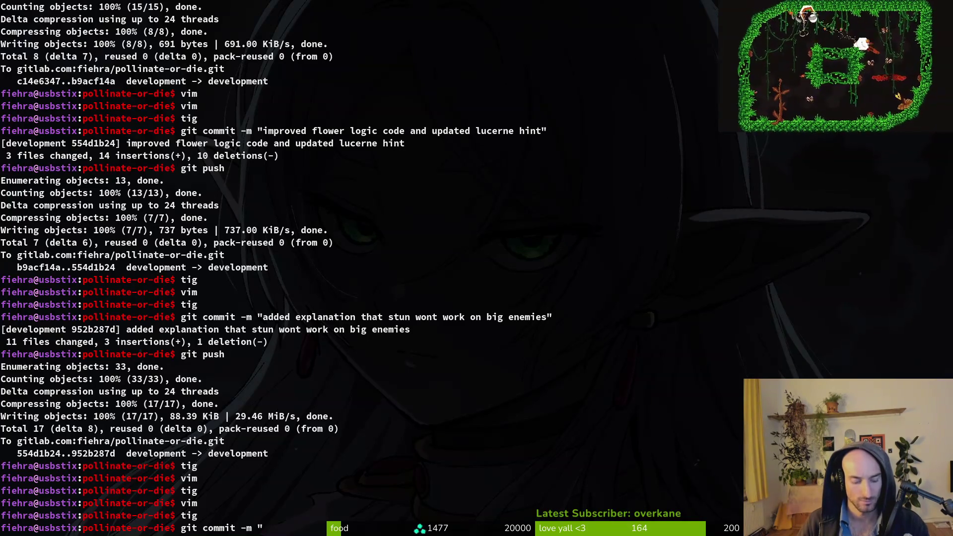
text(switch hints)
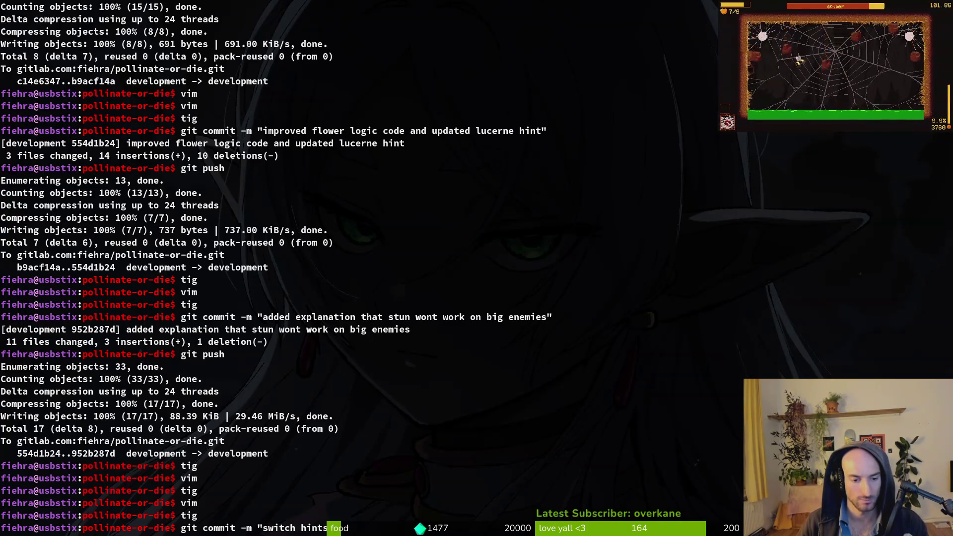
text( no matter what")
key(Return)
text(git push)
key(Return)
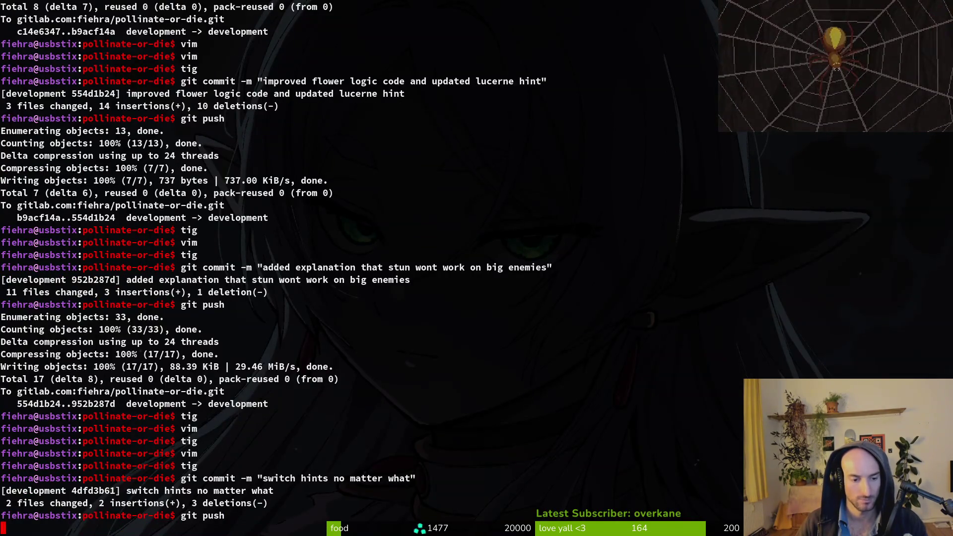
Relaunch the debug game build from vim to retest, then quit back to the shell.
text(vim)
key(Return)
key(Escape)
key(F5)
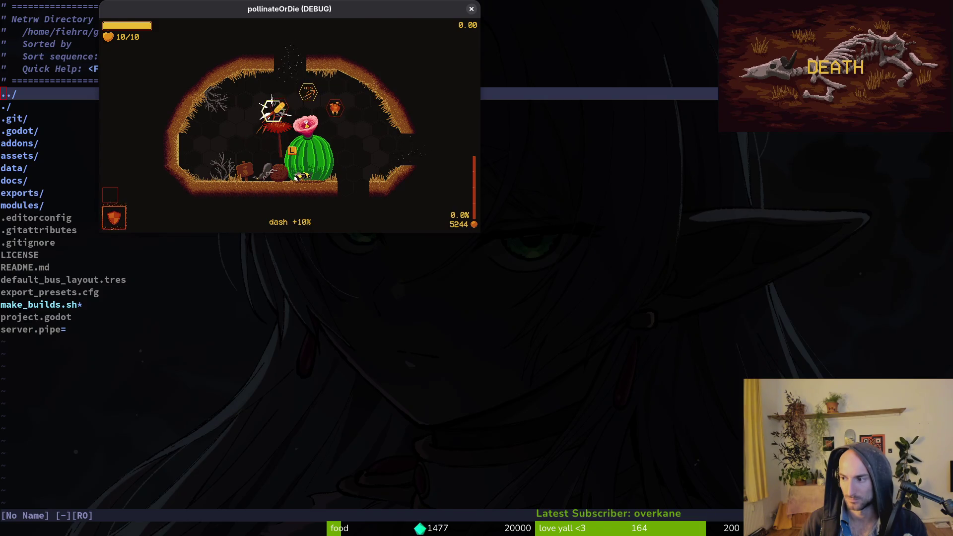
key(Escape)
text(:q)
key(Return)
Check the git status in tig, clear the terminal, and switch over to GitLab.
text(tig)
key(Return)
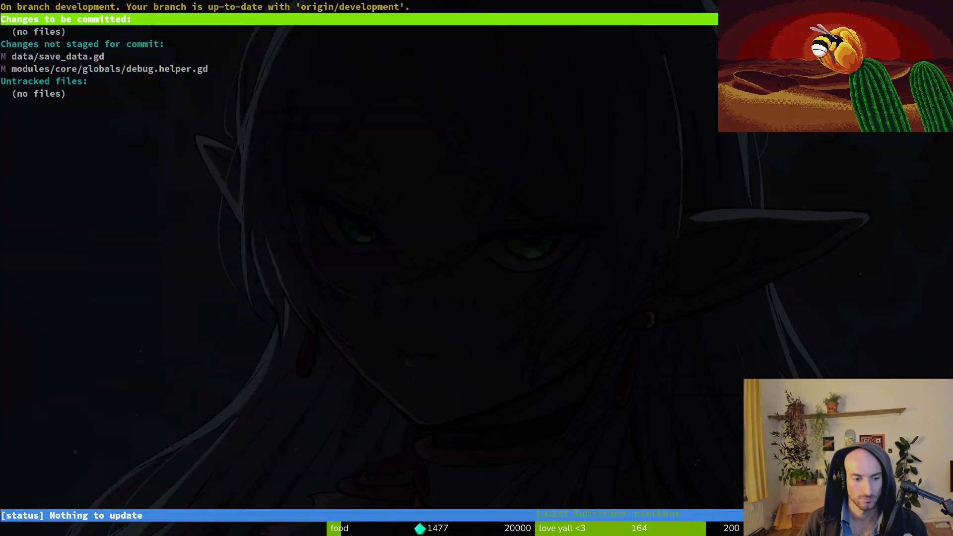
text(qgit)
key(BackSpace)
key(BackSpace)
key(ctrl+l)
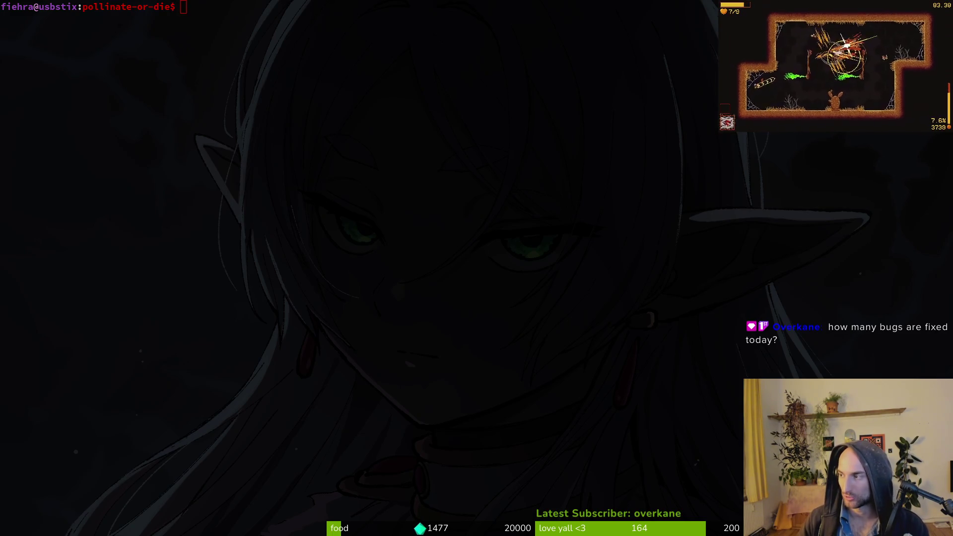
key(super+2)
Open the project's Work items and read the flower hints keybinds and control-changes issues.
mouse_move(80, 164)
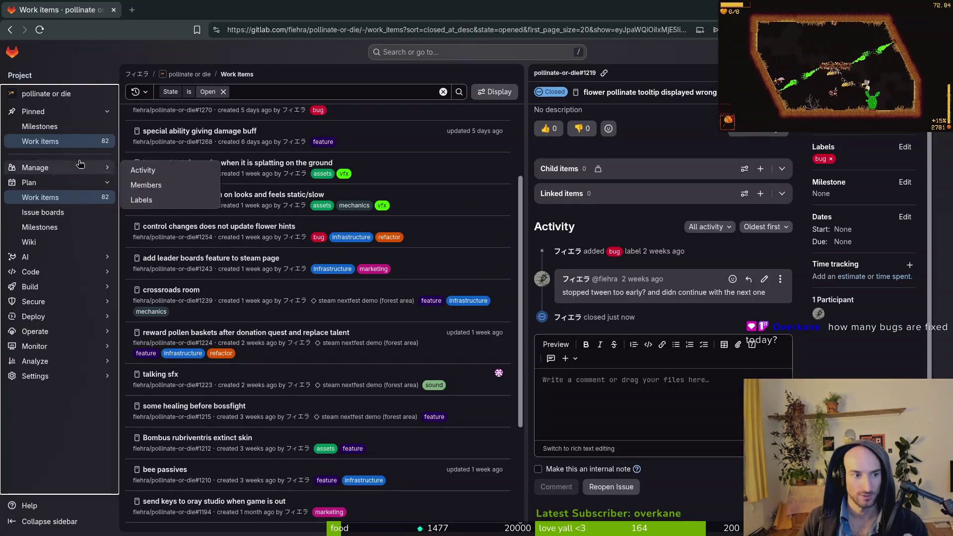
click(69, 144)
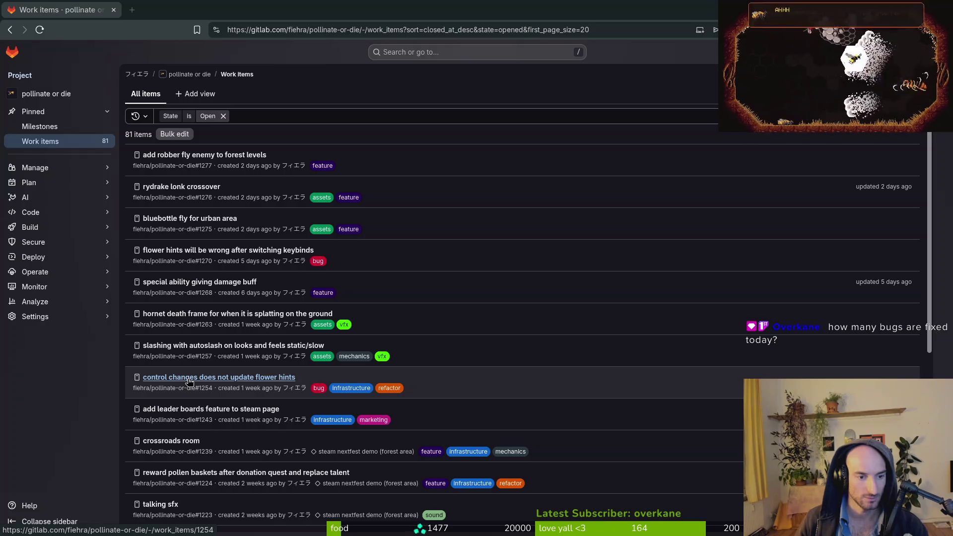
scroll(248, 347, down, 1)
scroll(233, 278, up, 1)
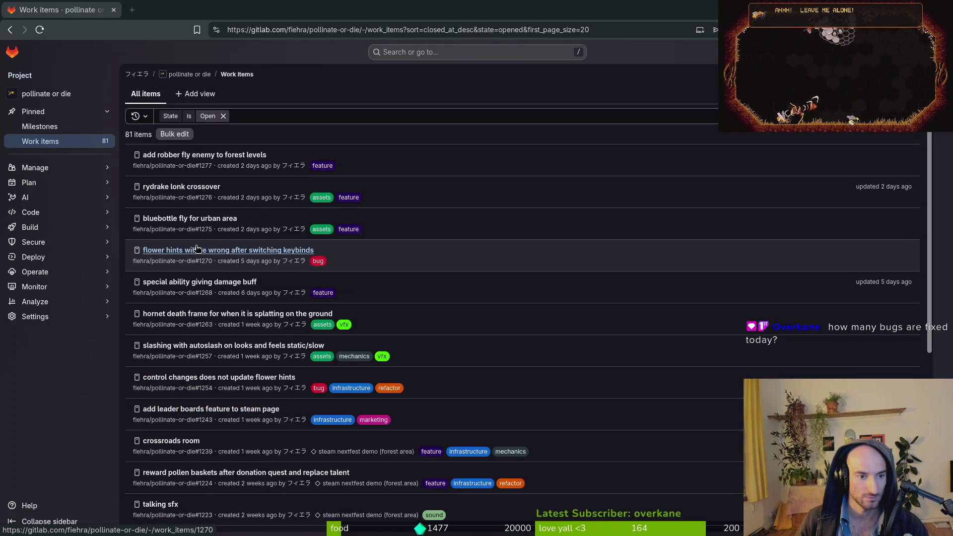
click(223, 256)
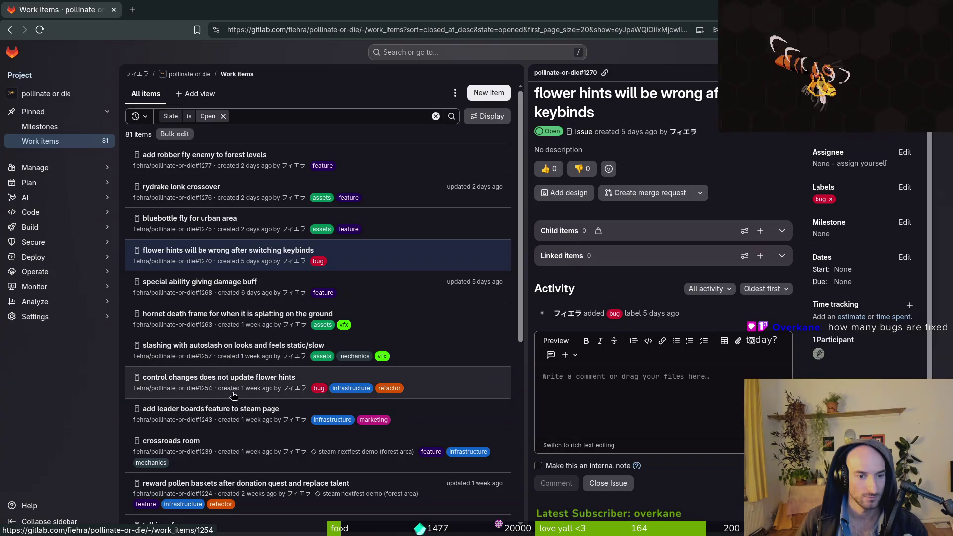
click(195, 378)
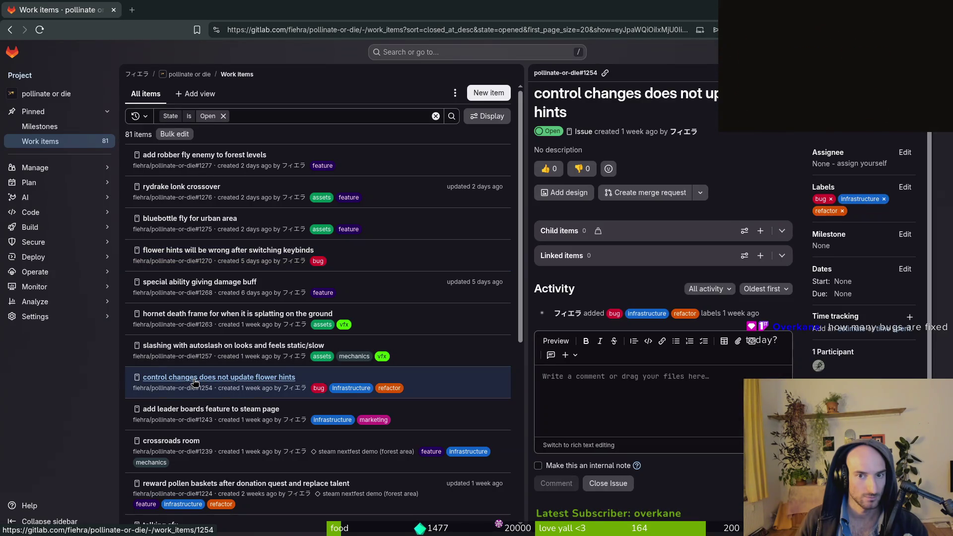
scroll(195, 384, down, 4)
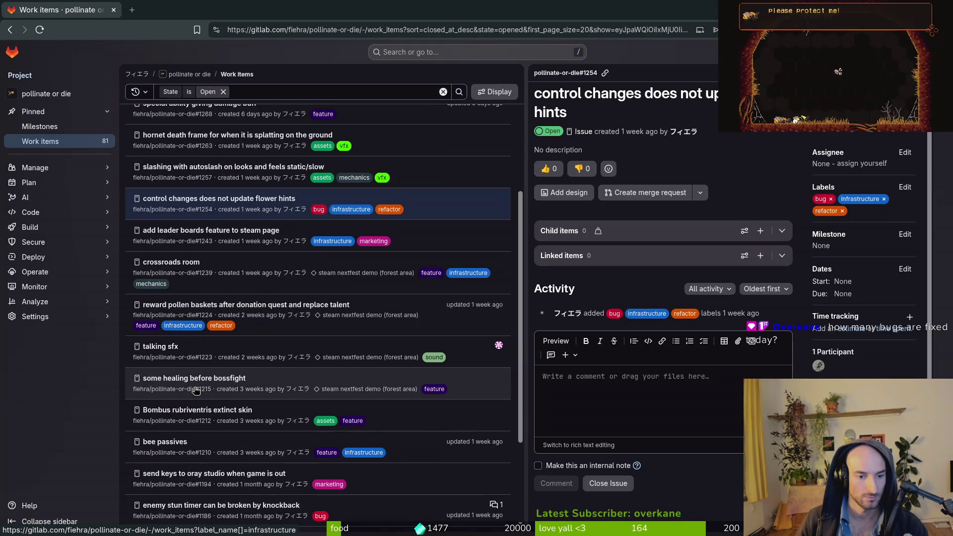
scroll(222, 500, down, 2)
scroll(222, 500, up, 6)
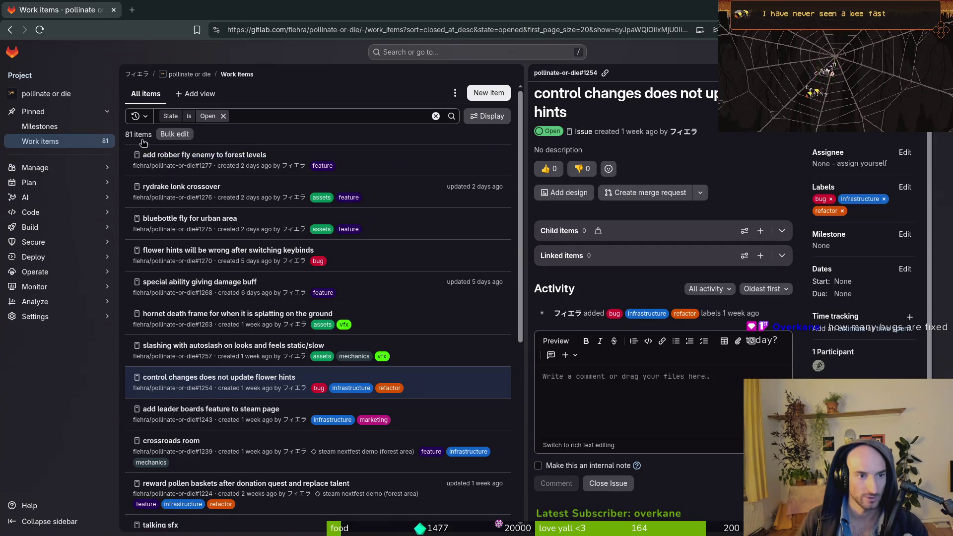
Return to the open work items list and open the Development issue board.
click(35, 168)
click(43, 151)
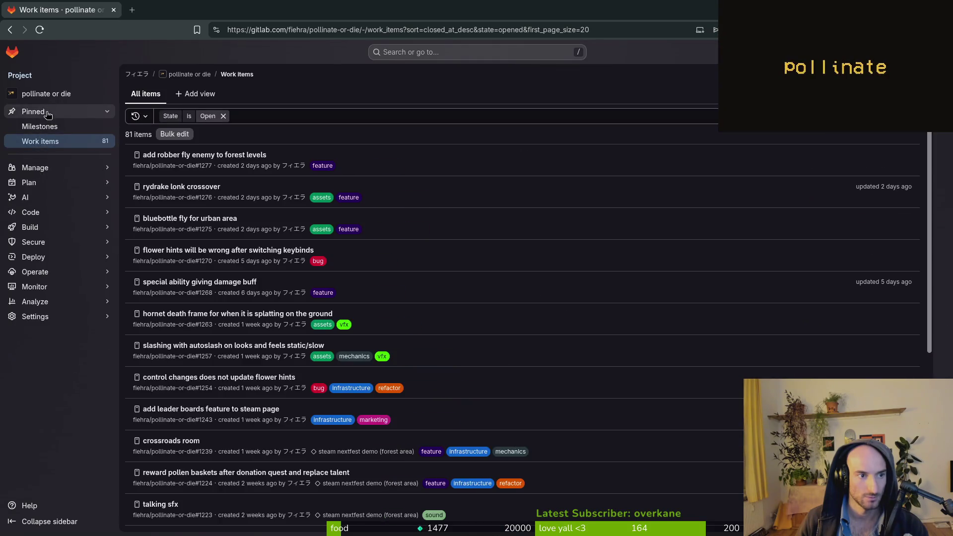
mouse_move(59, 182)
click(190, 203)
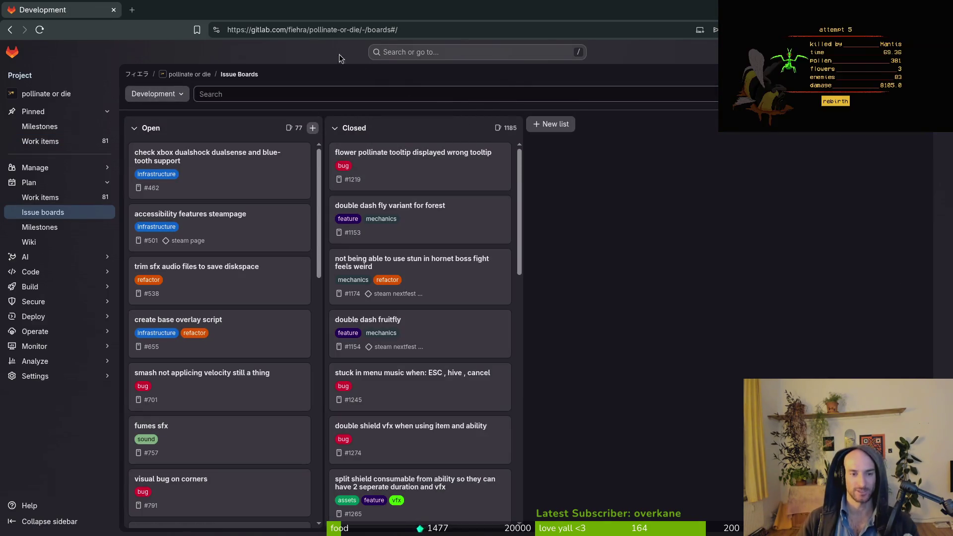
Open the steam nextfest demo milestone from Milestones, then go back to Work items.
click(39, 126)
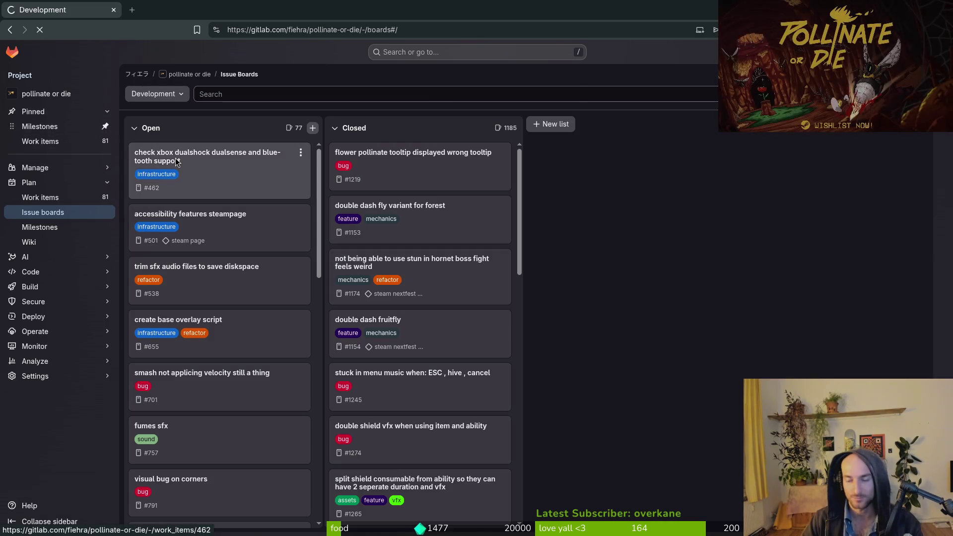
click(268, 119)
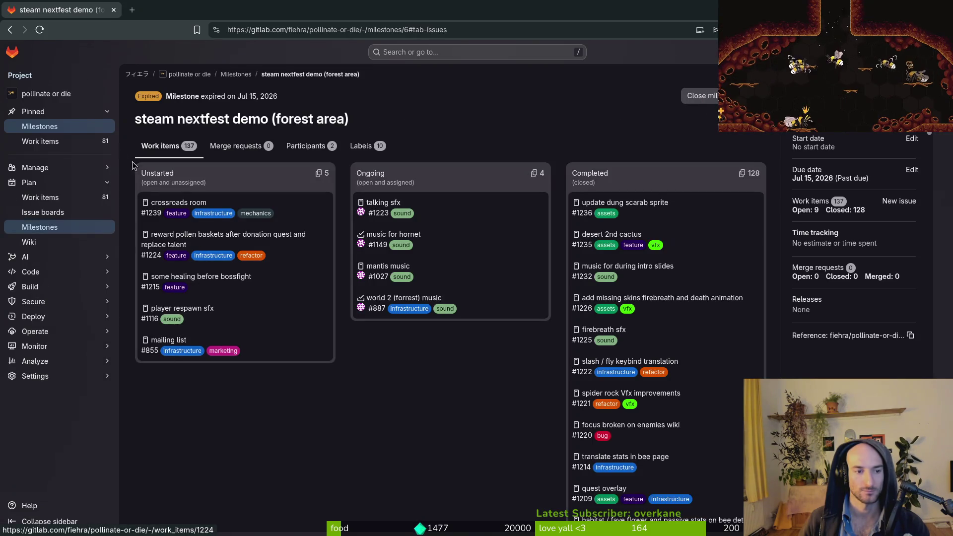
click(48, 201)
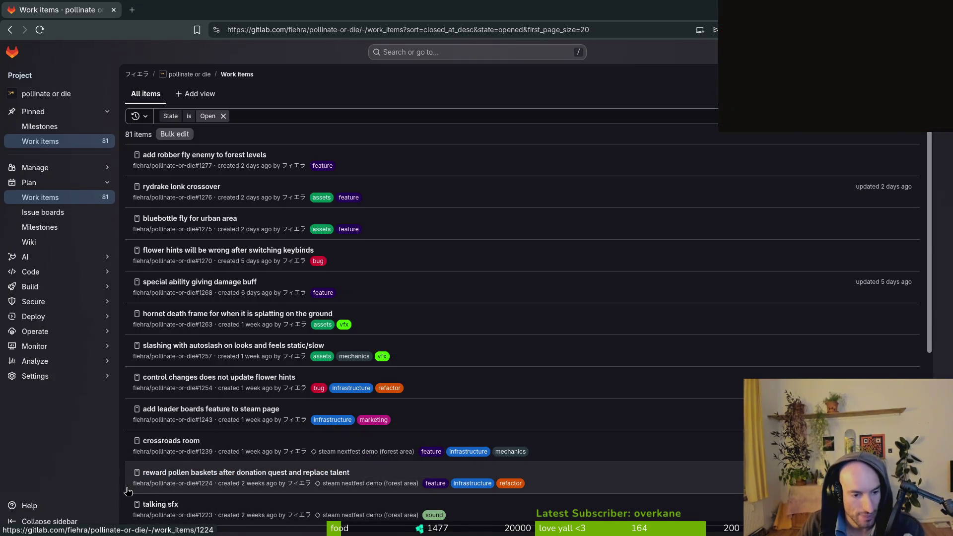
Scroll through the 81 open work items, then switch back to the Godot game.
scroll(301, 427, down, 2)
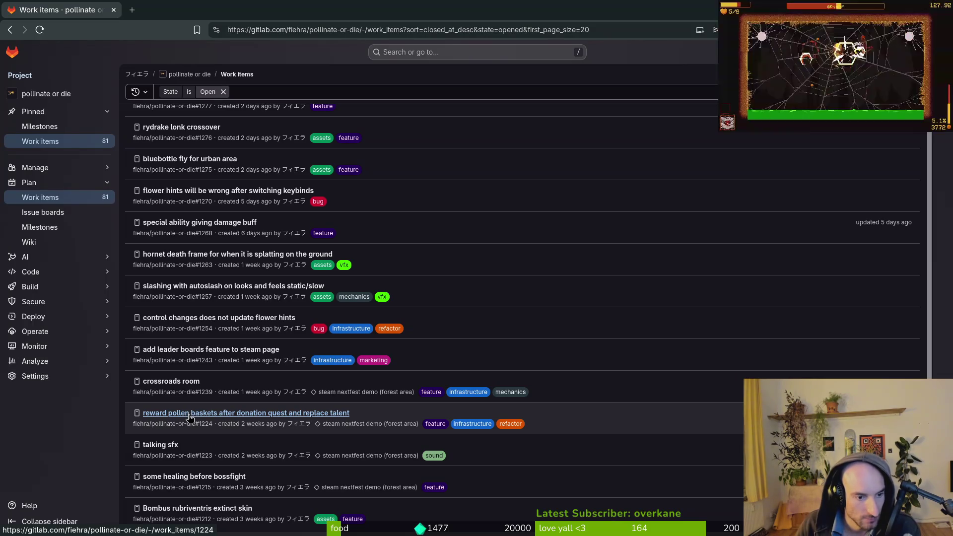
scroll(219, 446, up, 2)
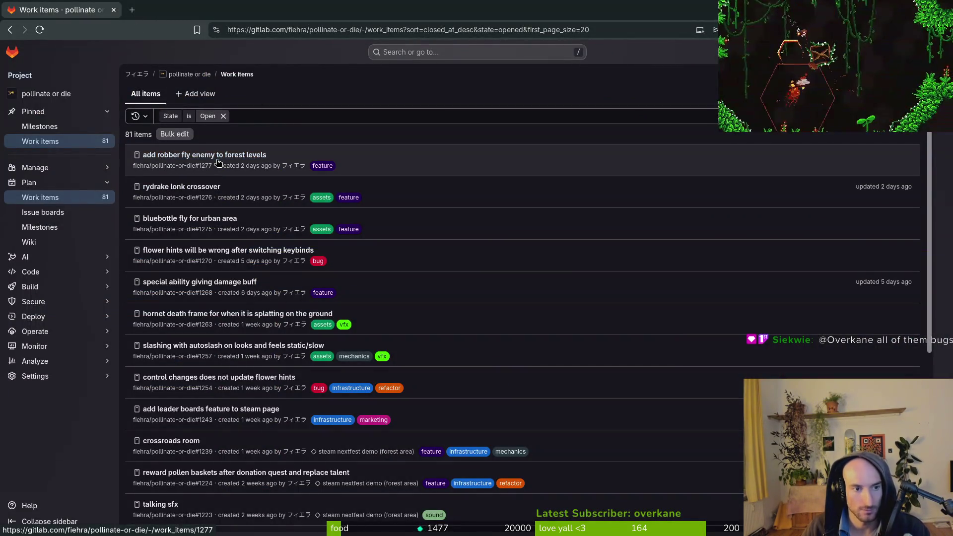
key(alt+Tab)
key(alt+Tab)
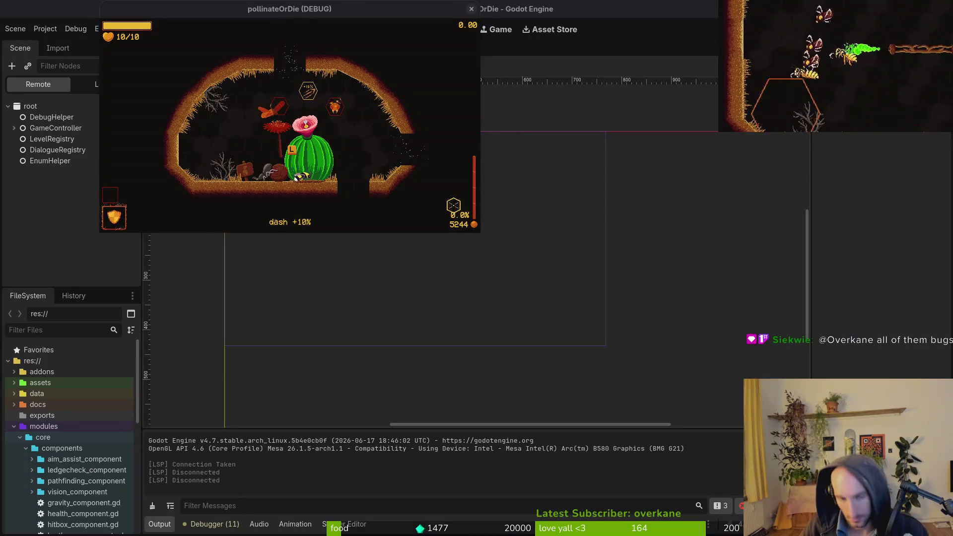
Stop the debug game with F8 and bring up the Kimi 'Modulate.a bug explanation' chat.
key(F8)
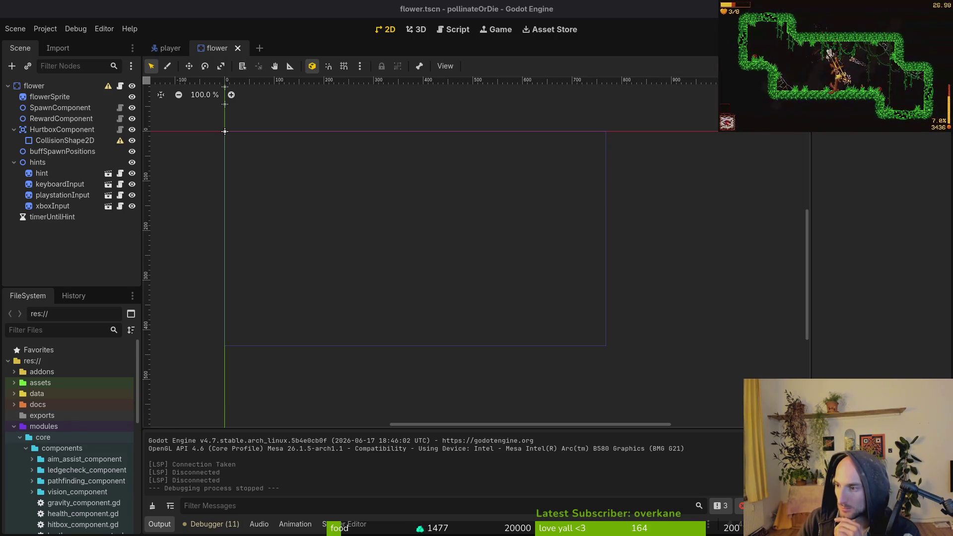
key(alt+Tab)
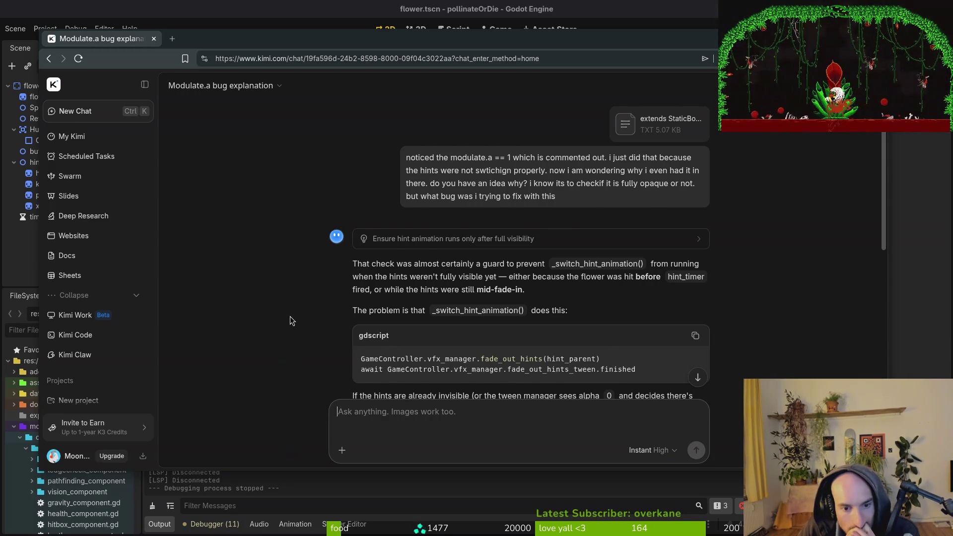
Read down Kimi's answer to the hint_timer guard suggestion, then return to the editor.
scroll(289, 316, down, 2)
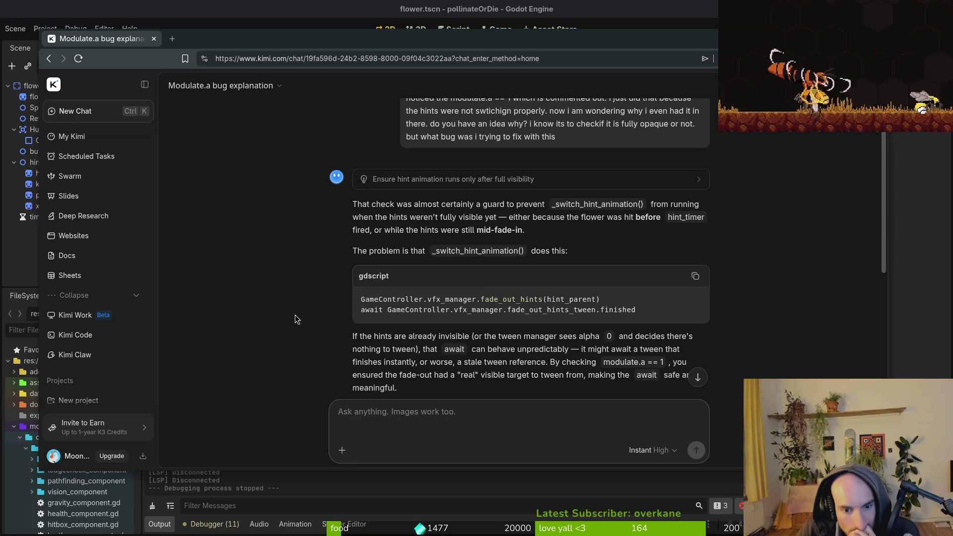
scroll(300, 315, down, 1)
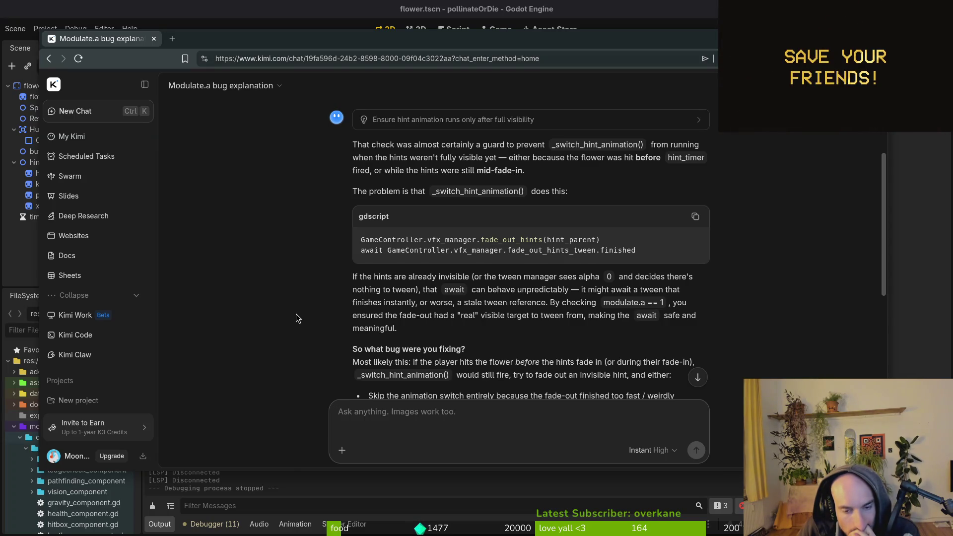
scroll(294, 319, down, 1)
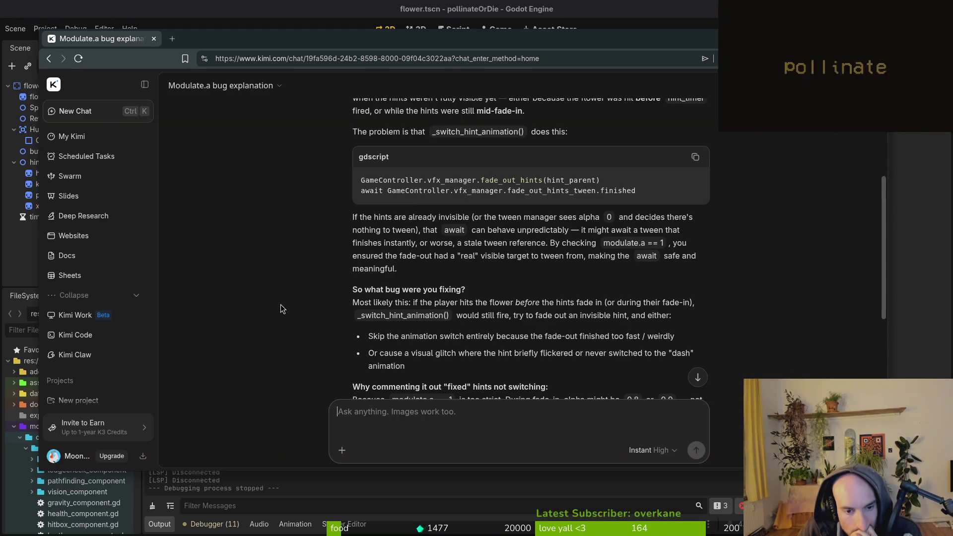
scroll(290, 309, down, 2)
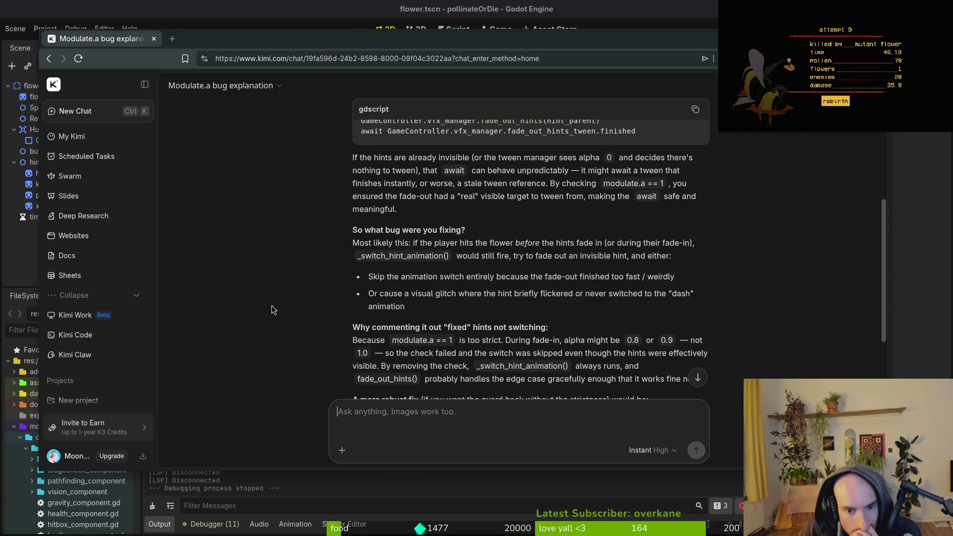
scroll(272, 305, down, 2)
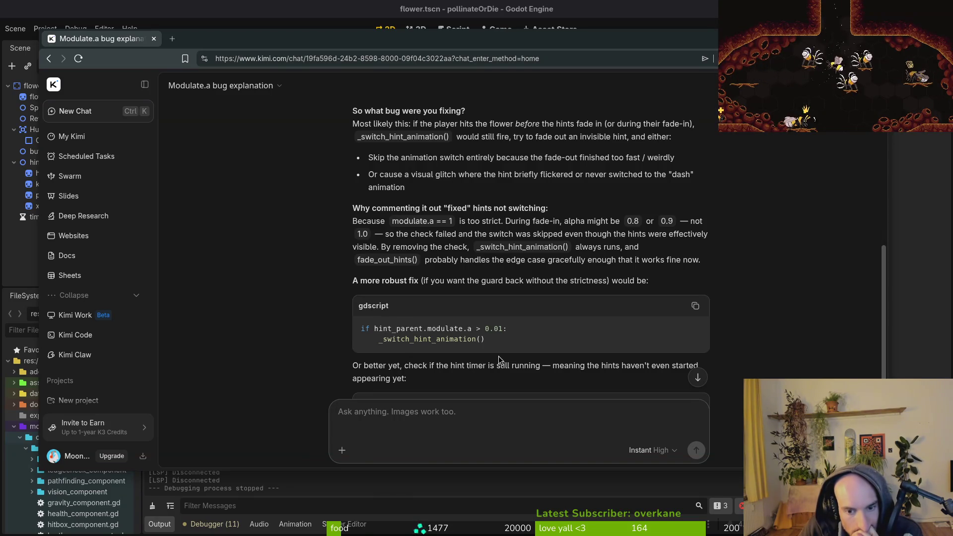
scroll(499, 357, down, 1)
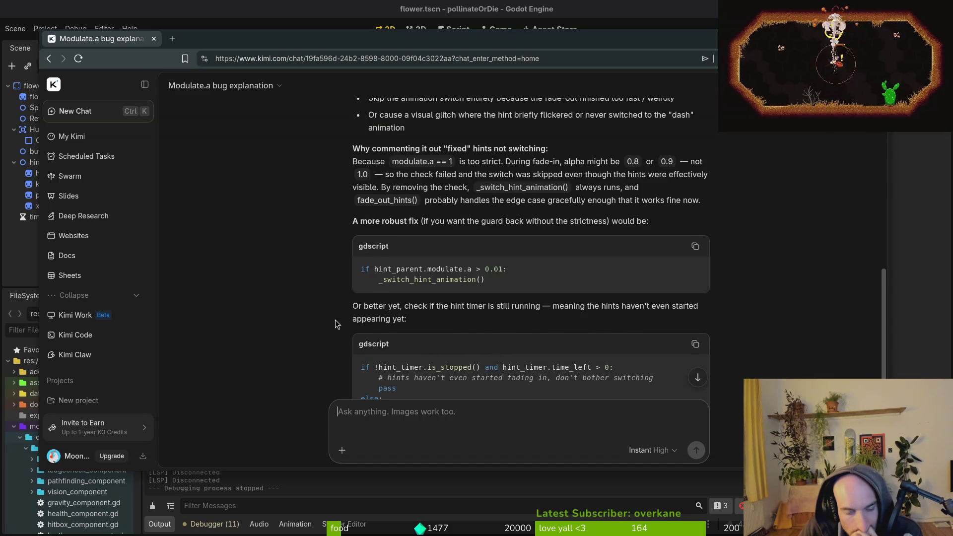
scroll(336, 323, down, 2)
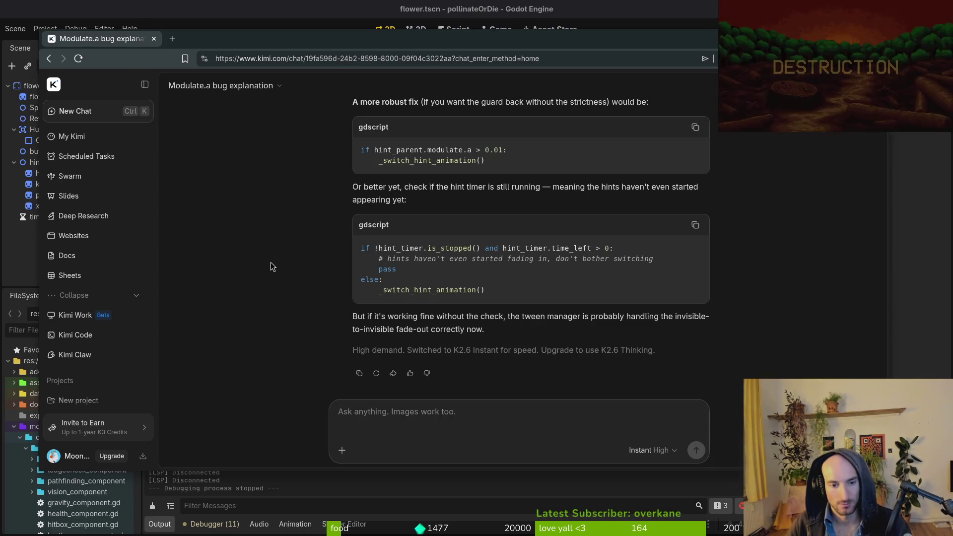
key(alt+Tab)
key(F5)
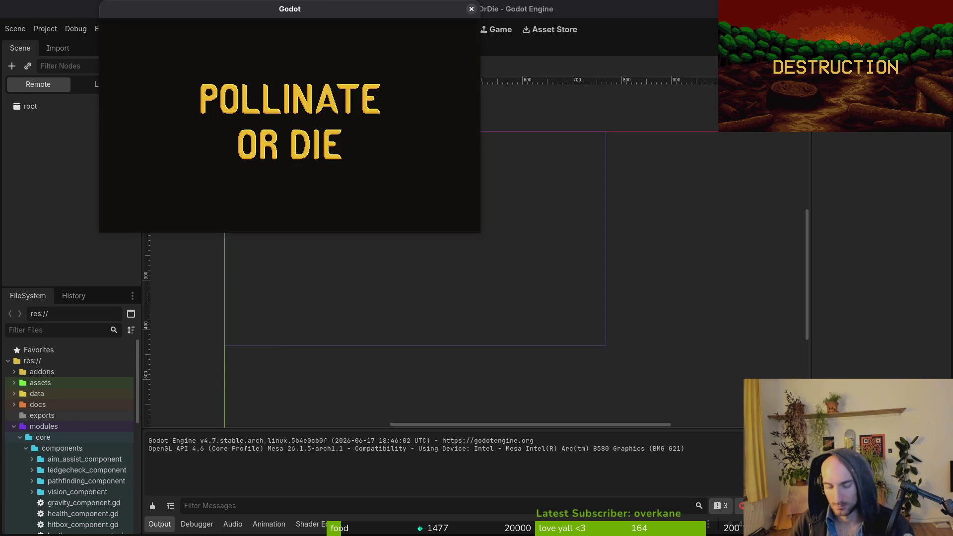
key(Return)
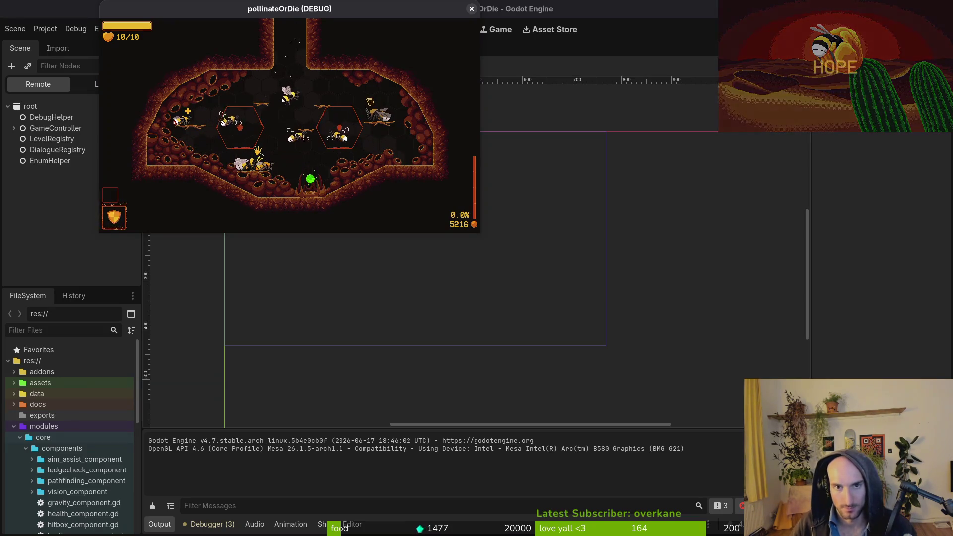
double_click(349, 11)
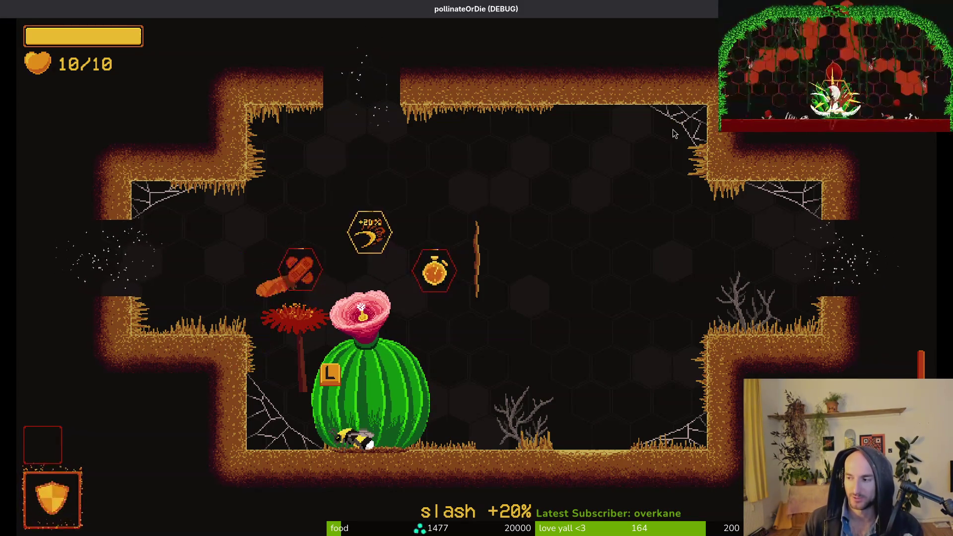
key(F8)
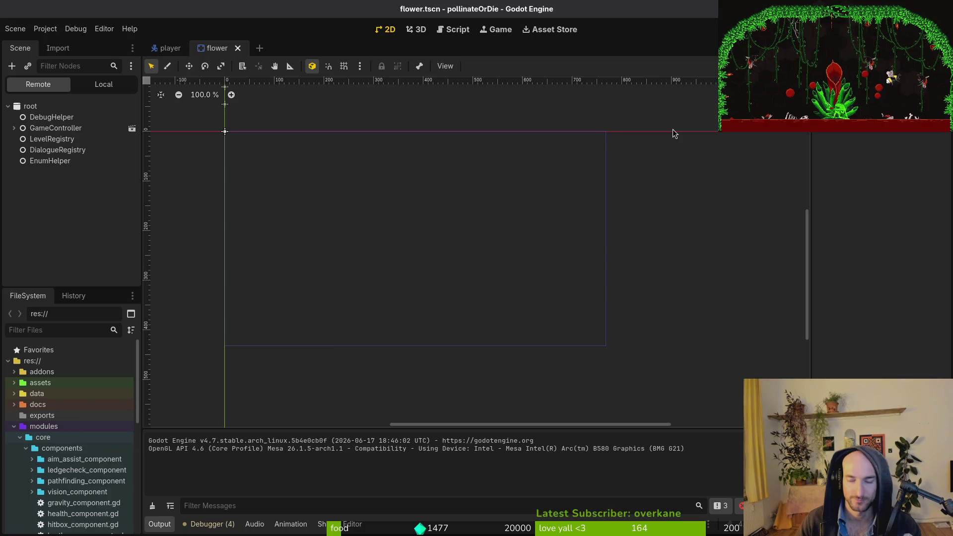
key(F5)
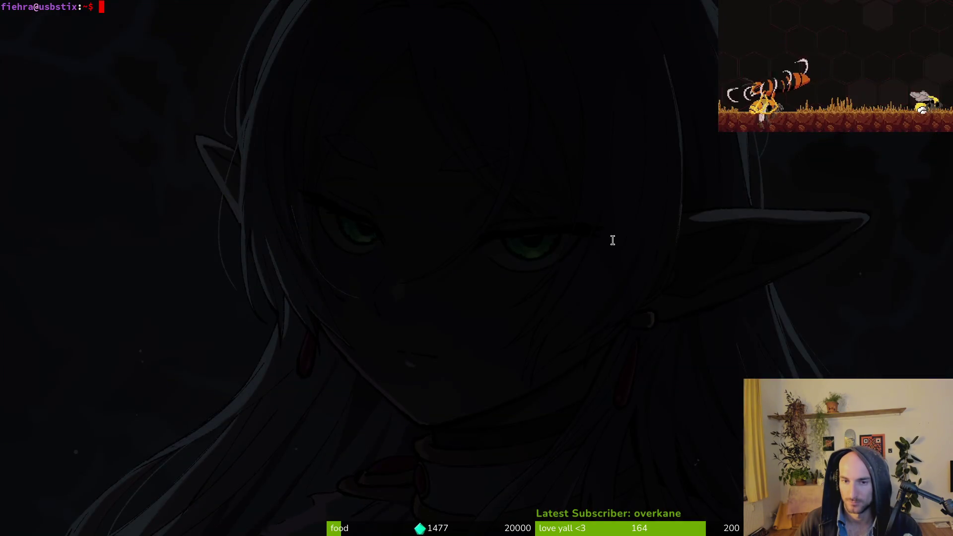
Change into gamedev/pollinate-or-die and start Neovim there with nvim.
text(cd gamedev/pollinate-or-die/l)
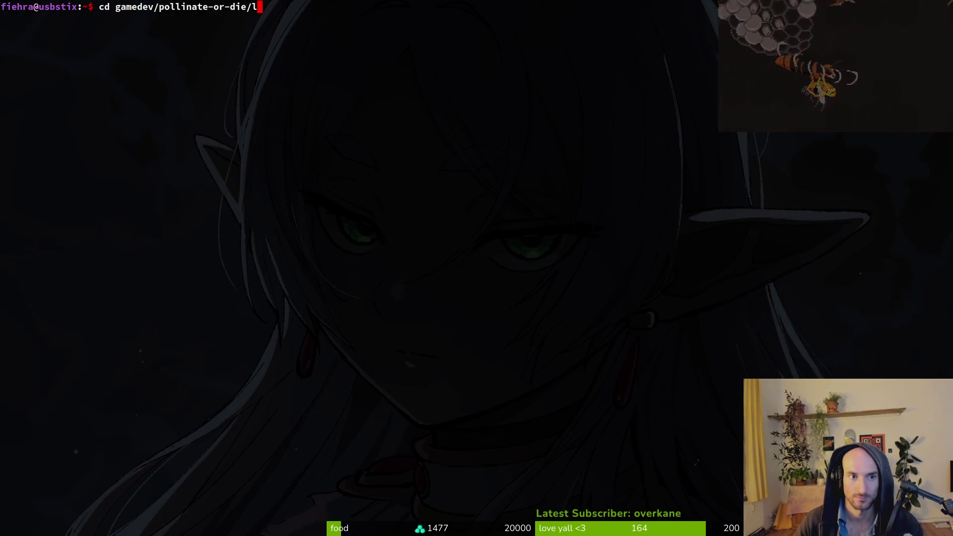
key(Return)
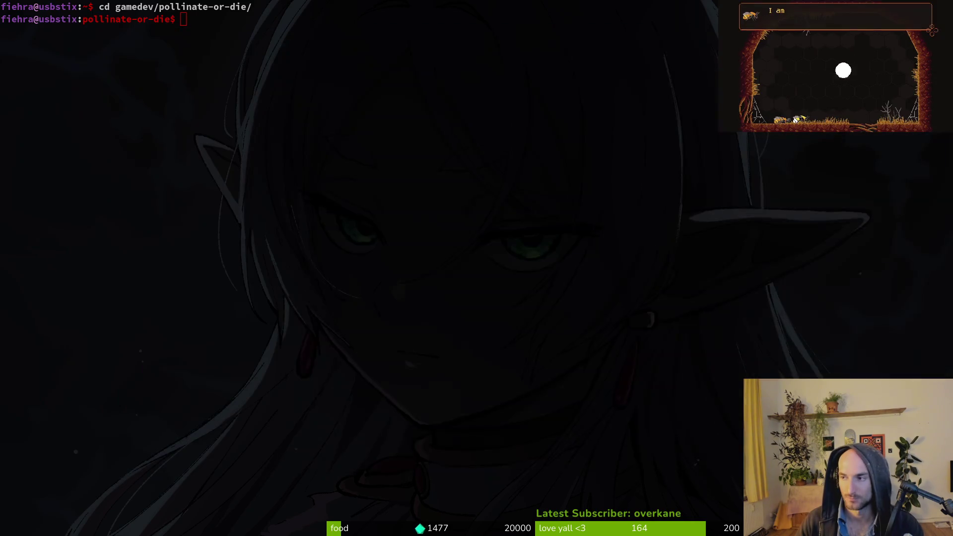
text(nvim .)
key(Return)
Open flower.gd via the file finder, jump to release_pollen, and begin a new if line.
key(space)
key(f)
key(f)
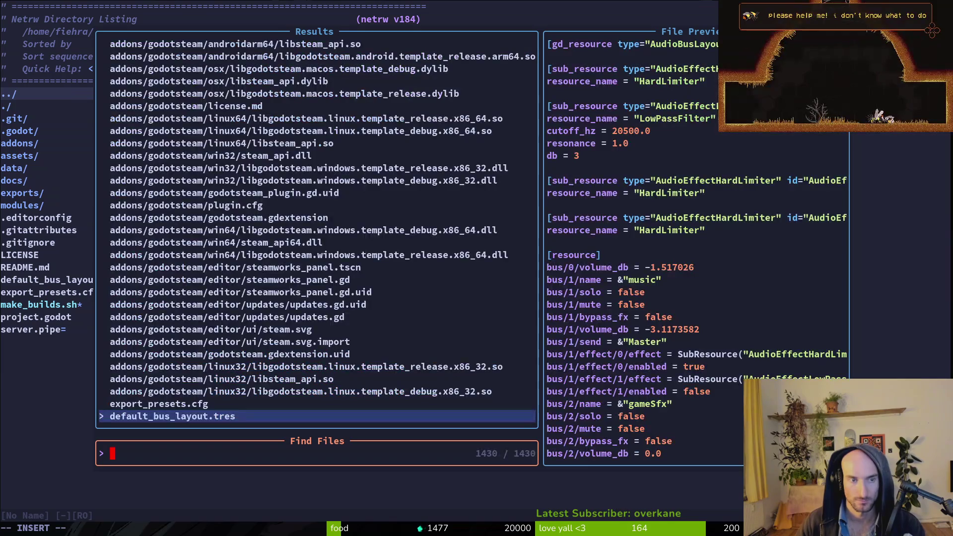
text(lower)
key(Return)
text(/relea)
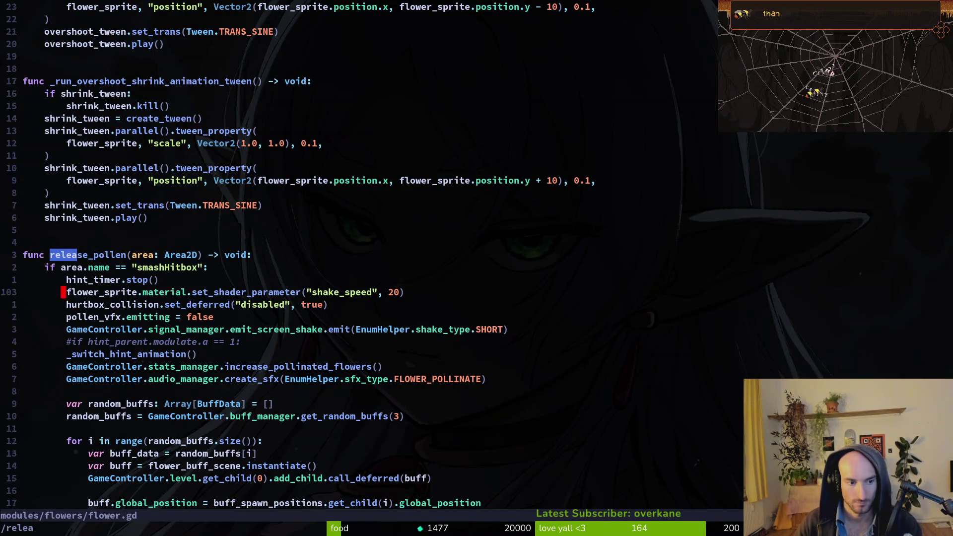
key(Escape)
text(Oif)
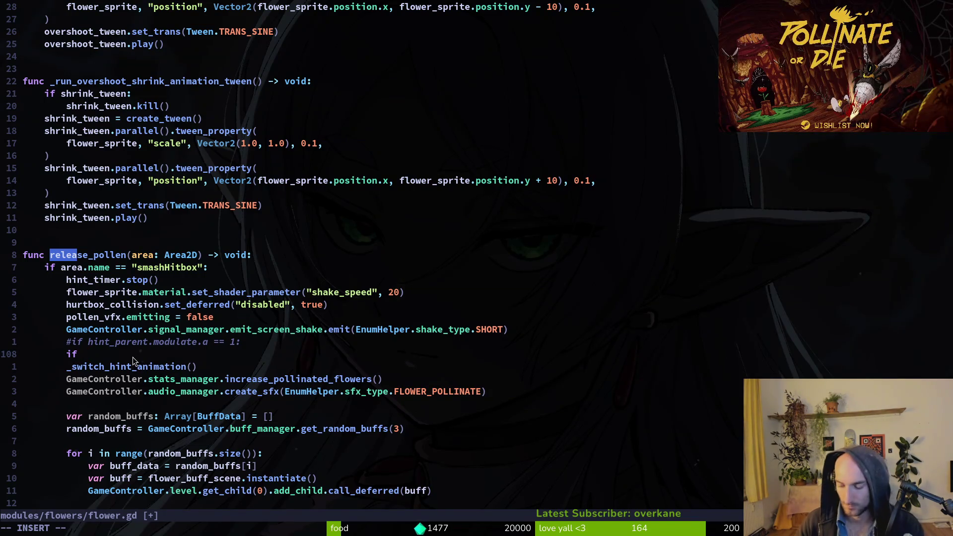
Write the guard 'if !hint_timer.is_stopped() and hint_timer.time_left > 0:' above the hint call.
text(hint_timer.)
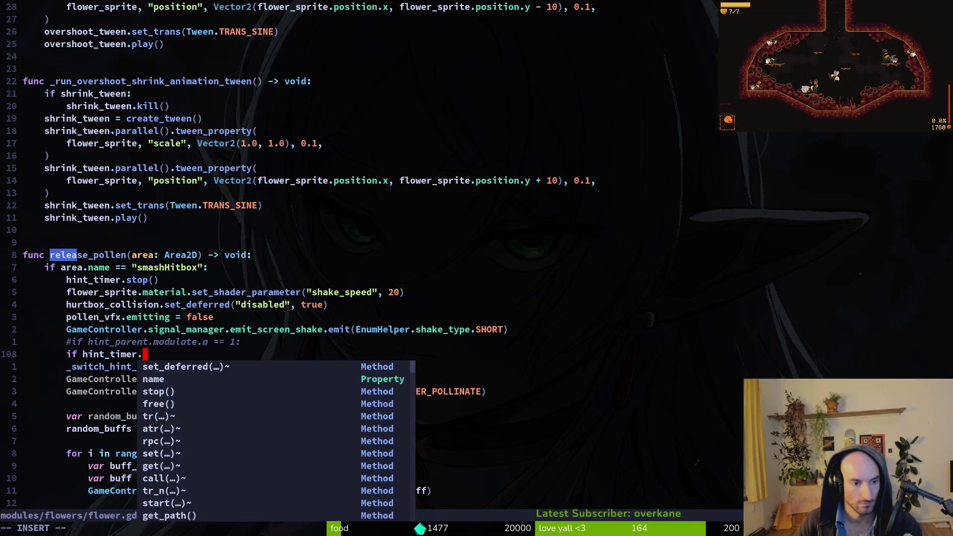
text(is_s)
key(Return)
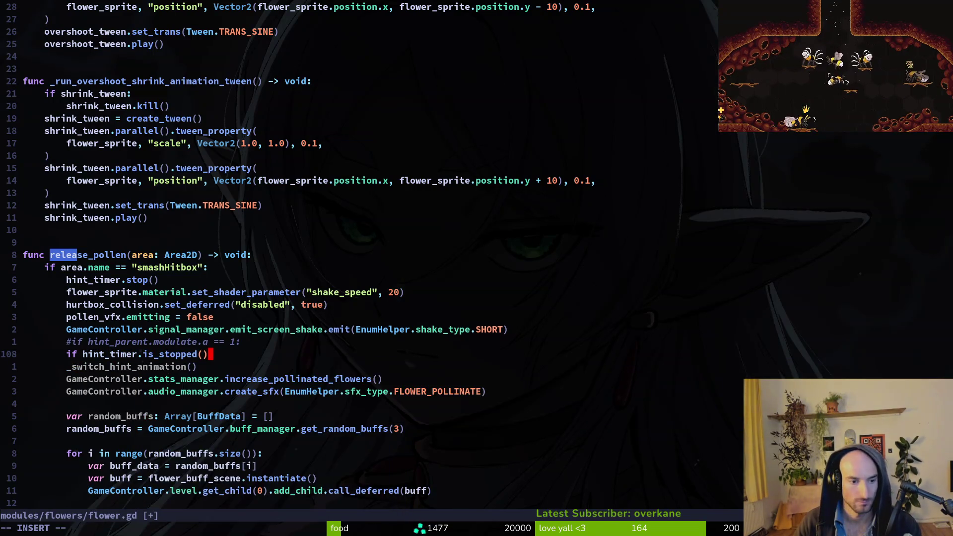
key(Escape)
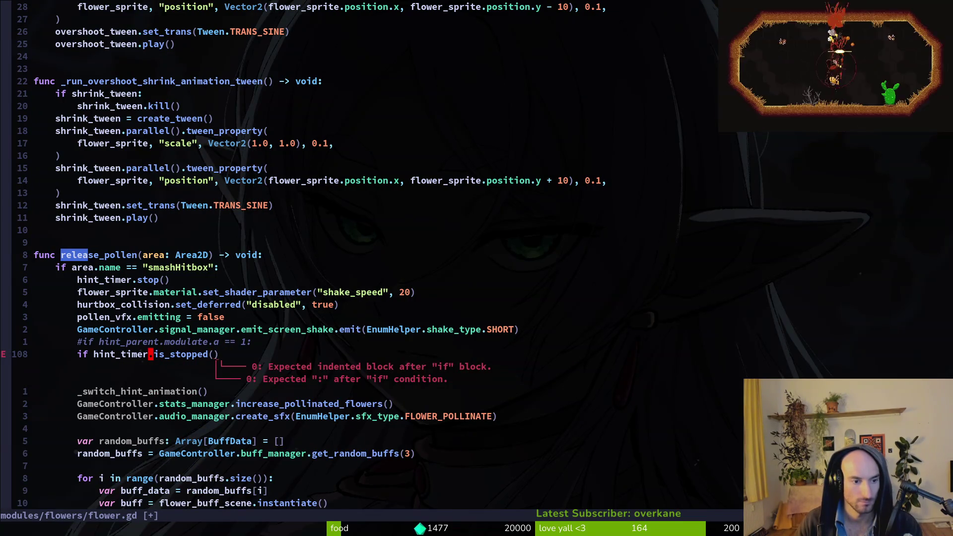
text(if !)
key(Escape)
text(A and )
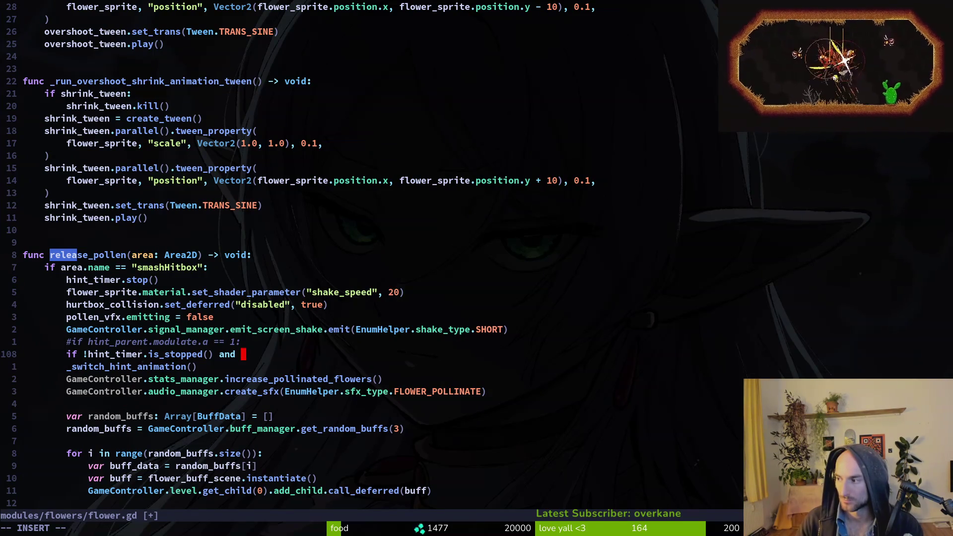
text(t)
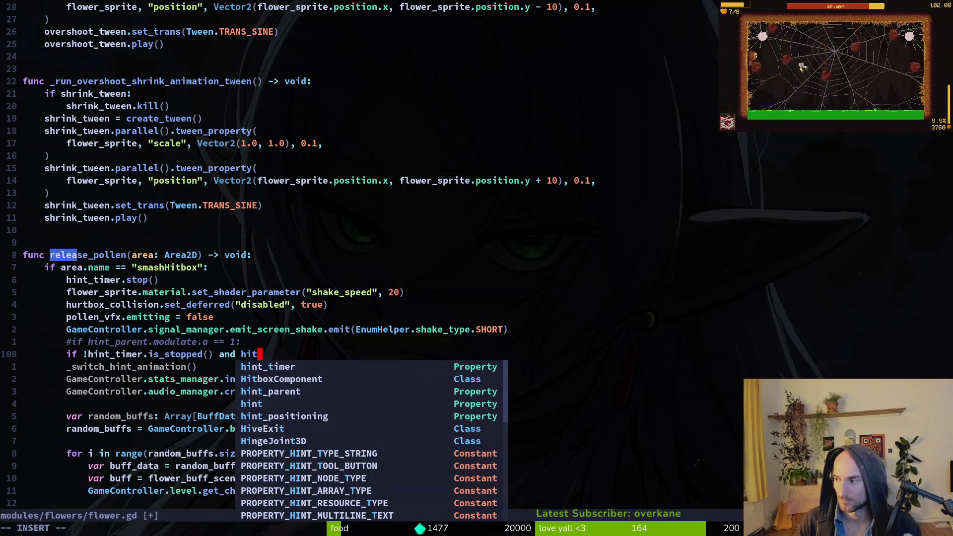
key(Return)
text(.tim)
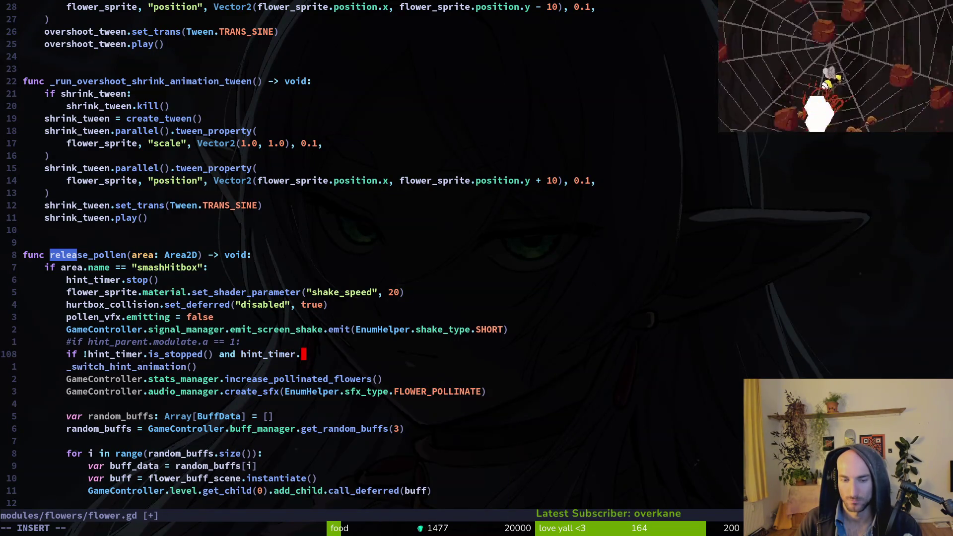
key(Return)
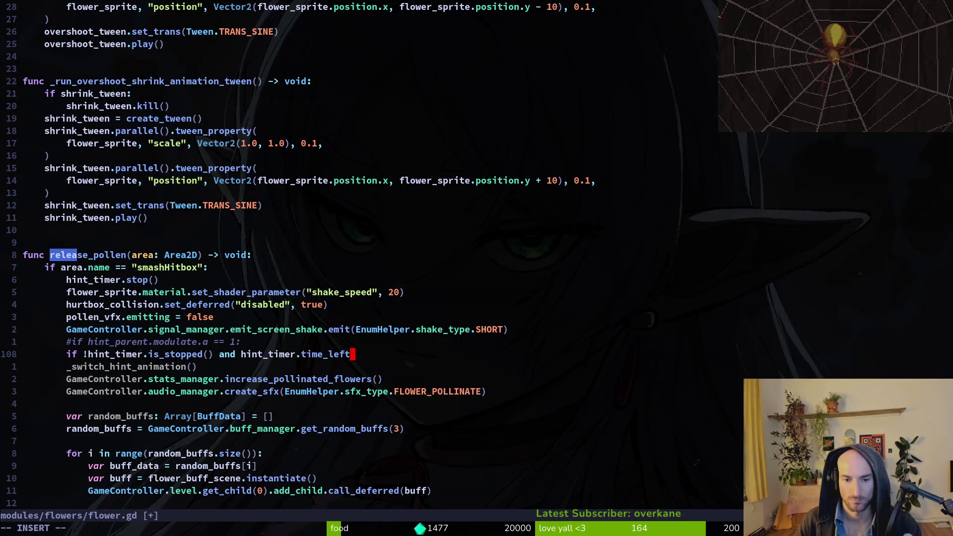
text( > 0:)
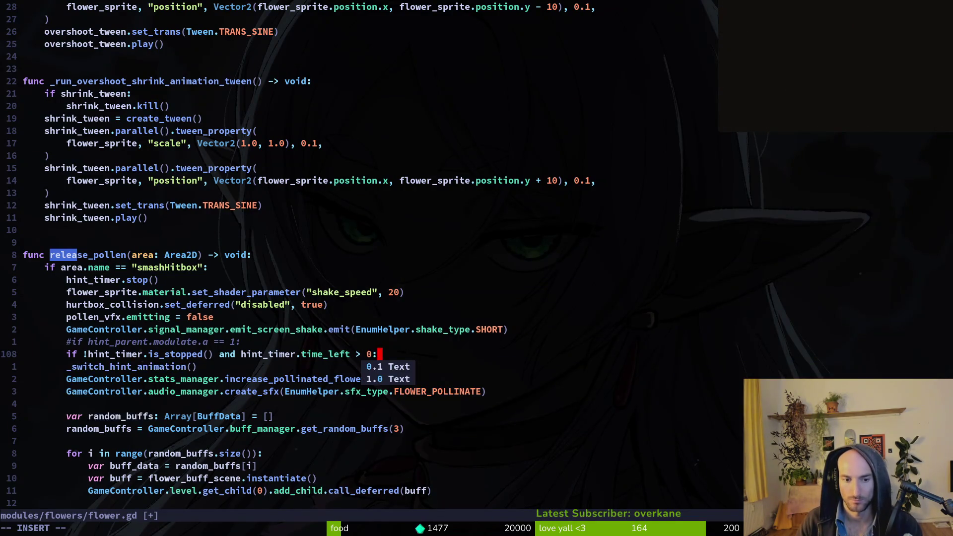
key(Escape)
Re-indent the lines beneath the guard, delete the old #if comment, and save flower.gd.
text(j4>>jVj)
key(less)
key(k)
key(k)
key(k)
key(d)
key(d)
text(:write)
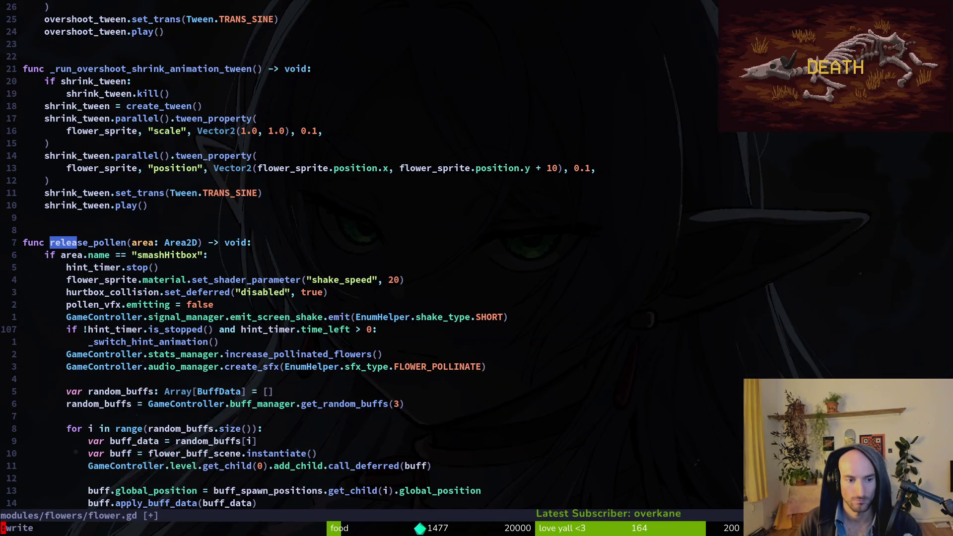
key(Return)
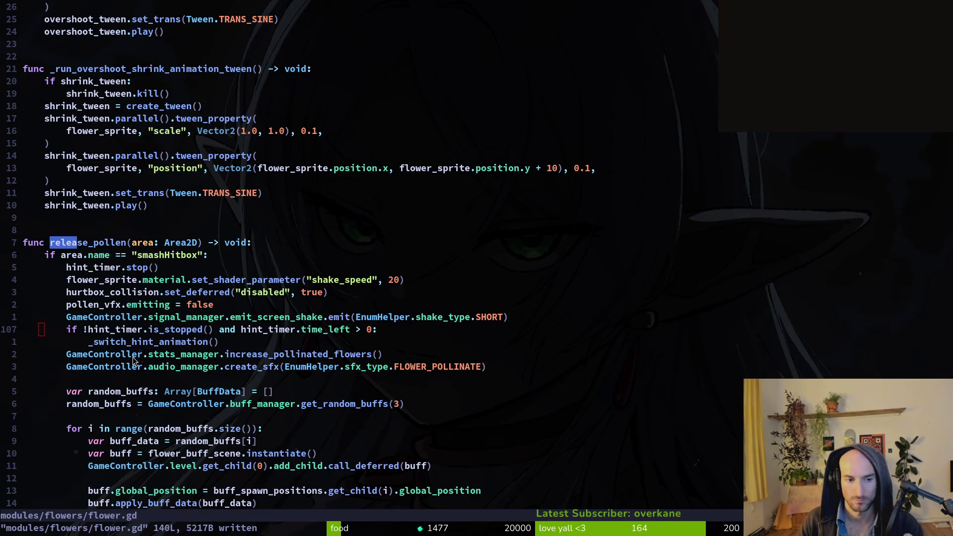
Switch to the Godot editor and relaunch the game in a debug window.
key(super+2)
key(super+3)
key(F5)
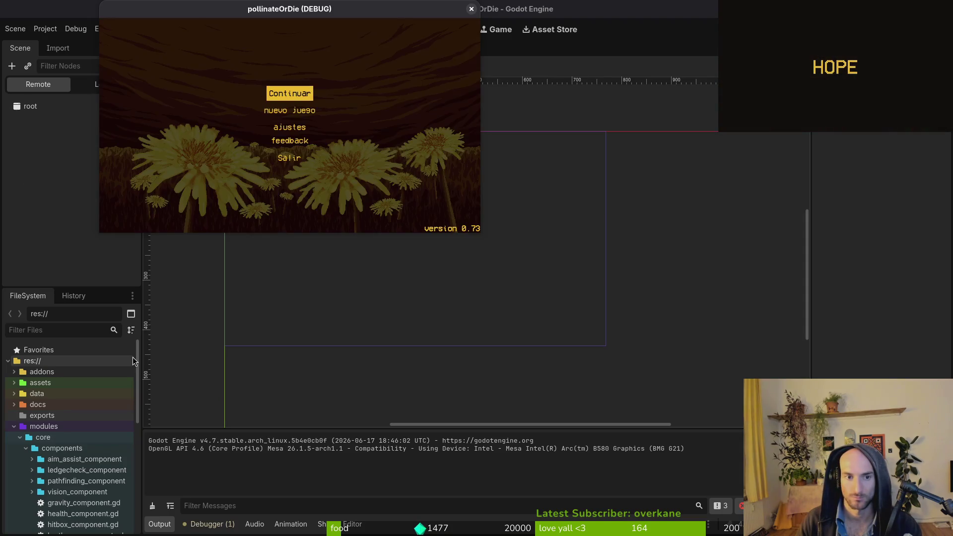
key(Return)
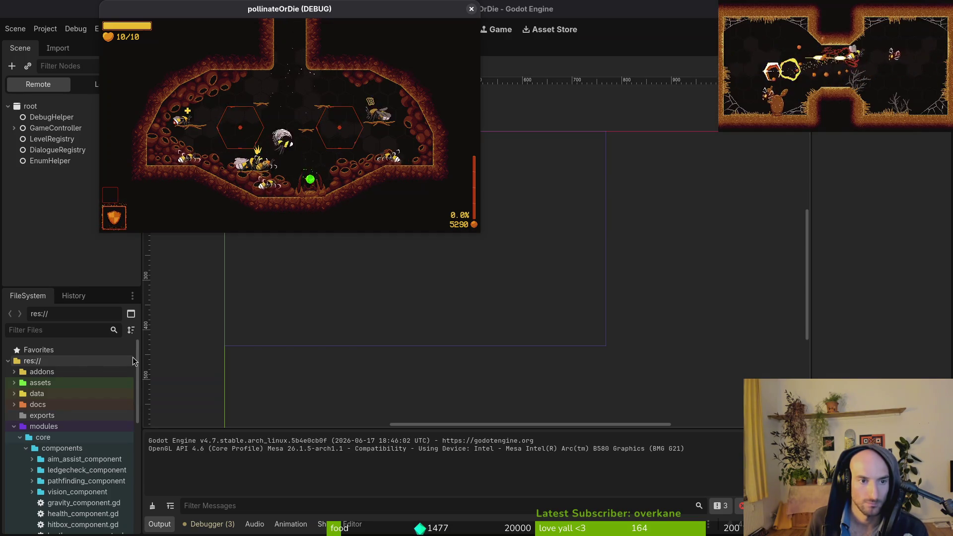
key(F1)
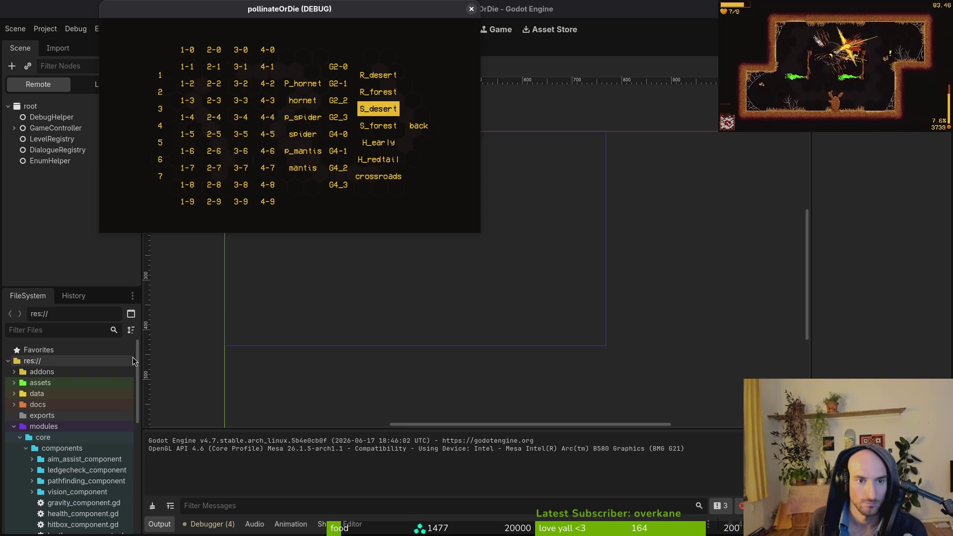
key(Return)
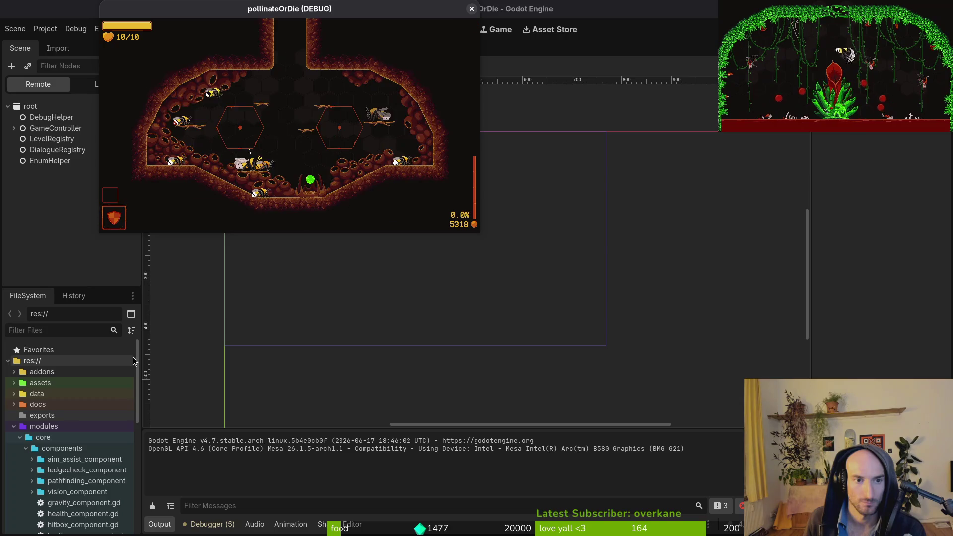
key(Escape)
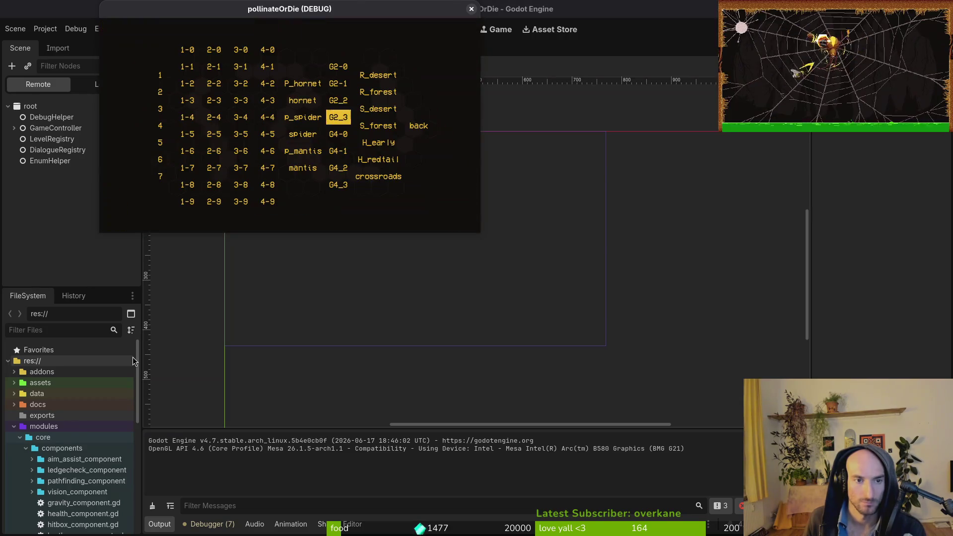
key(Left)
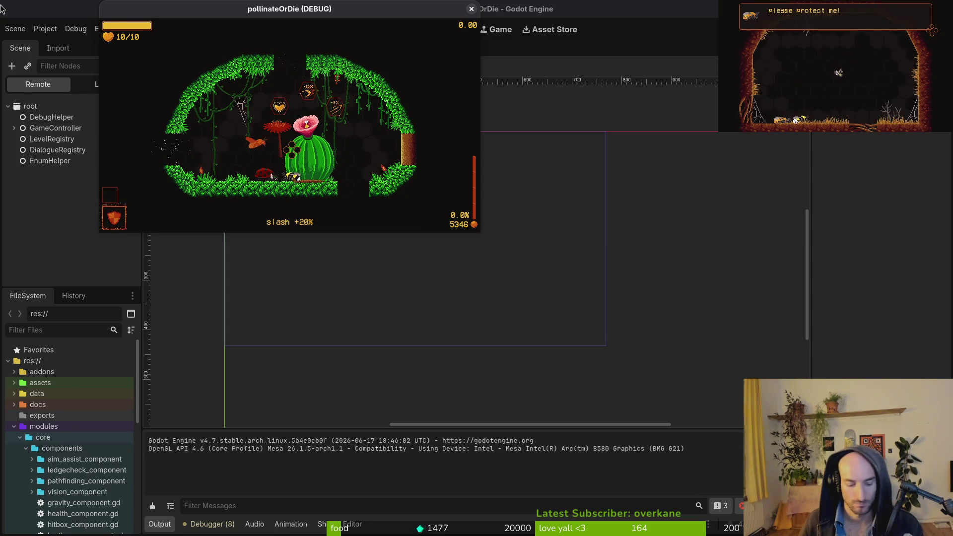
key(F8)
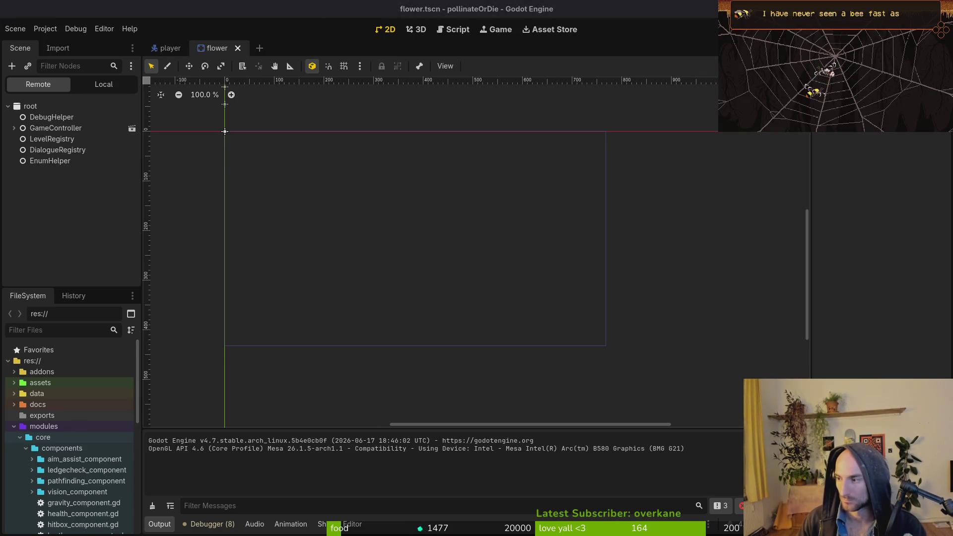
key(alt+Tab)
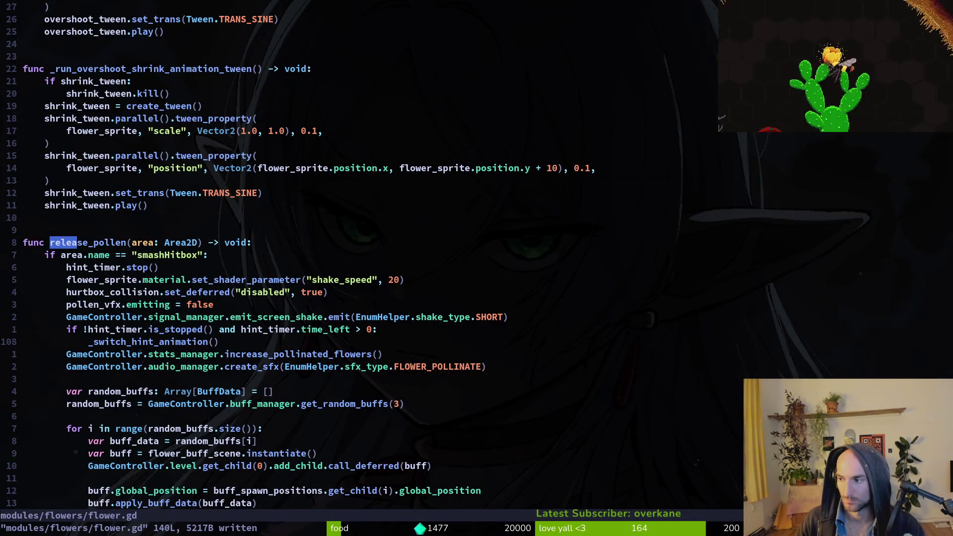
Add 'pass' under the hint_timer check and put _switch_hint_animation() under 'else:'.
text(Opass)
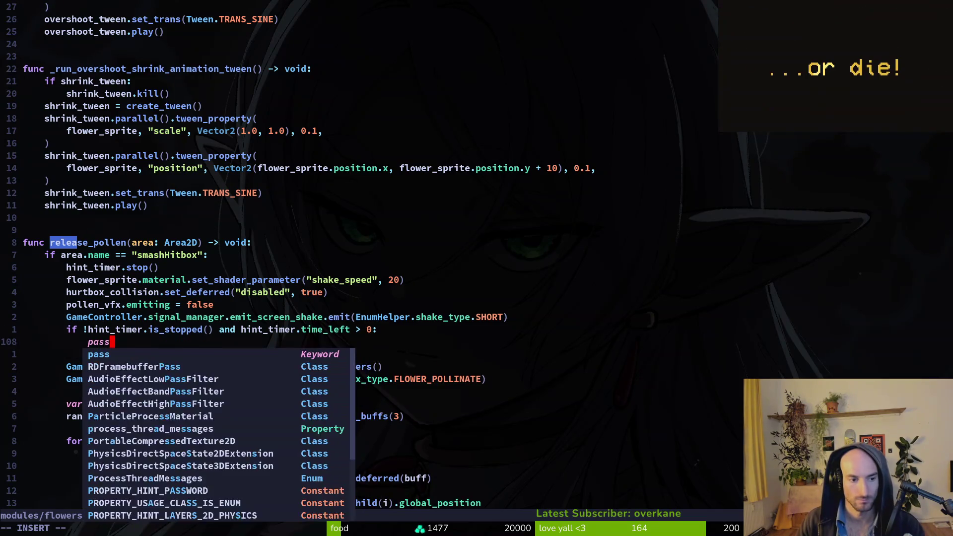
key(Return)
text(else:)
key(Escape)
Save flower.gd and launch the game in a Godot debug run.
text(j:w)
key(Return)
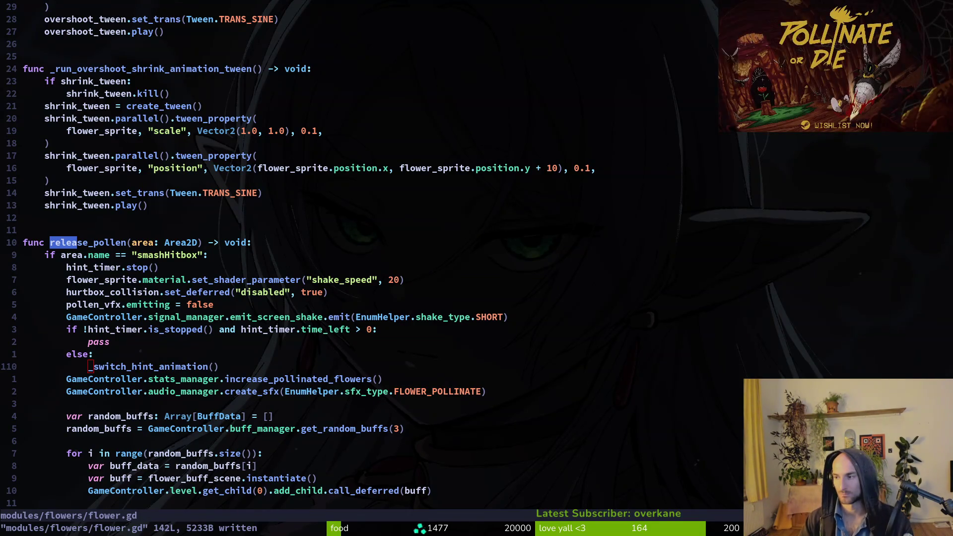
key(alt+Tab)
key(F5)
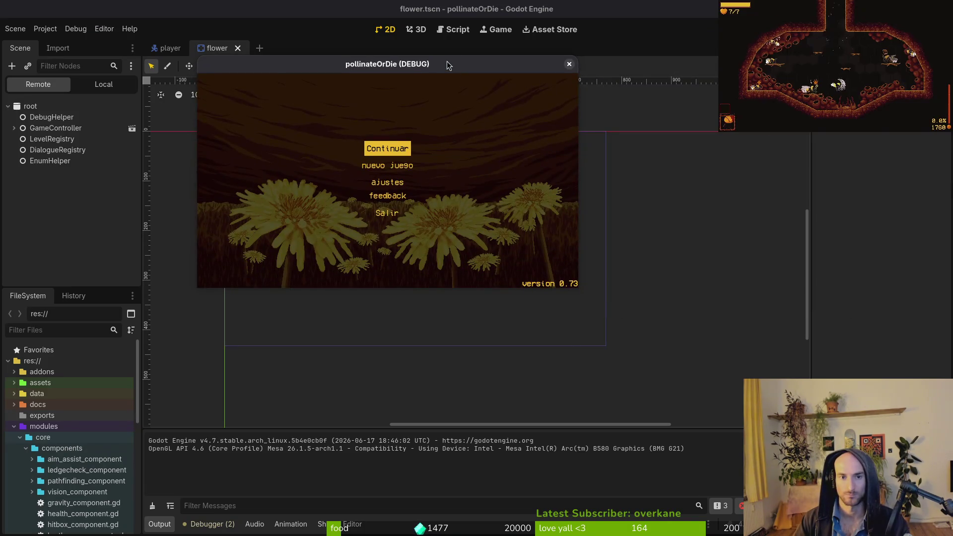
Continue the saved game and load S_desert from the debug level select.
key(Return)
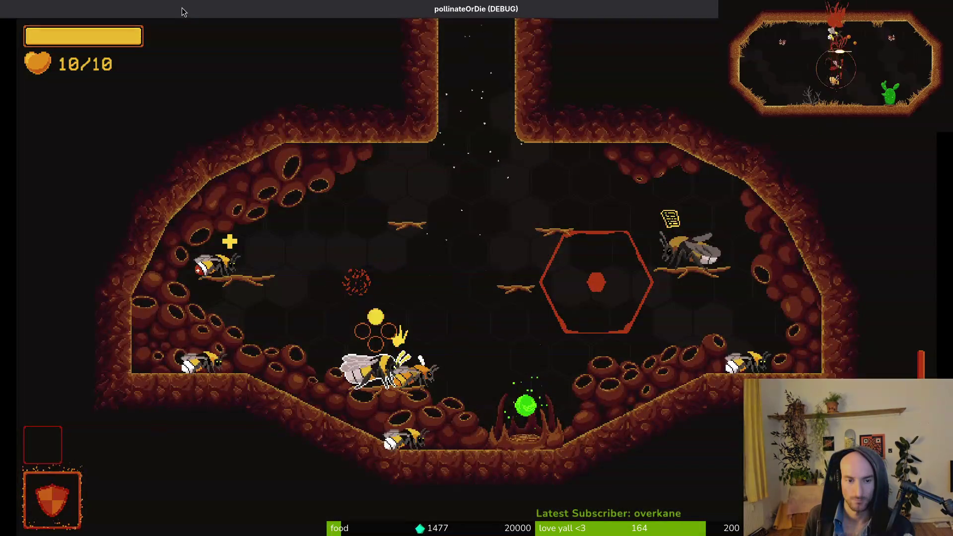
key(F1)
key(Right)
key(Right)
key(Return)
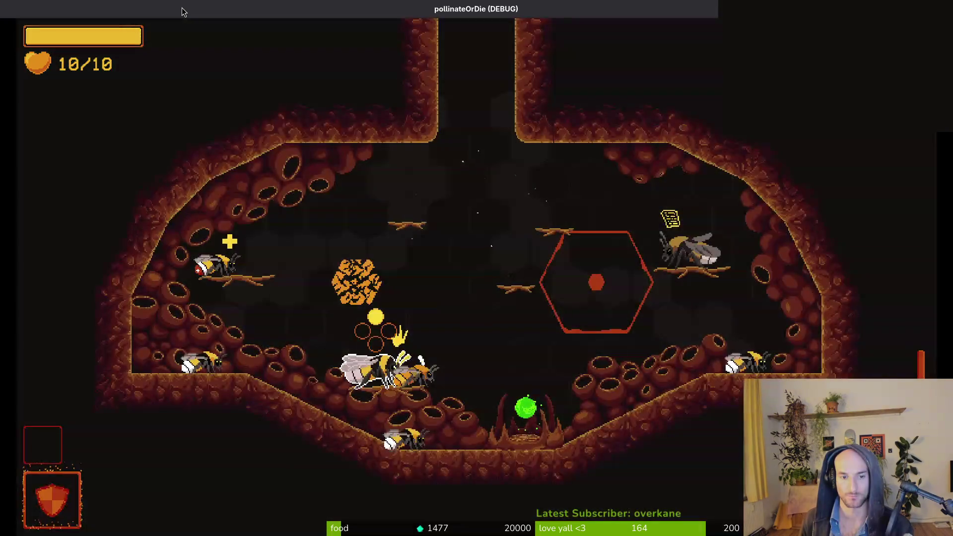
Reload S_desert to confirm the cactus pollinates with 'slash +20%', then close the game and return to flower.gd.
key(Escape)
key(Right)
key(Right)
key(Return)
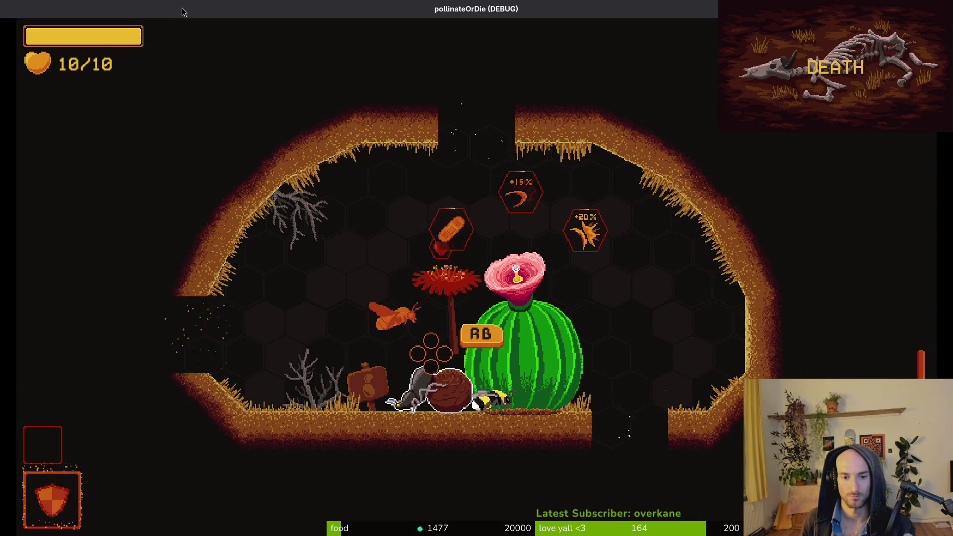
key(F8)
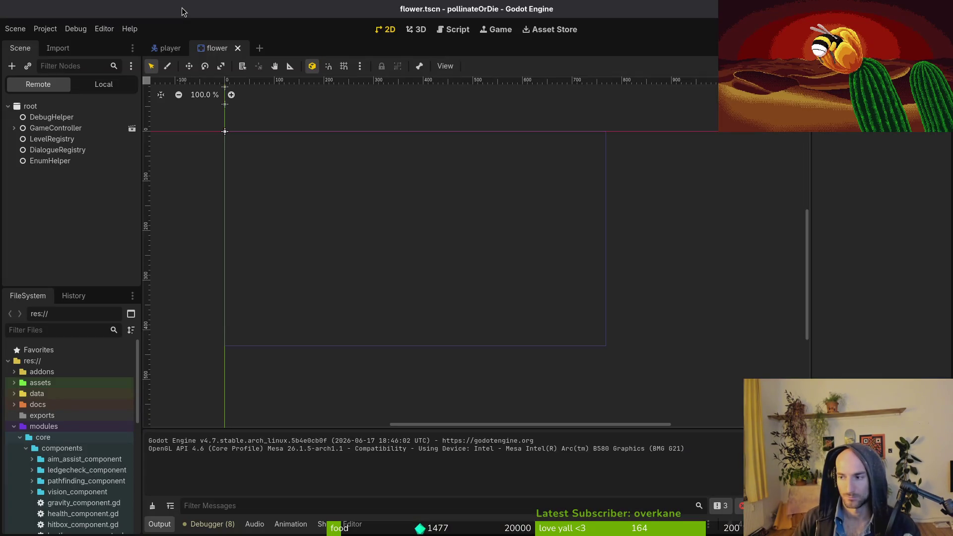
key(alt+Tab)
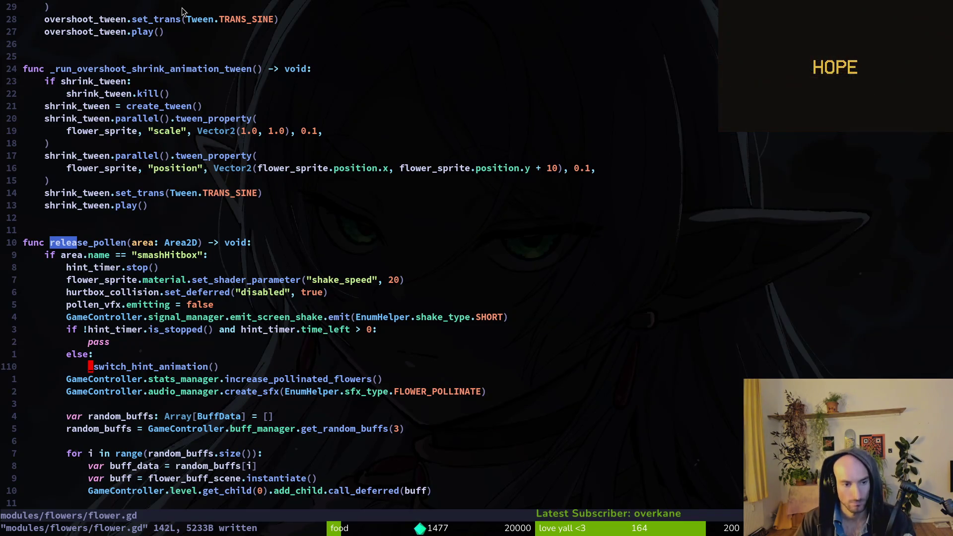
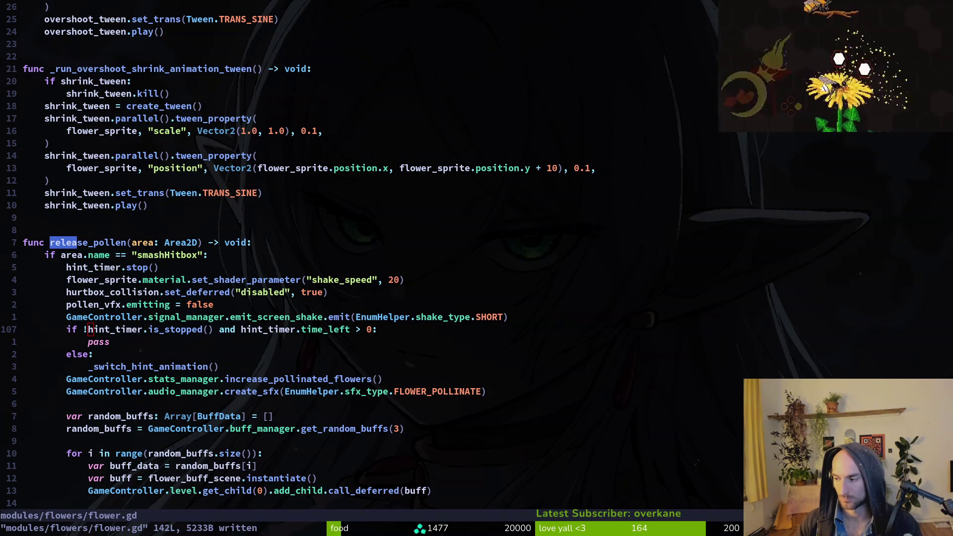
Locate the hint timer condition in flower.gd and undo stray edits to restore the commented check.
click(158, 342)
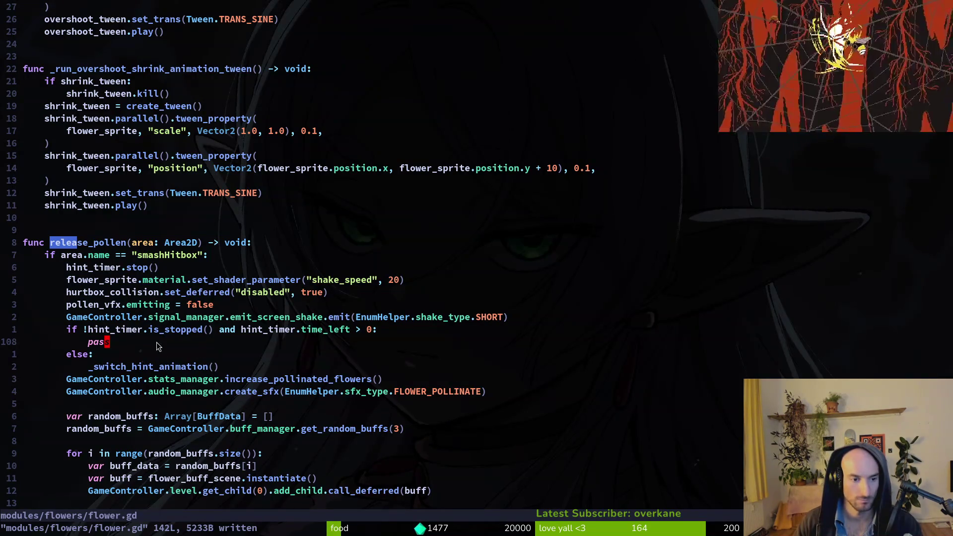
click(133, 365)
click(134, 332)
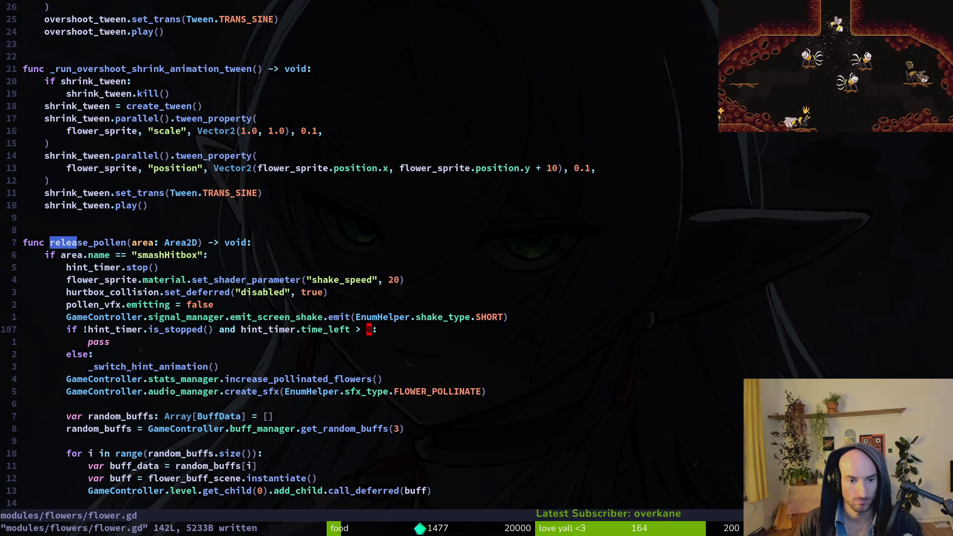
key(v)
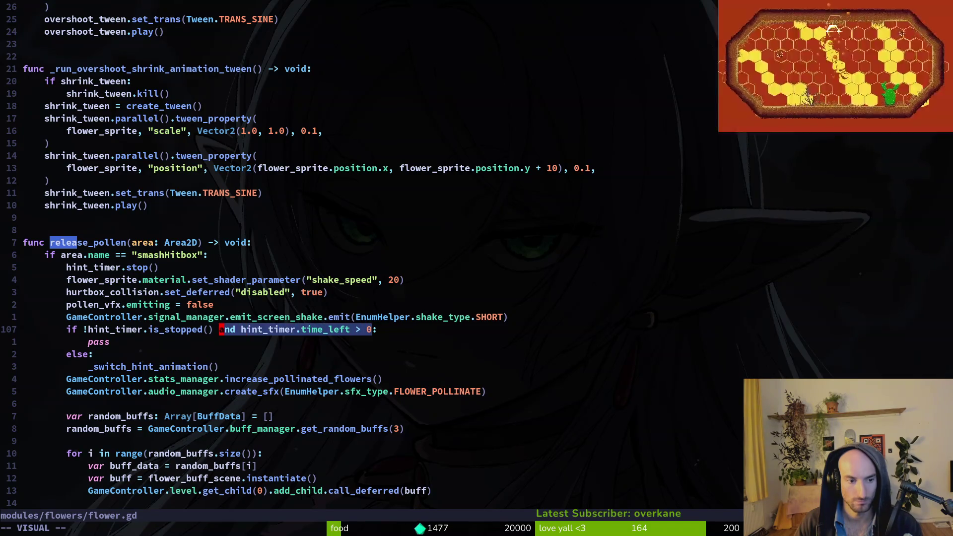
key(Escape)
key(j)
key(j)
key(j)
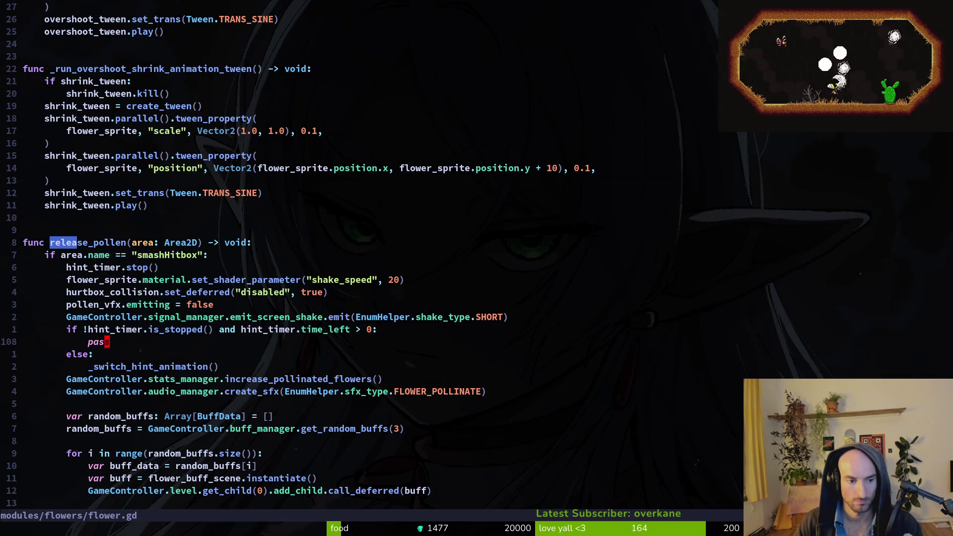
key(o)
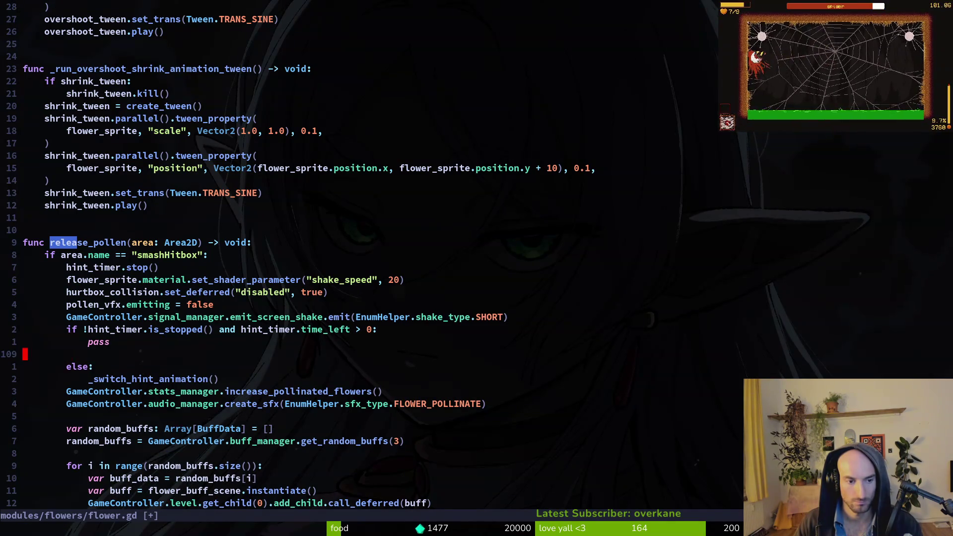
key(Escape)
key(u)
key(u)
key(u)
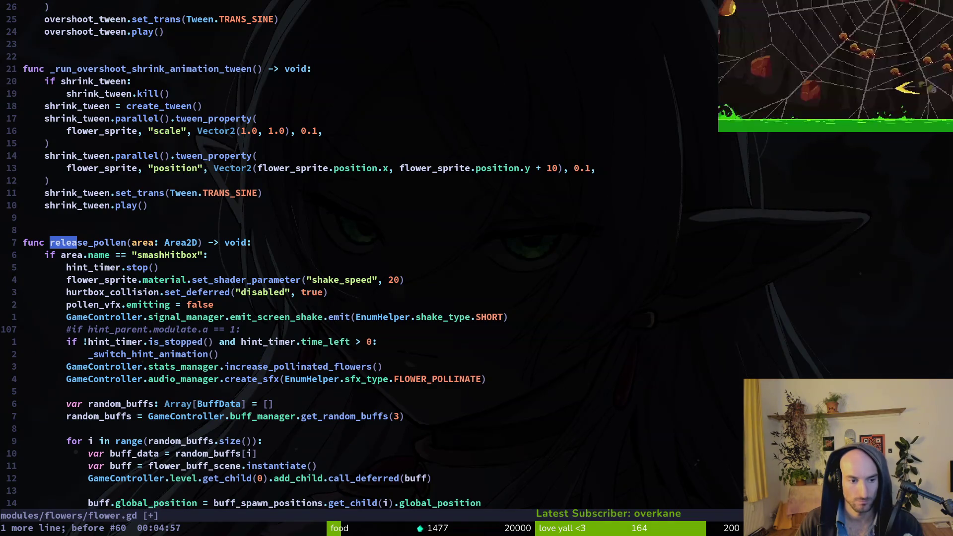
Uncomment the hint_parent.modulate.a check and change '== 1' to '> 0.01'.
key(x)
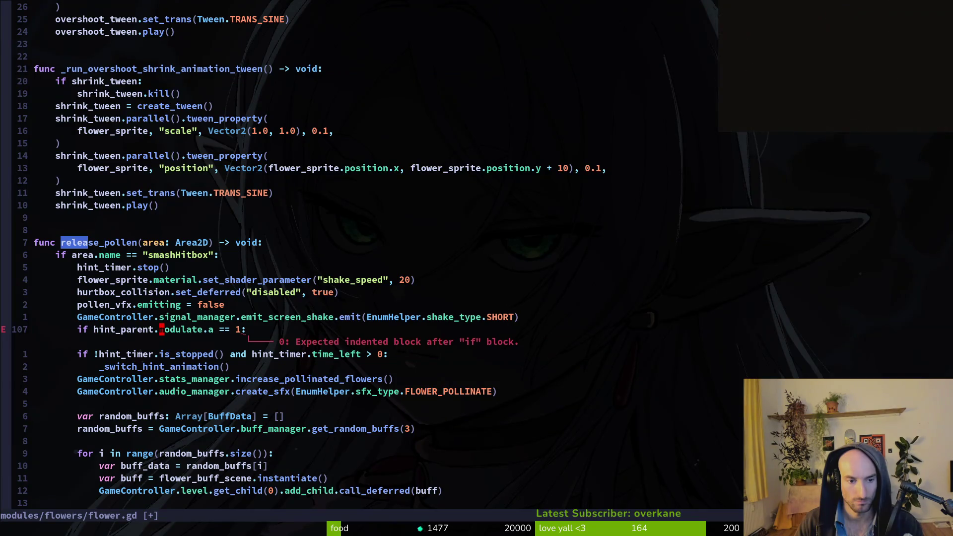
key(s)
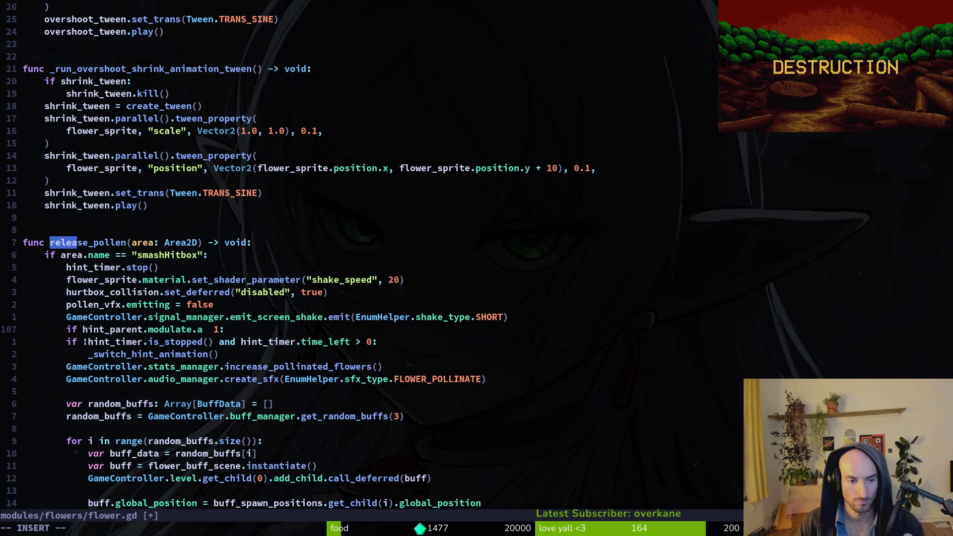
text(<)
key(Escape)
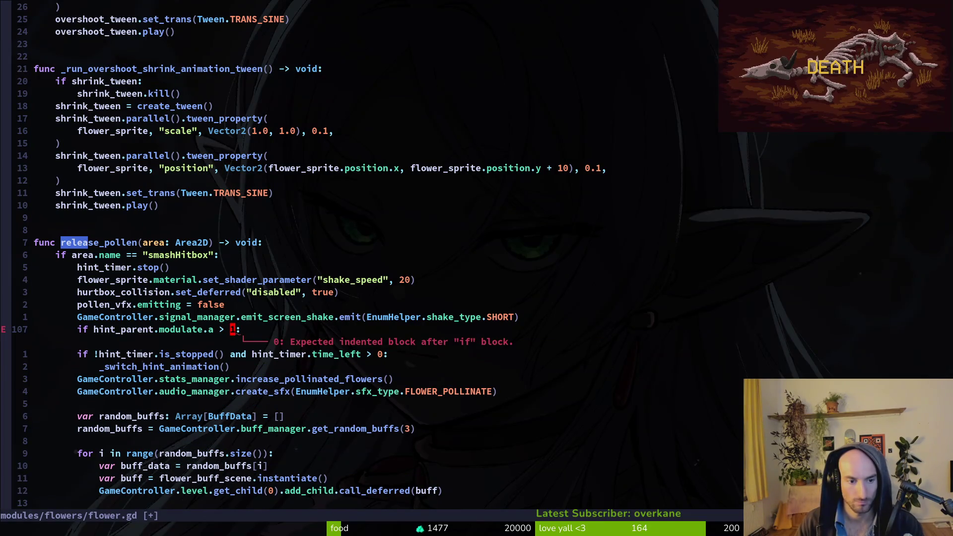
text(s0)
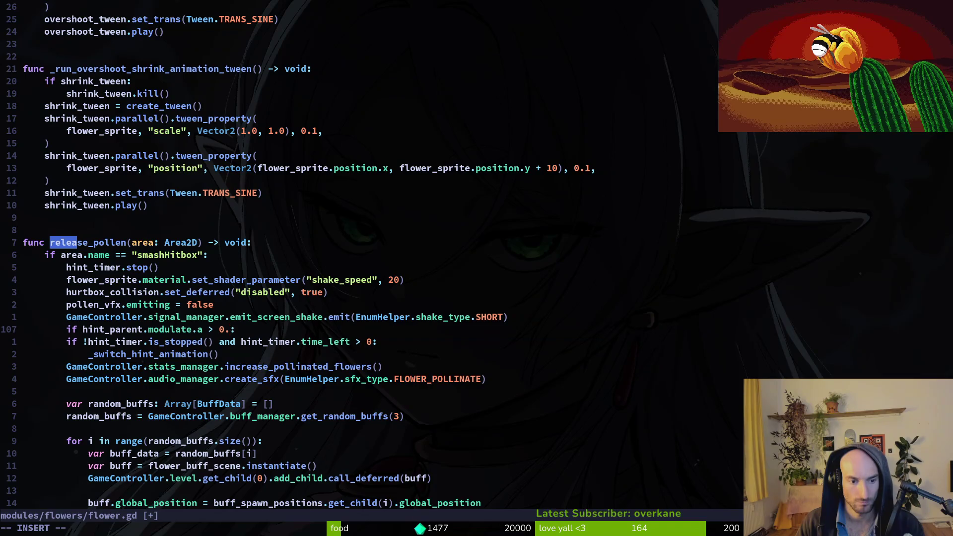
text(01)
key(Escape)
Delete the old hint_timer condition line, save flower.gd with :w, and return to Godot.
key(j)
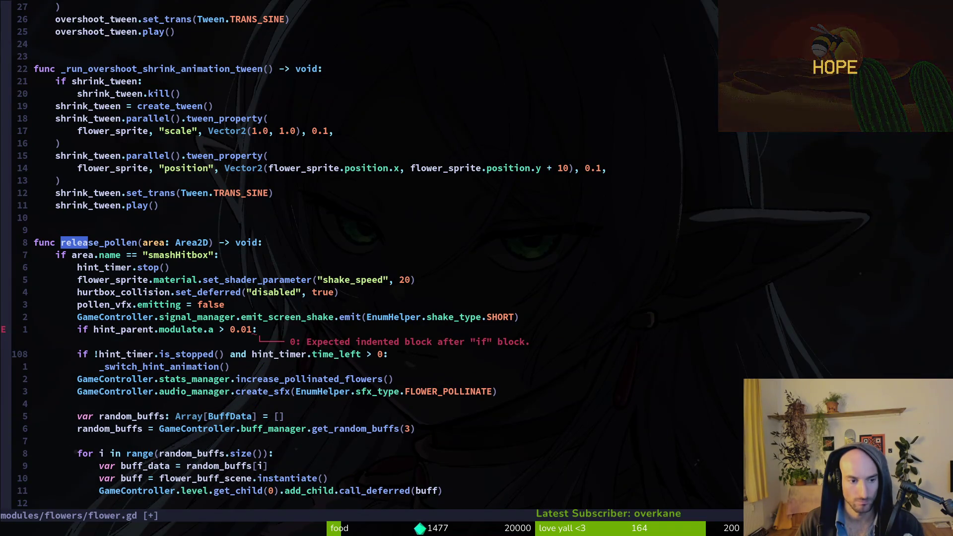
key(d)
key(d)
text(:w)
key(Return)
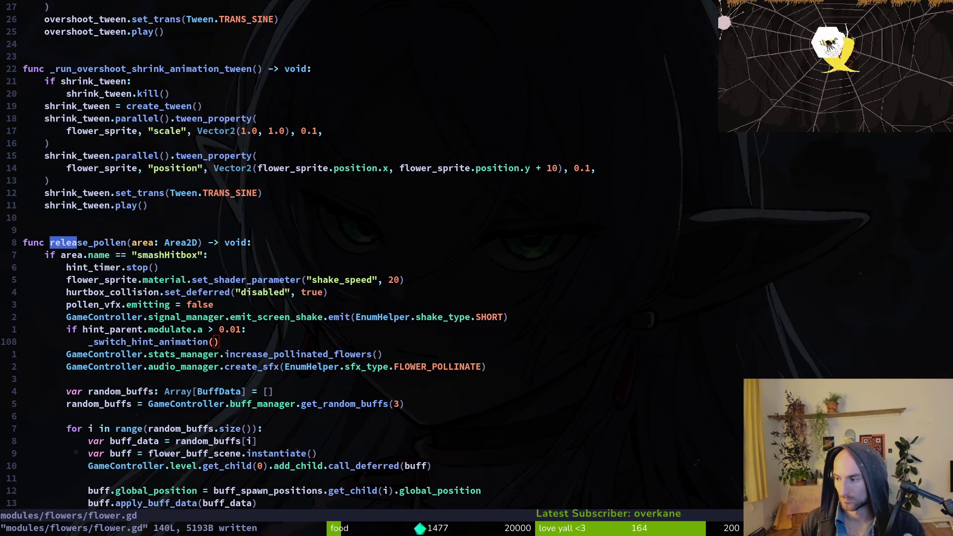
key(alt+Tab)
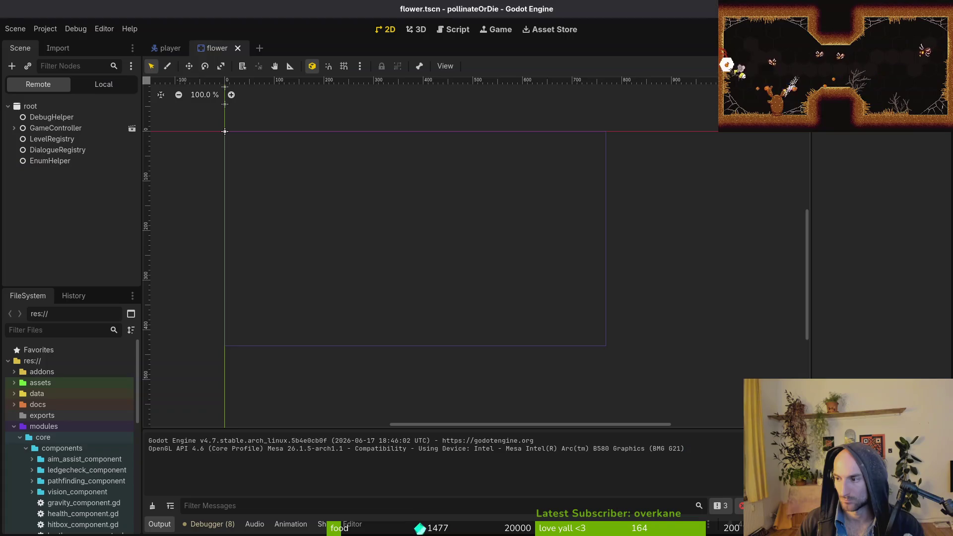
Run the game, start a New Game, and load the S_desert debug level.
key(F5)
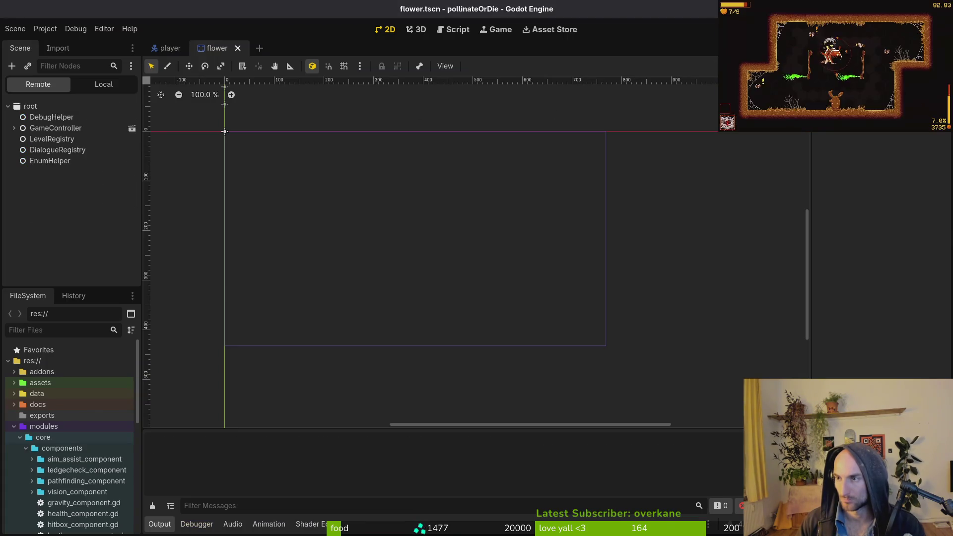
key(Down)
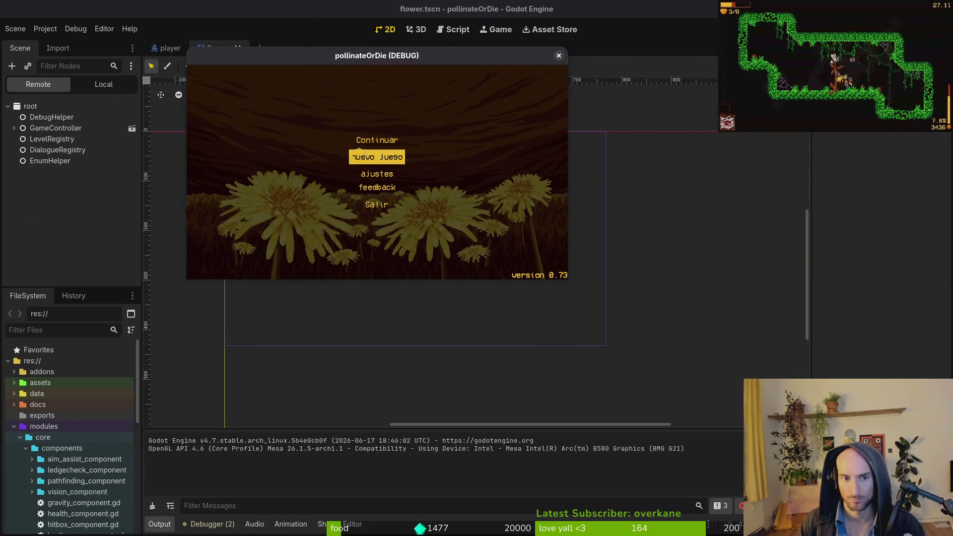
key(Return)
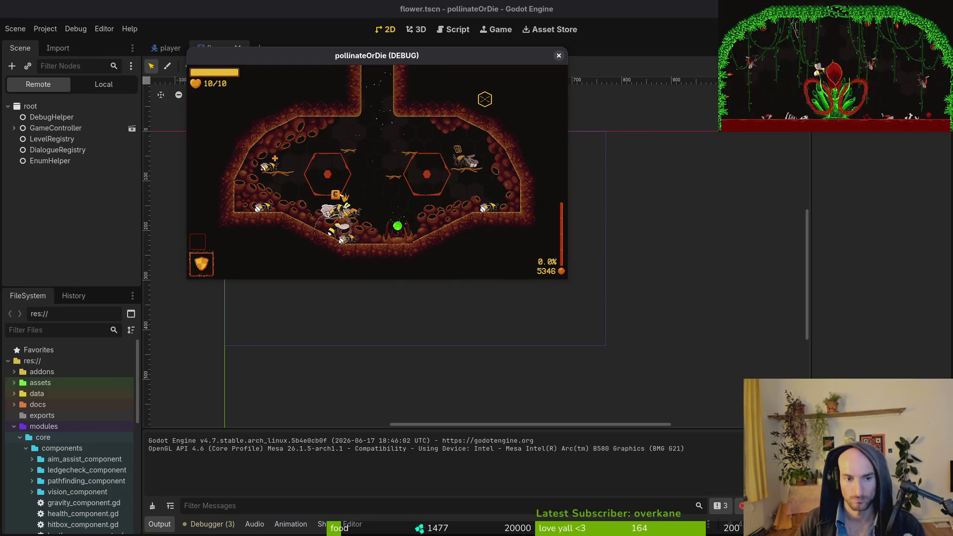
key(F1)
key(Right)
key(Up)
key(Up)
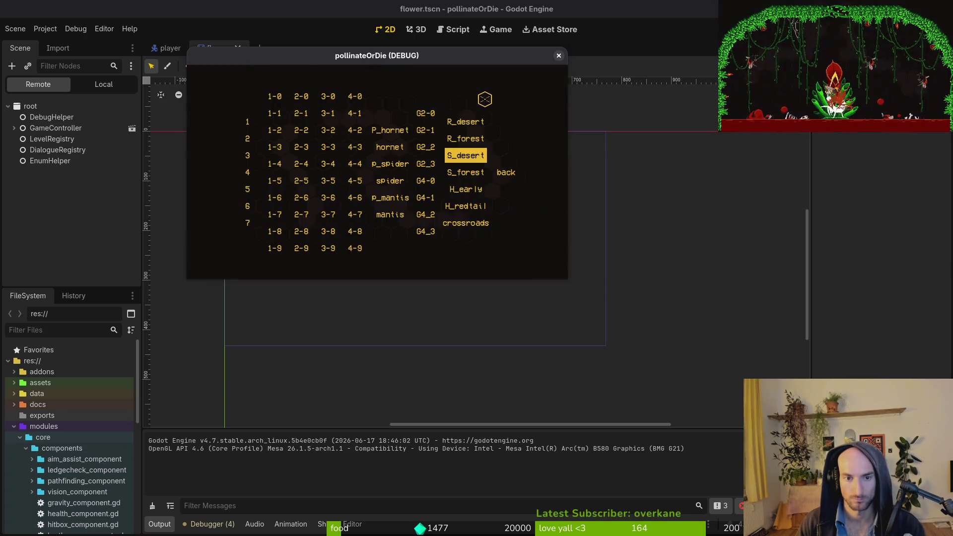
key(Return)
Pollinate the cactus, reload S_desert, pollinate again and pick the slash upgrade.
key(Left)
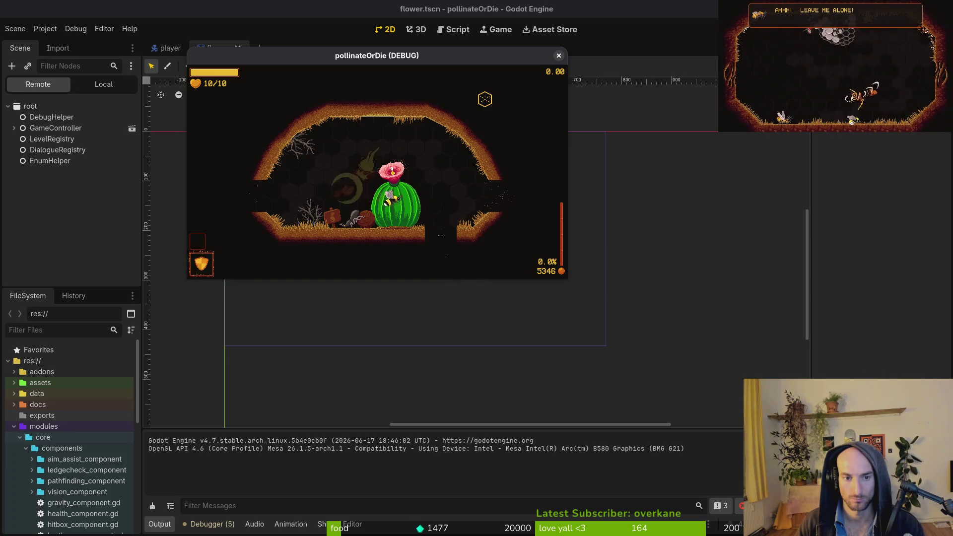
key(k)
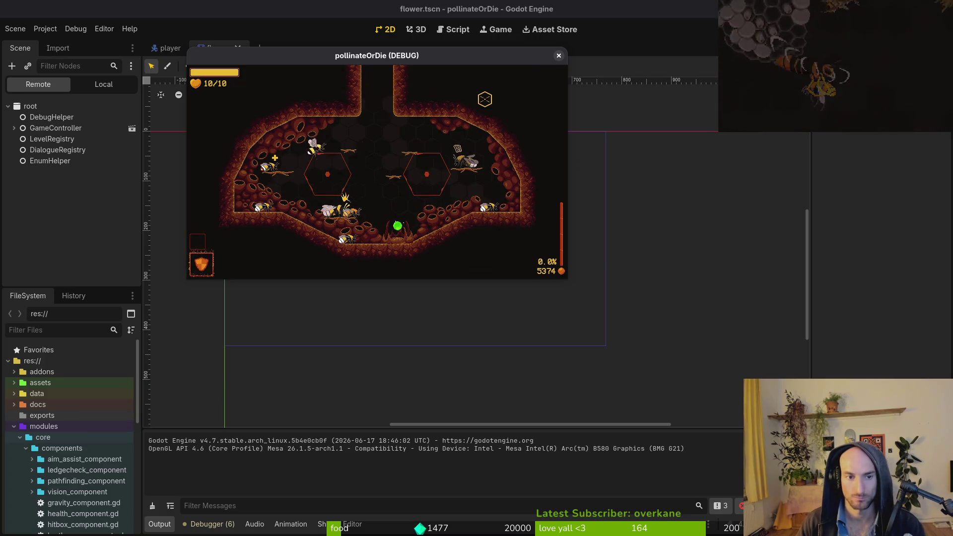
key(F1)
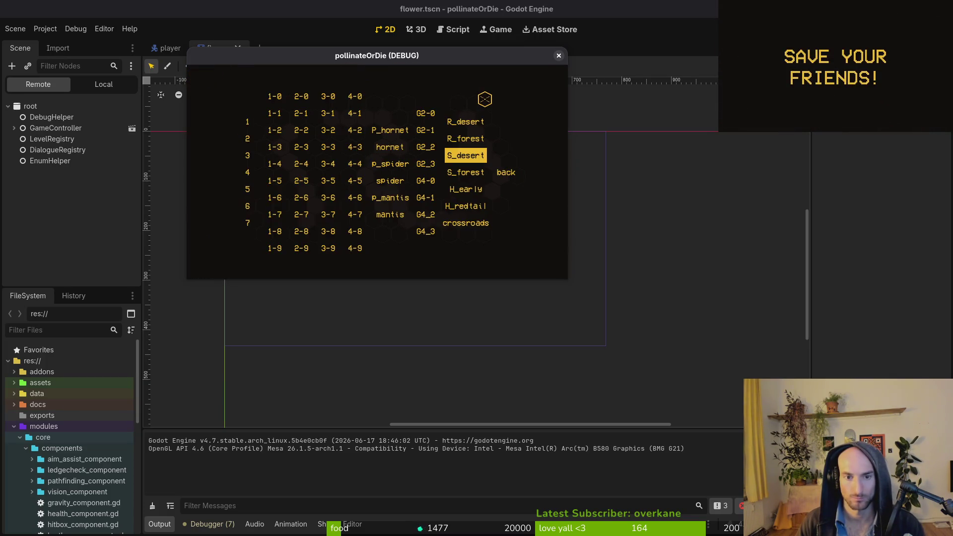
key(Return)
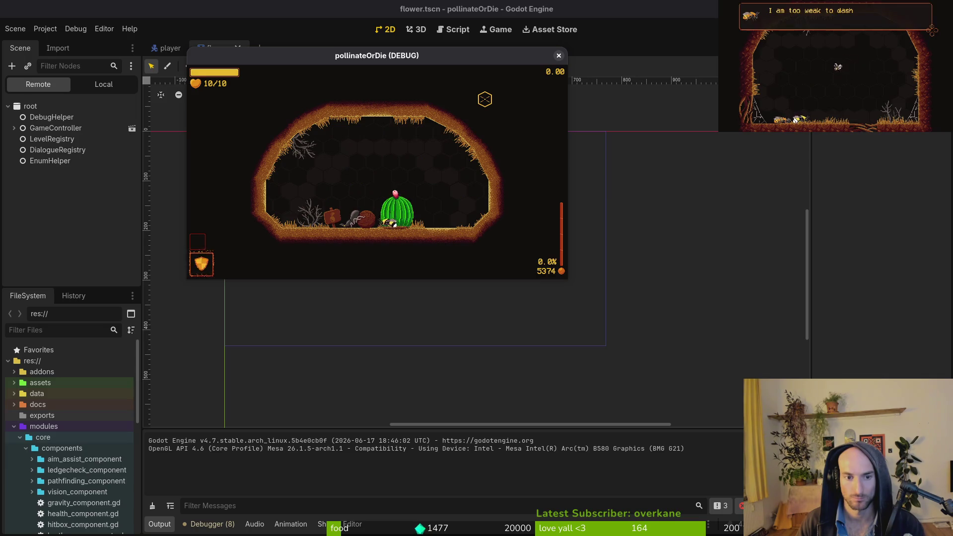
key(k)
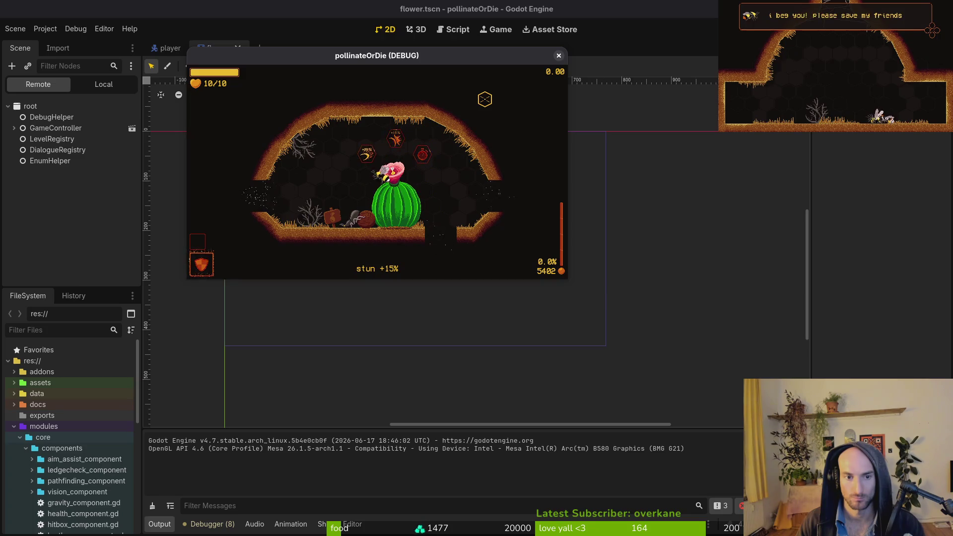
key(Left)
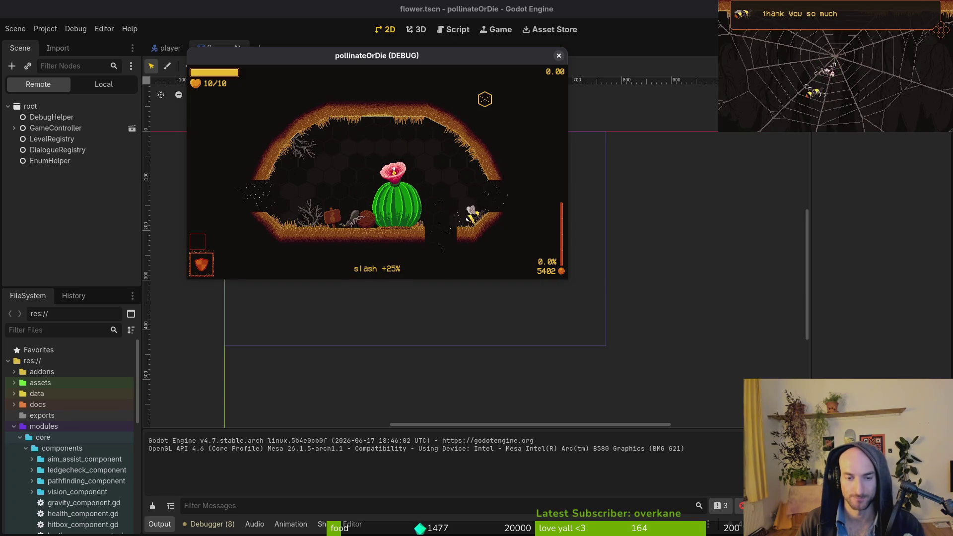
Exit the game through the pause menu and go back to flower.gd in Vim.
key(Left)
key(Escape)
key(Up)
key(Return)
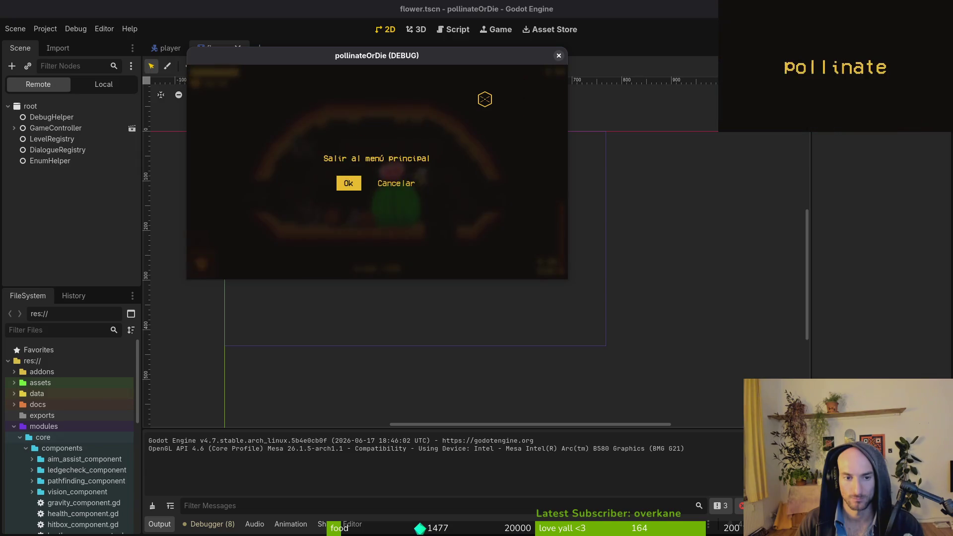
key(Return)
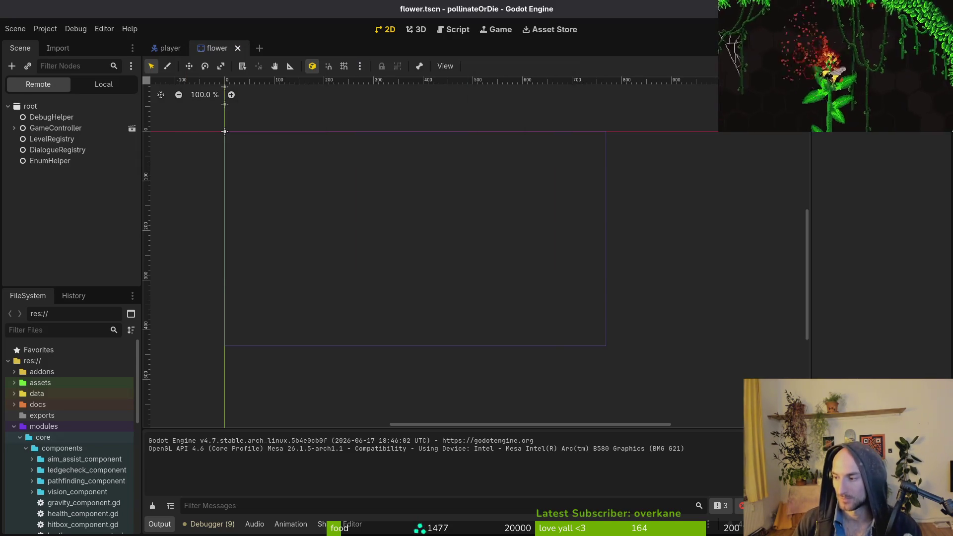
key(alt+Tab)
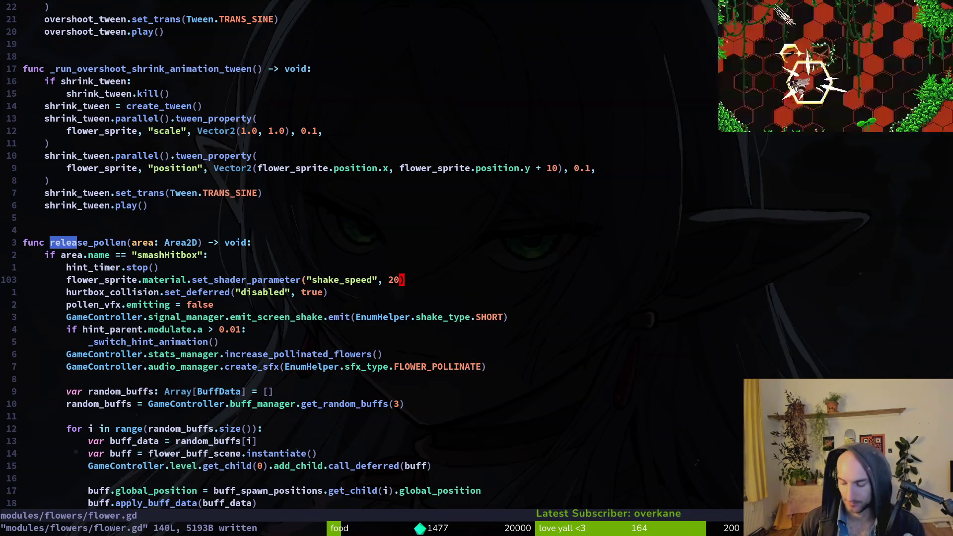
Close flower.gd with :wq and review its diff in tig status.
text(:wq)
key(Return)
text(tig status)
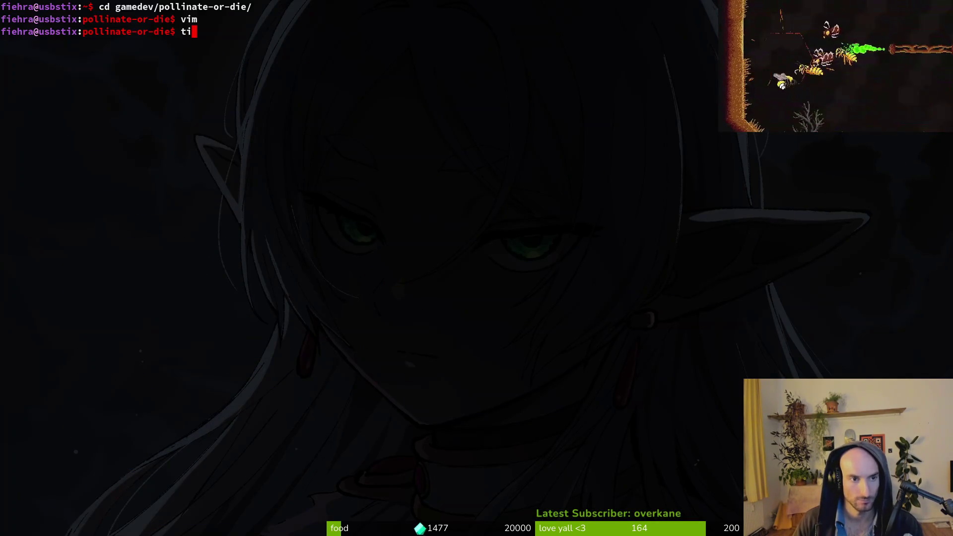
key(Return)
key(Down)
key(Down)
key(Down)
key(Down)
key(Return)
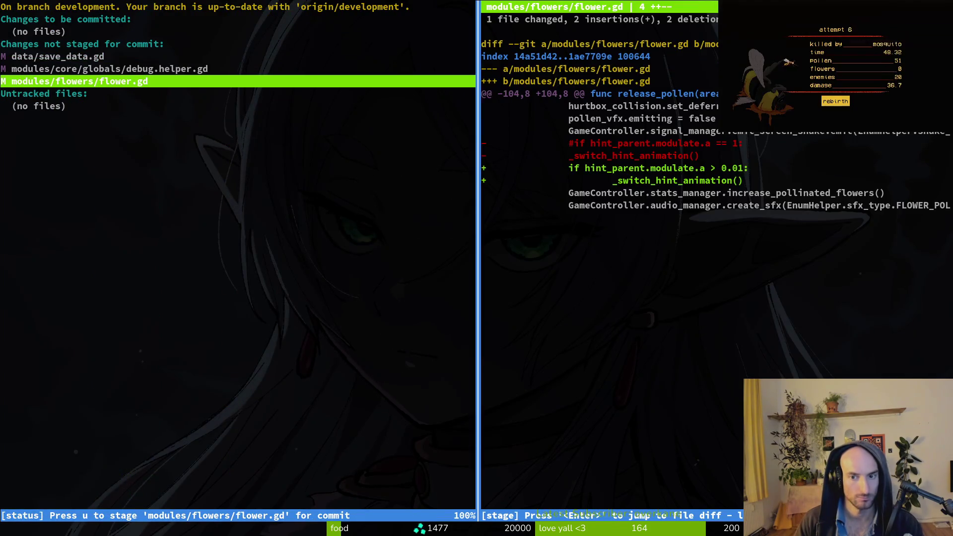
Commit the change as 'switch flowerhint properly', push it to development, and return to Godot.
text(uqgi)
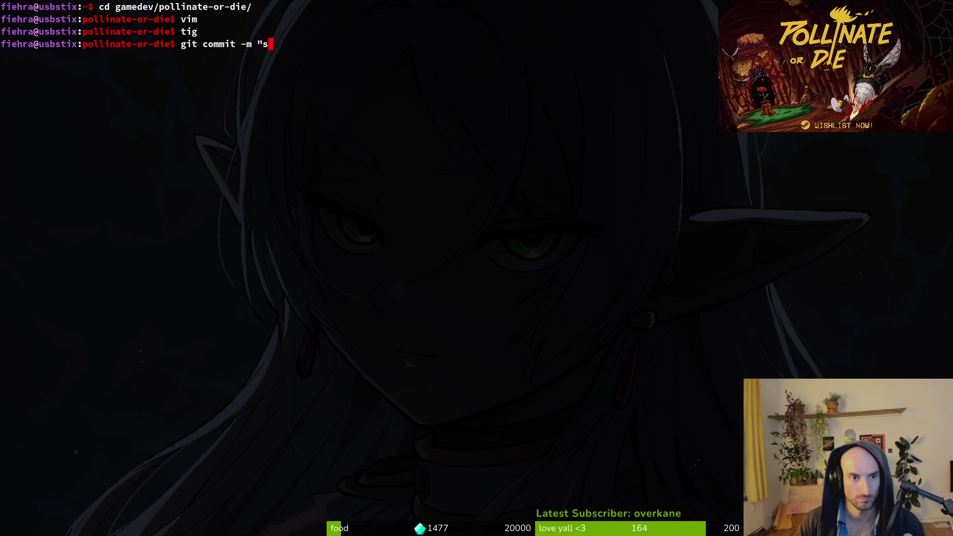
key(BackSpace)
key(BackSpace)
text(witch flowerhint properly)
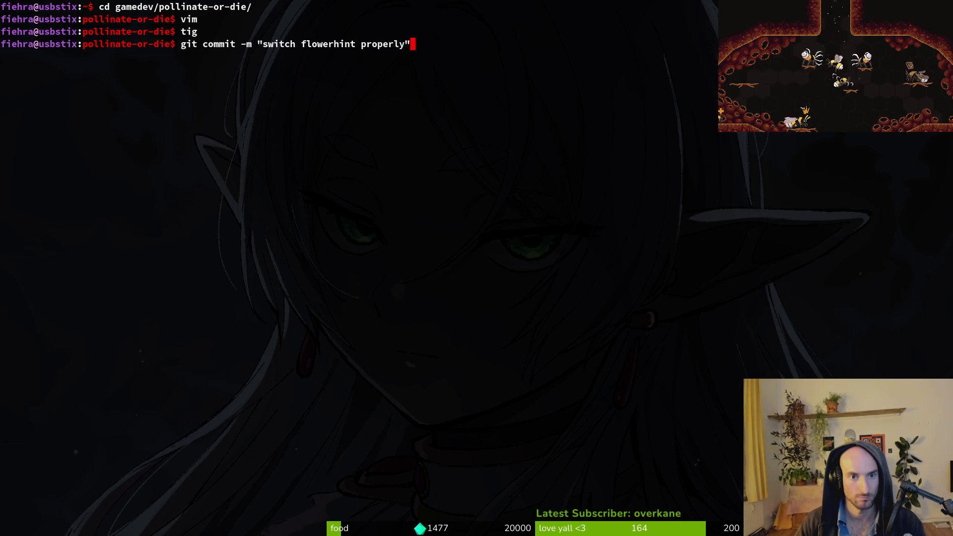
key(Return)
text(git push)
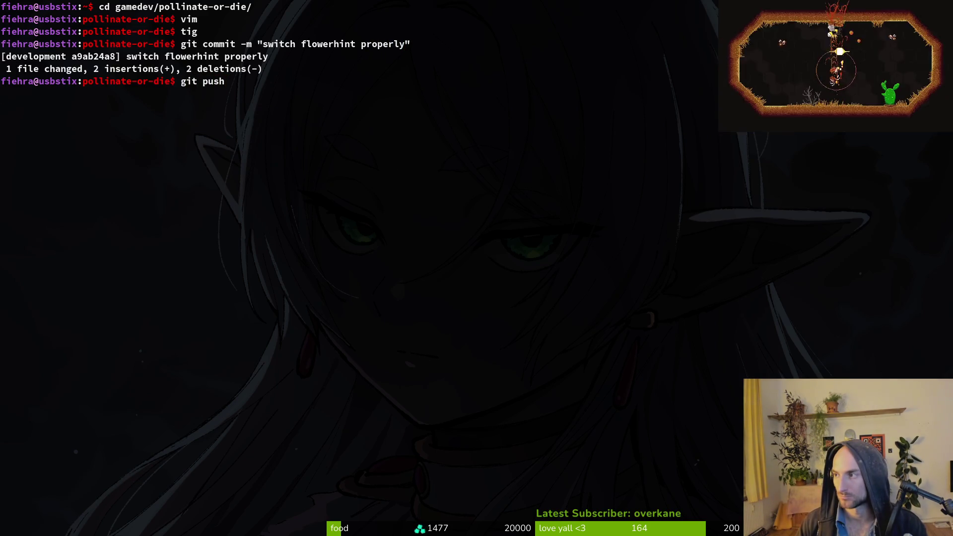
key(Return)
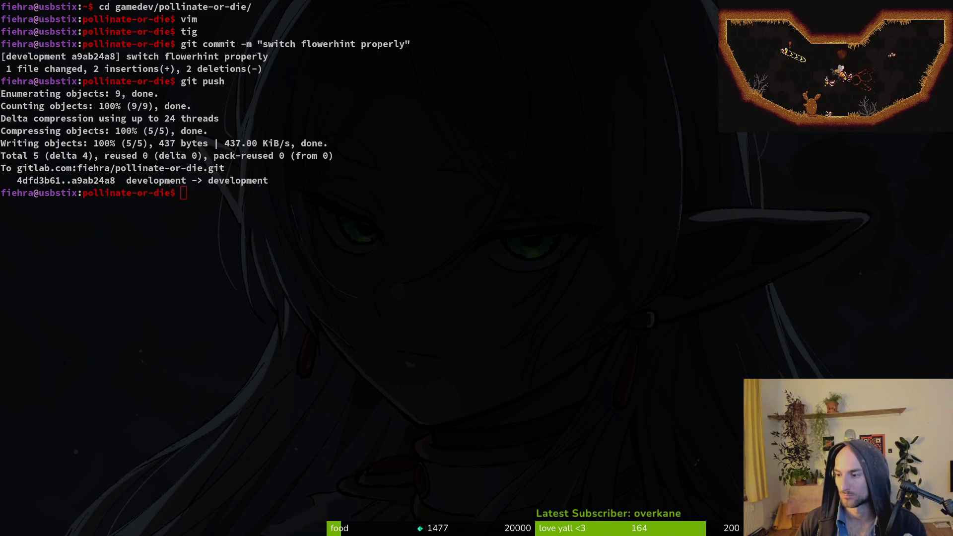
key(alt+Tab)
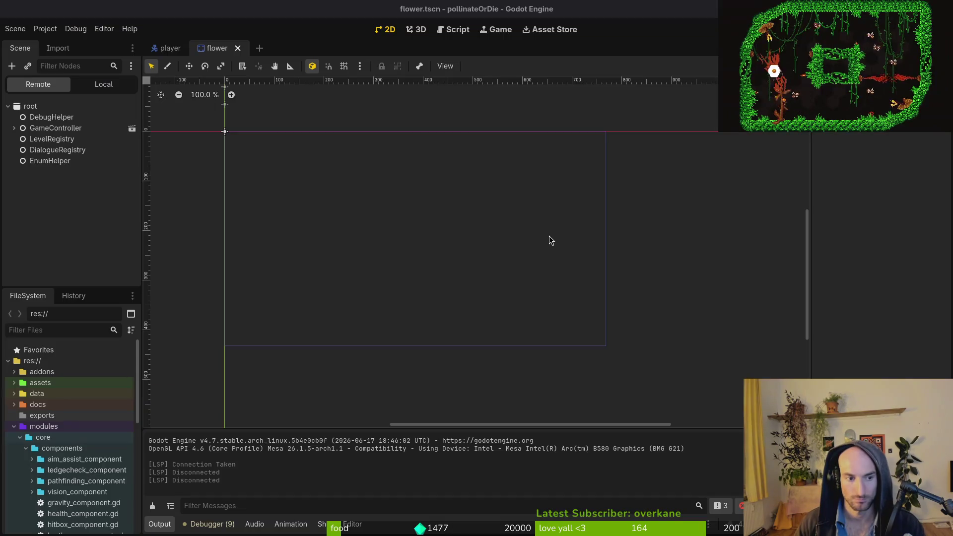
Launch a test run, collapse the core and modules folders, then quit the game via Salir.
key(ctrl+s)
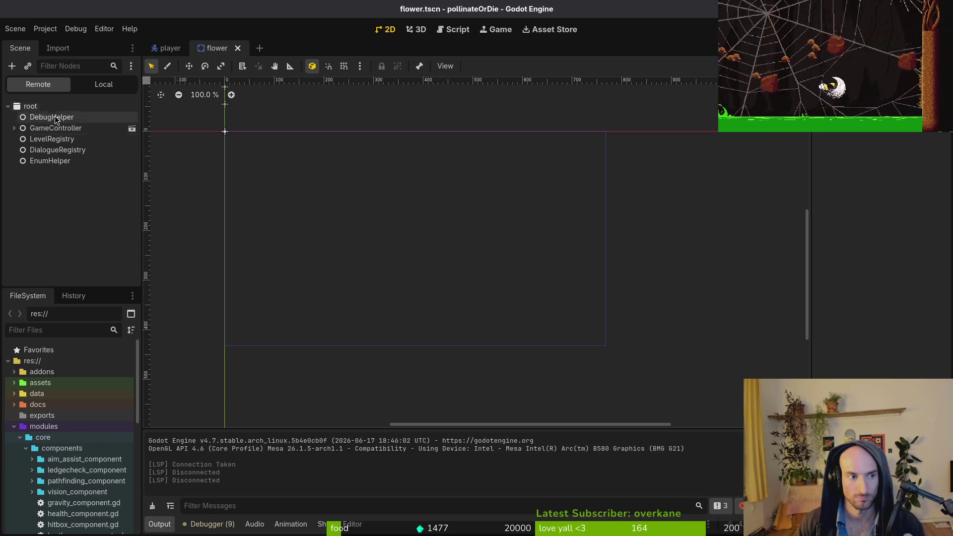
click(20, 437)
click(14, 426)
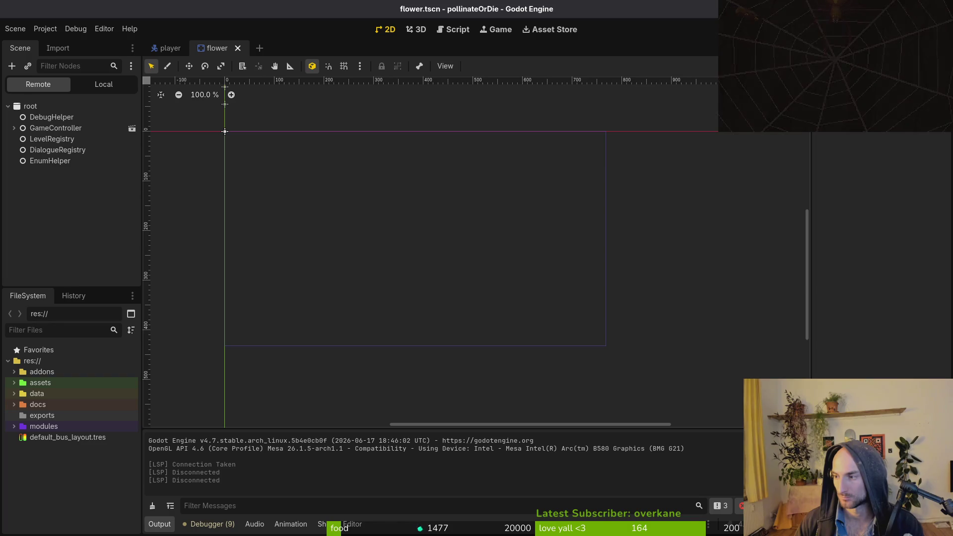
key(Down)
key(Down)
key(Down)
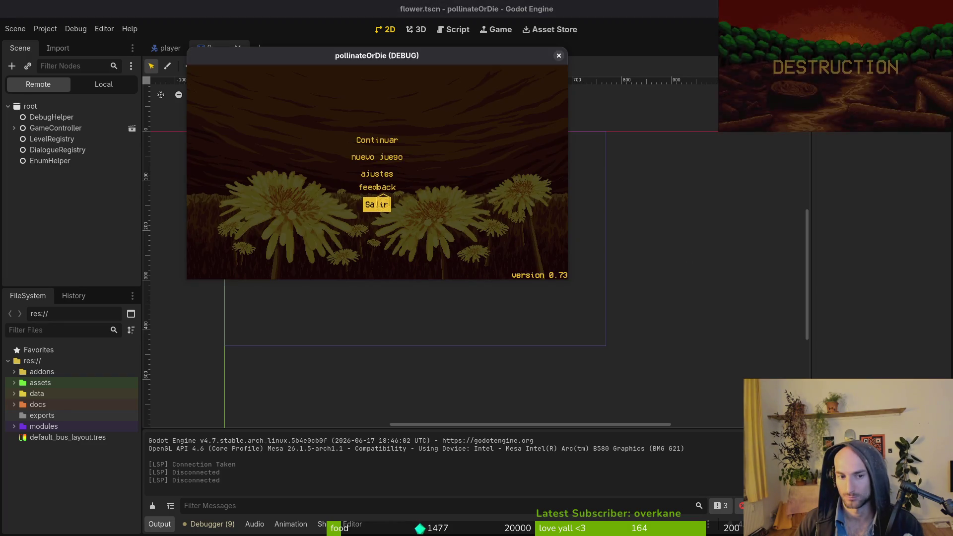
key(Return)
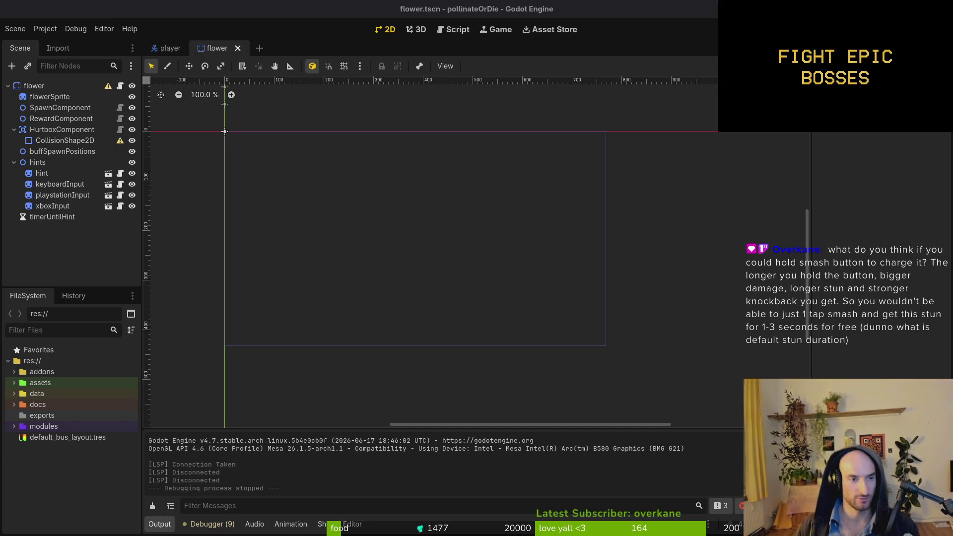
Collapse the flower hints node, quick-open player.tscn, and expand player > timers.
click(14, 162)
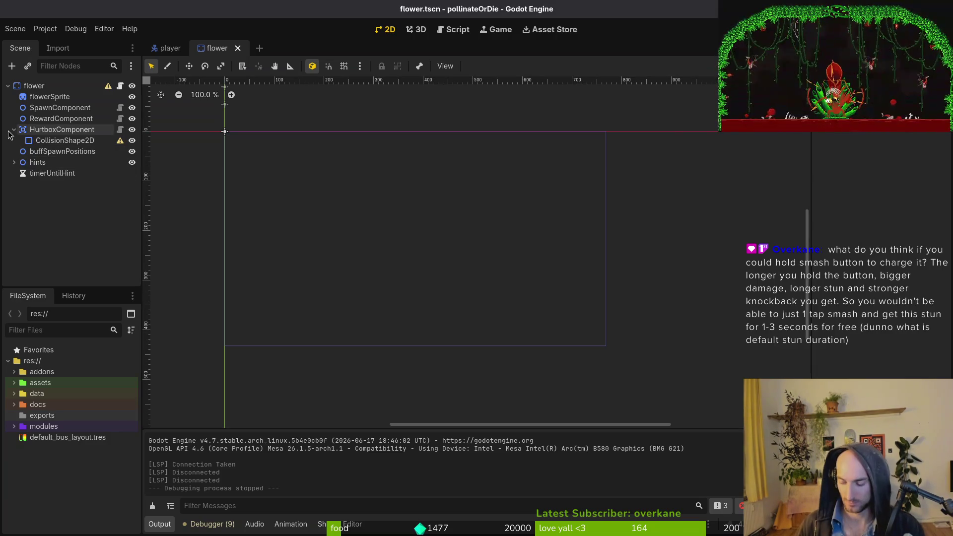
key(ctrl+shift+o)
text(player)
key(Return)
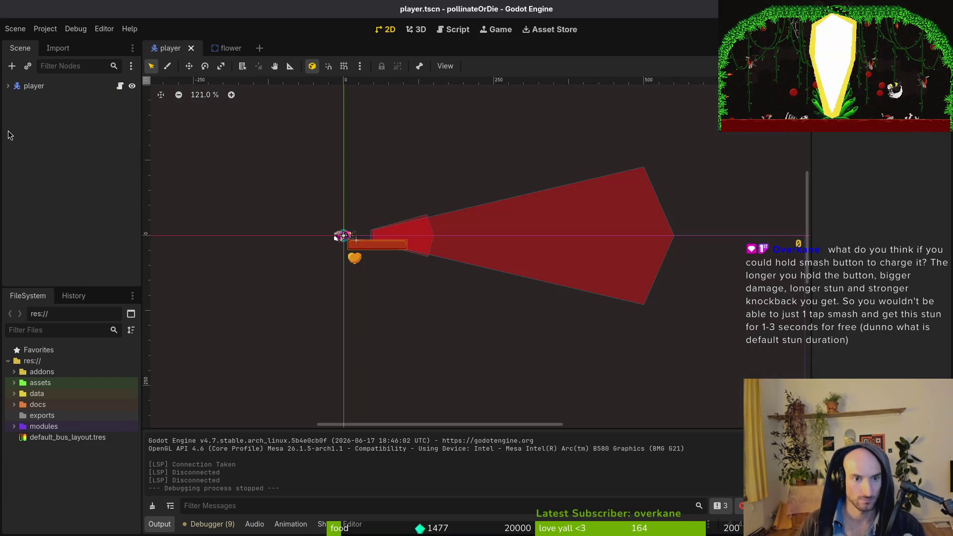
click(8, 85)
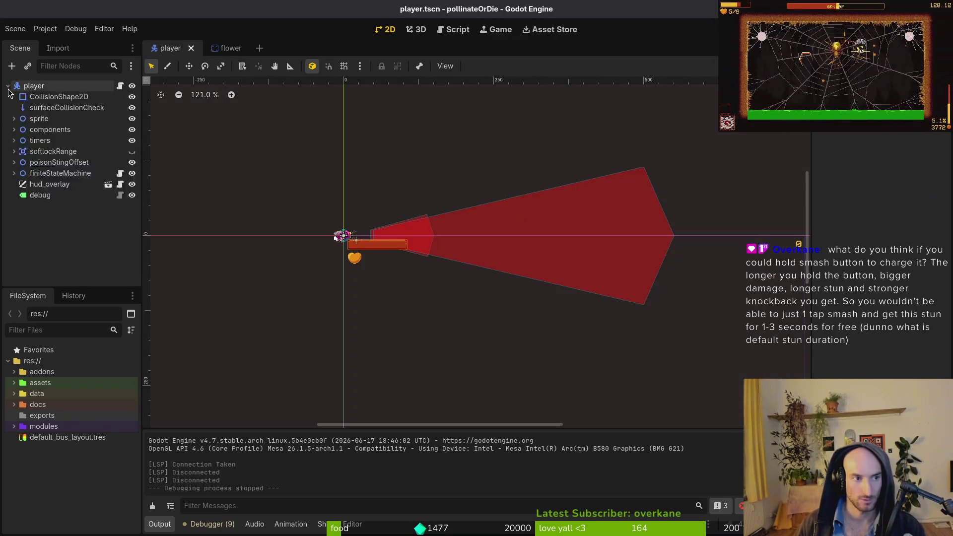
click(14, 141)
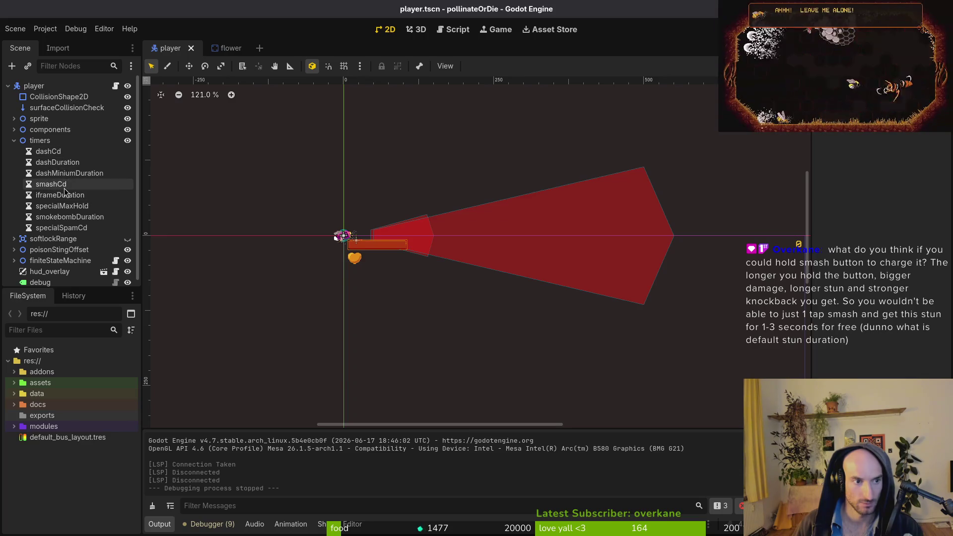
Check the smashCd timer's Wait Time and search resources for smash and stun files.
key(ctrl+shift+o)
key(Escape)
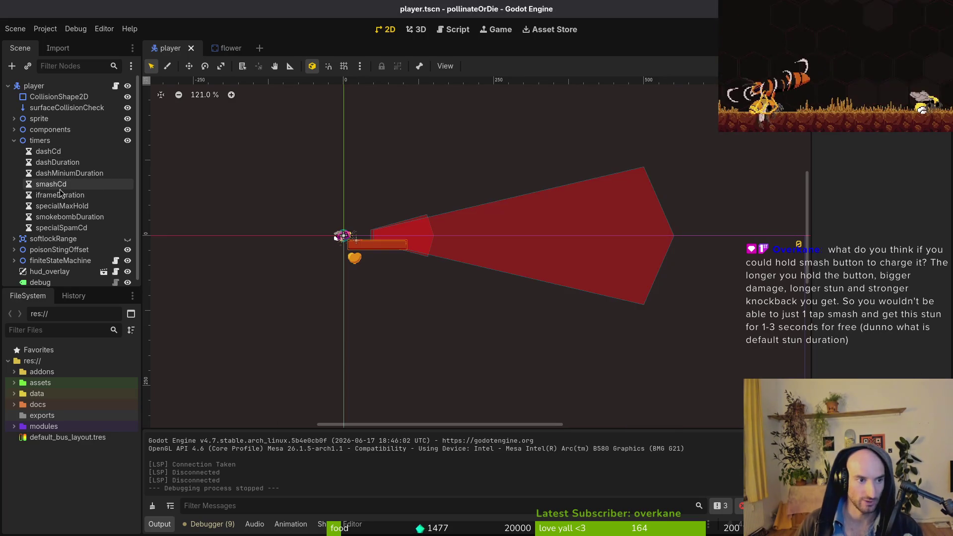
click(55, 185)
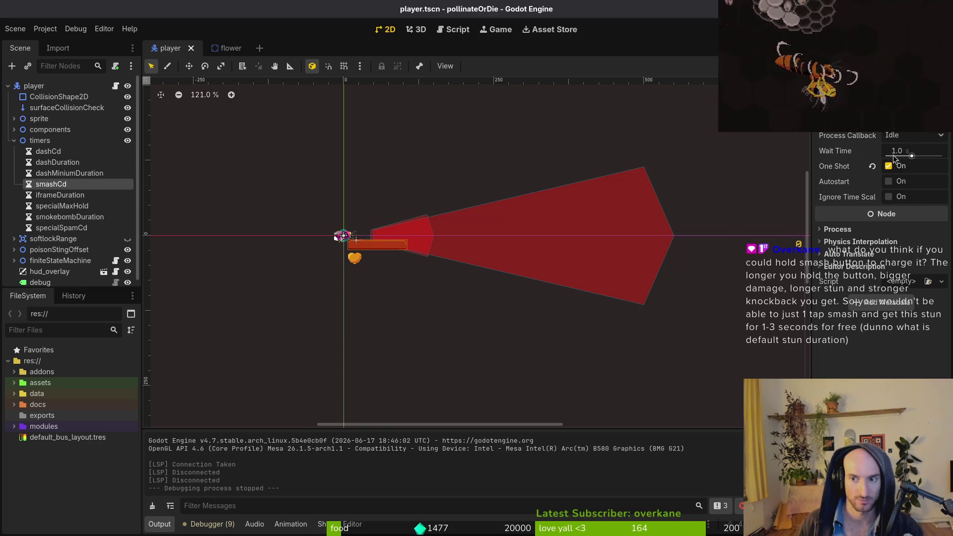
key(ctrl+shift+o)
text(smash)
key(Escape)
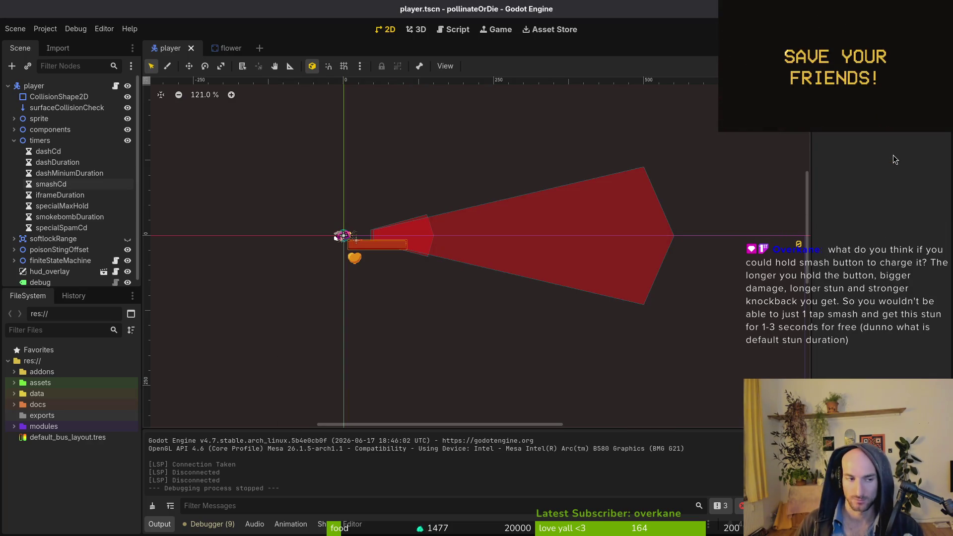
key(ctrl+shift+o)
key(Escape)
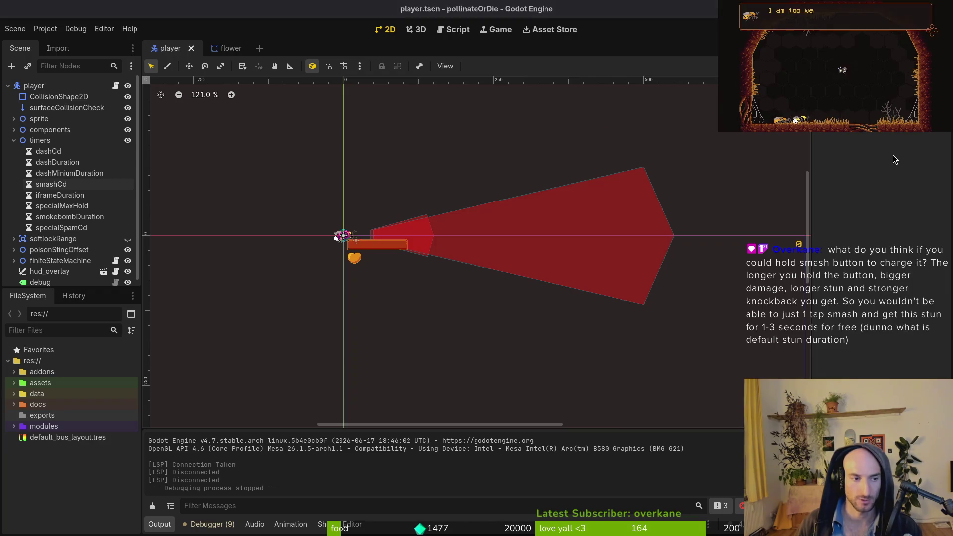
key(ctrl+shift+o)
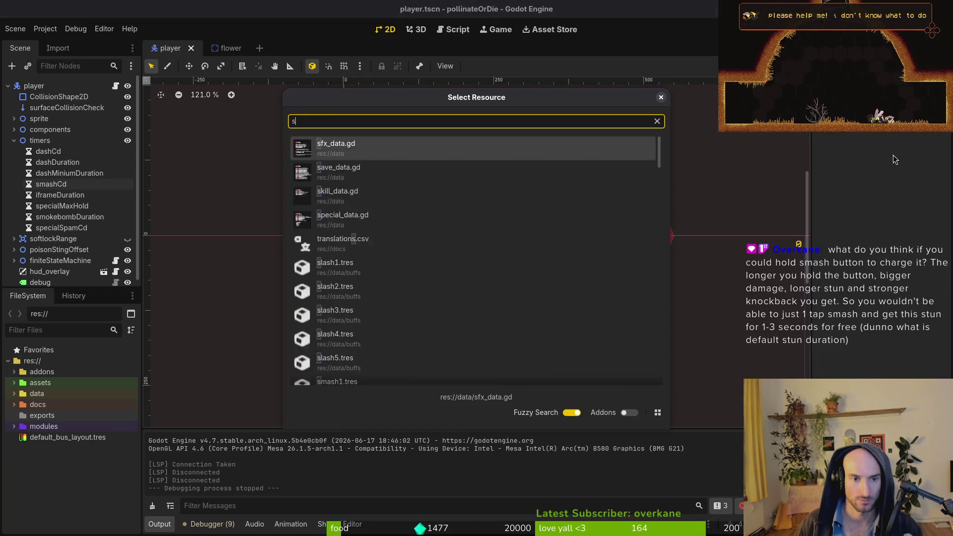
text(stun)
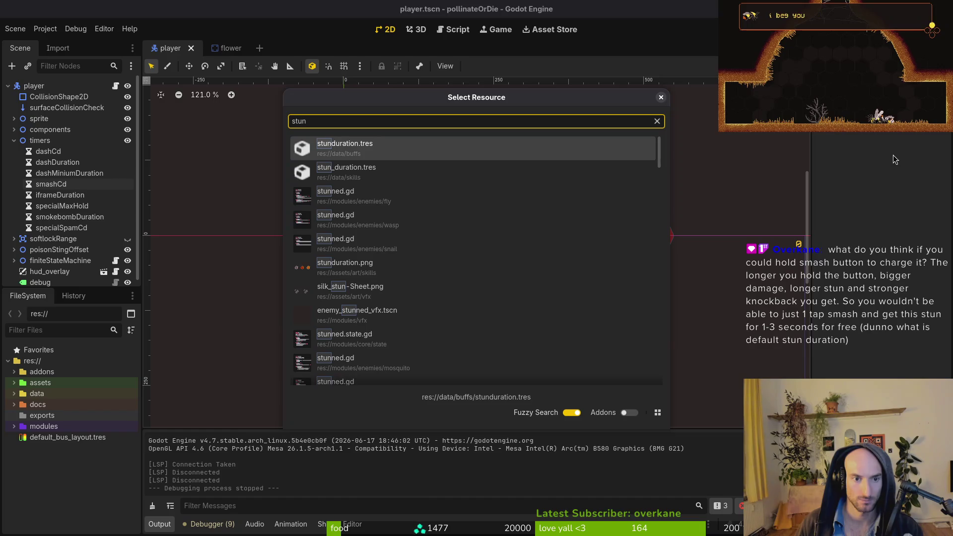
key(Escape)
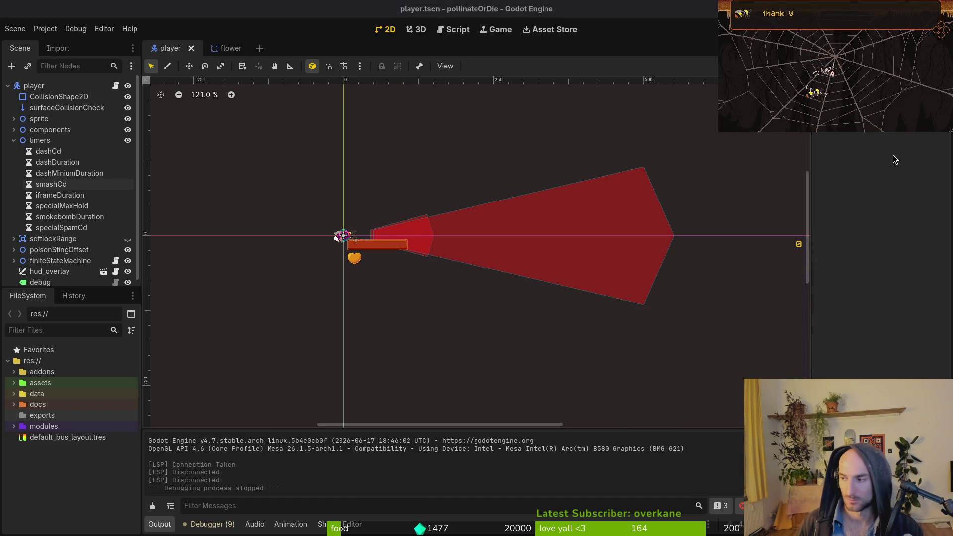
Open a terminal in the pollinate-or-die project folder and start Vim.
key(super+Return)
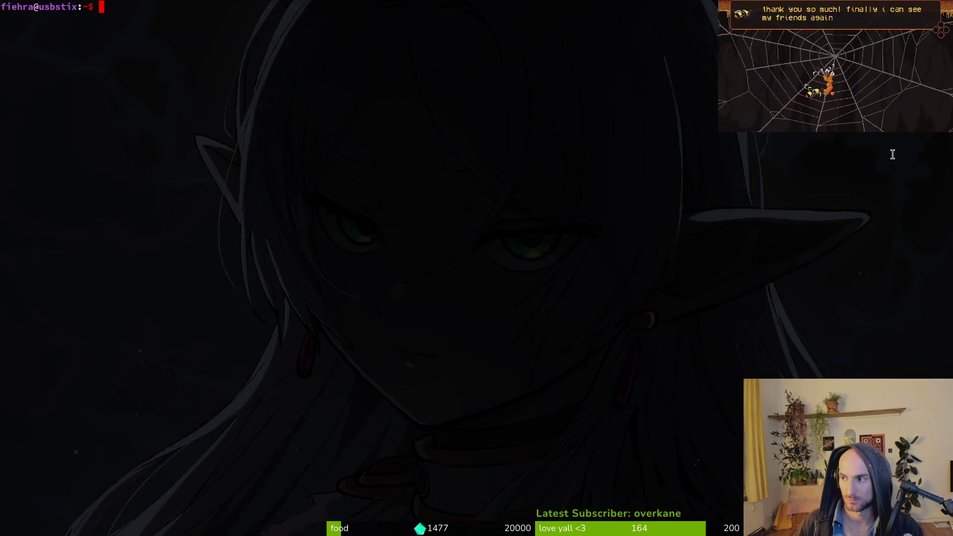
text(cd g)
text(p)
key(Tab)
key(Return)
text(vim)
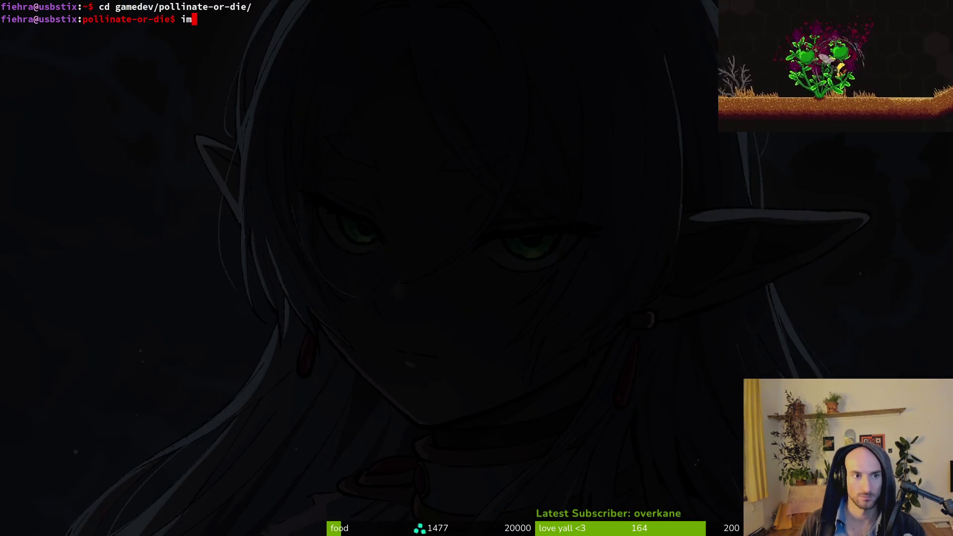
key(Return)
Find modules/player/player.gd with Telescope, open it, and scroll through _take_a_hit.
key(space)
key(f)
key(f)
text(stunn)
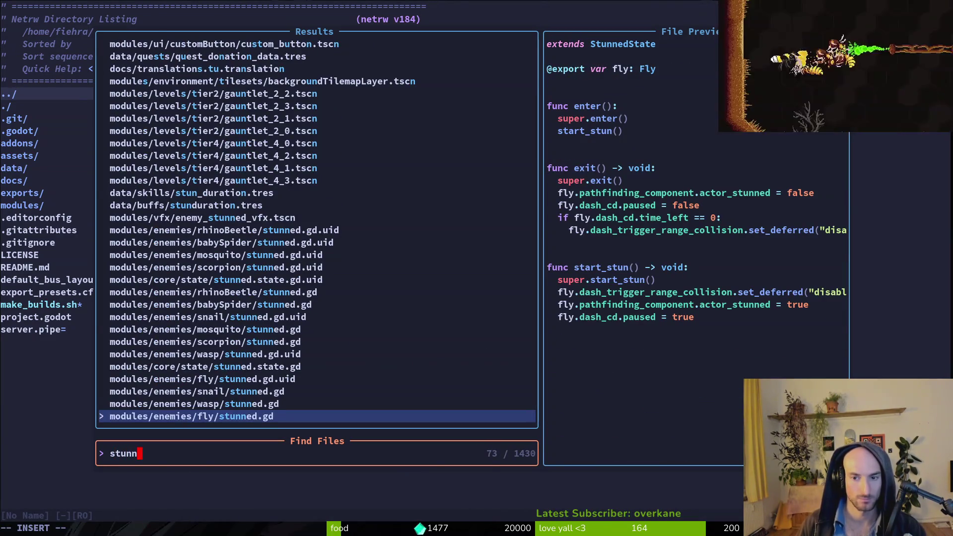
key(Up)
key(Up)
key(Up)
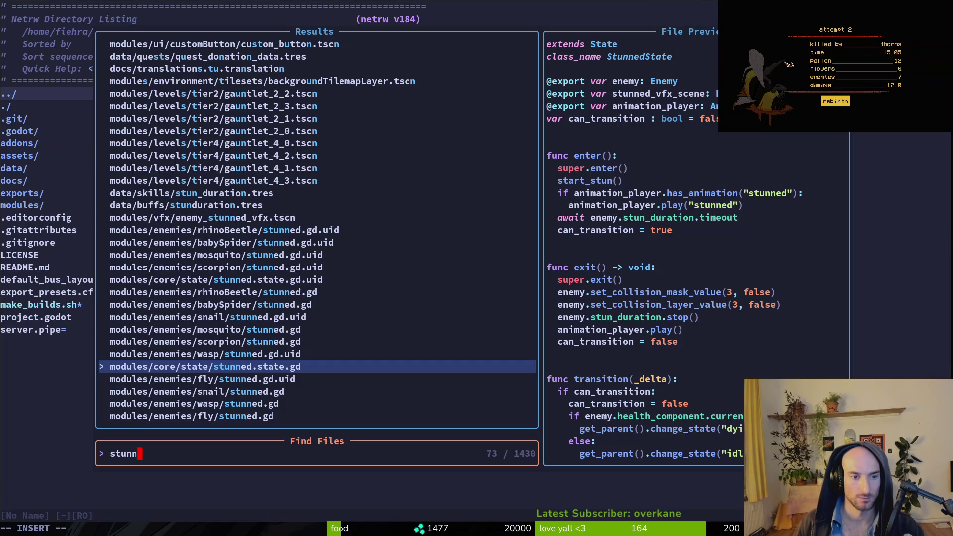
key(BackSpace)
key(BackSpace)
key(BackSpace)
text(lpl)
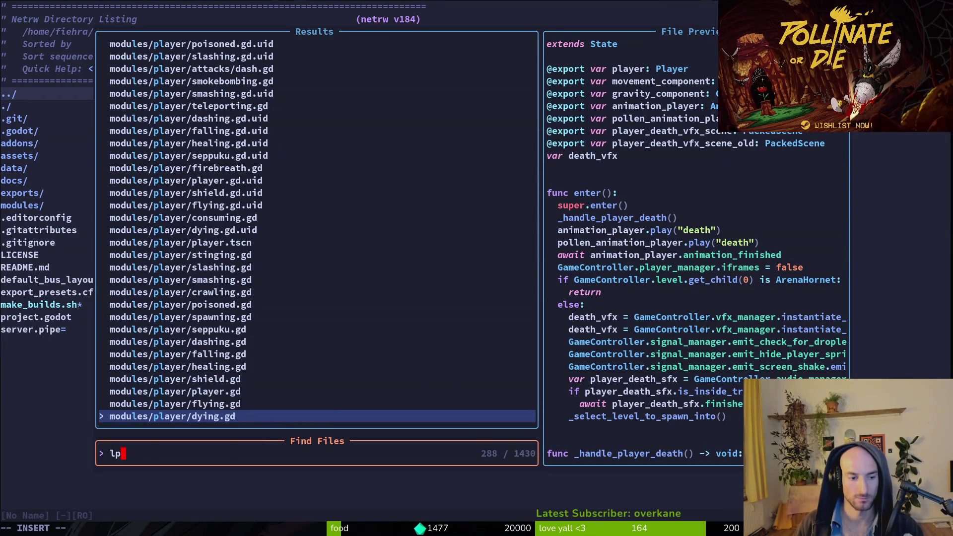
key(BackSpace)
key(BackSpace)
text(plpl)
key(Return)
key(ctrl+d)
key(ctrl+d)
key(ctrl+d)
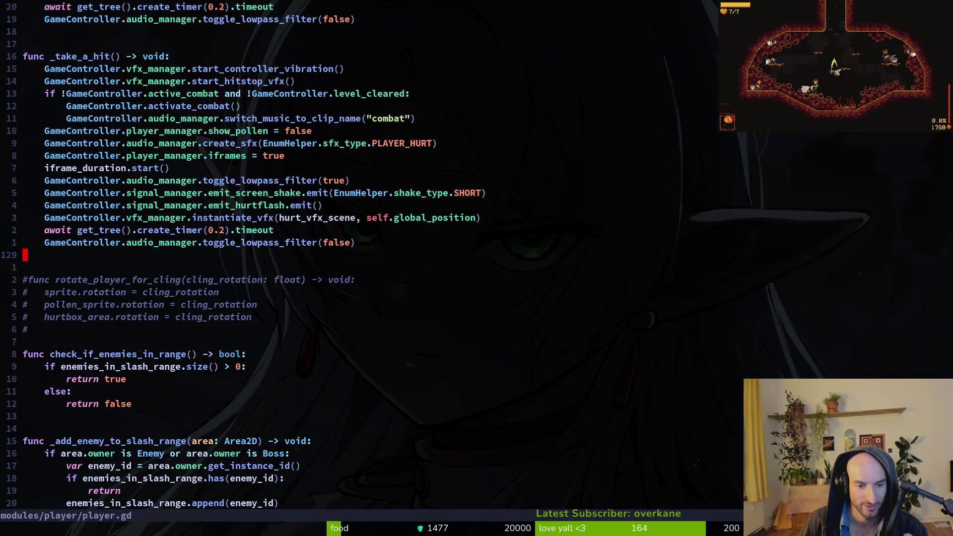
key(ctrl+d)
key(ctrl+d)
key(ctrl+d)
key(space)
Open modules/player/attacks/smash.gd and scroll to the knockback code in _smash_enemy.
key(f)
key(f)
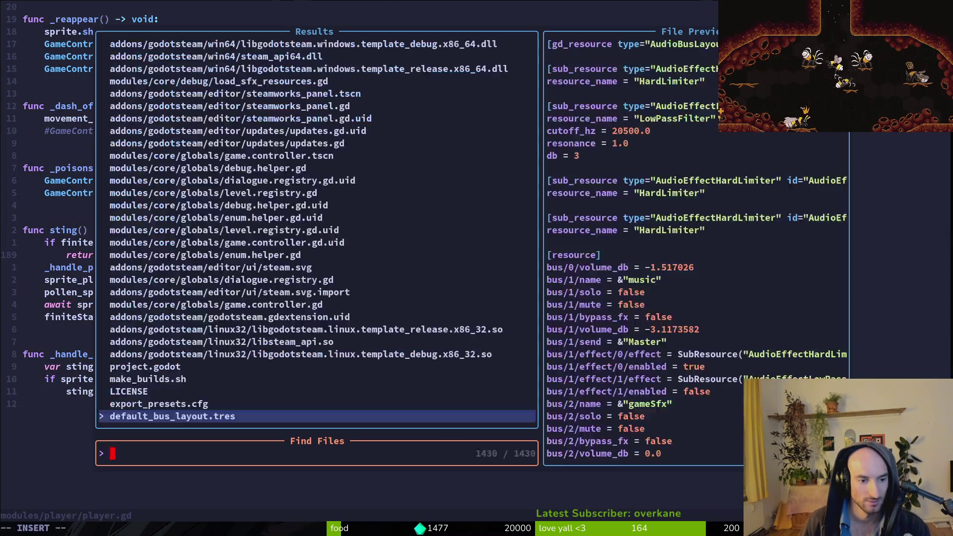
text(smashpl)
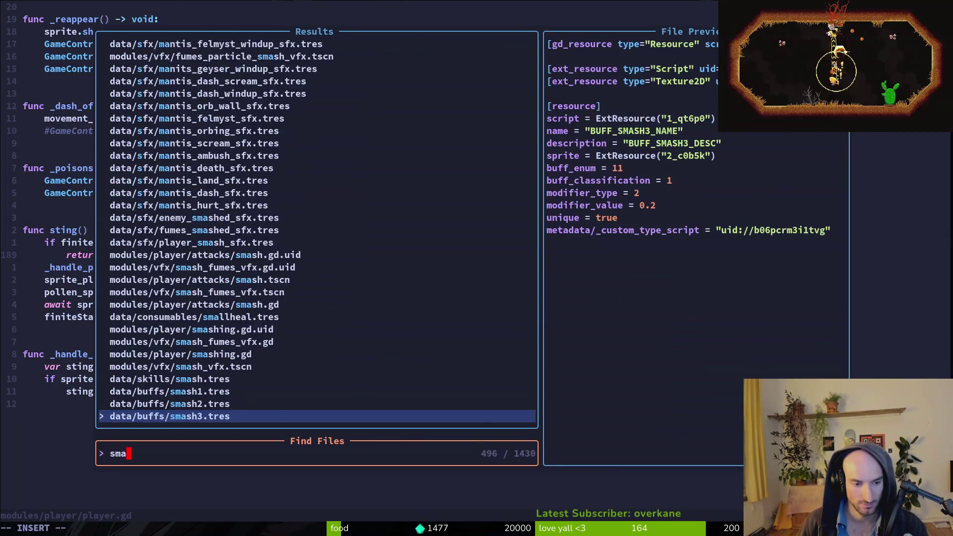
key(Return)
key(ctrl+d)
key(ctrl+d)
key(ctrl+d)
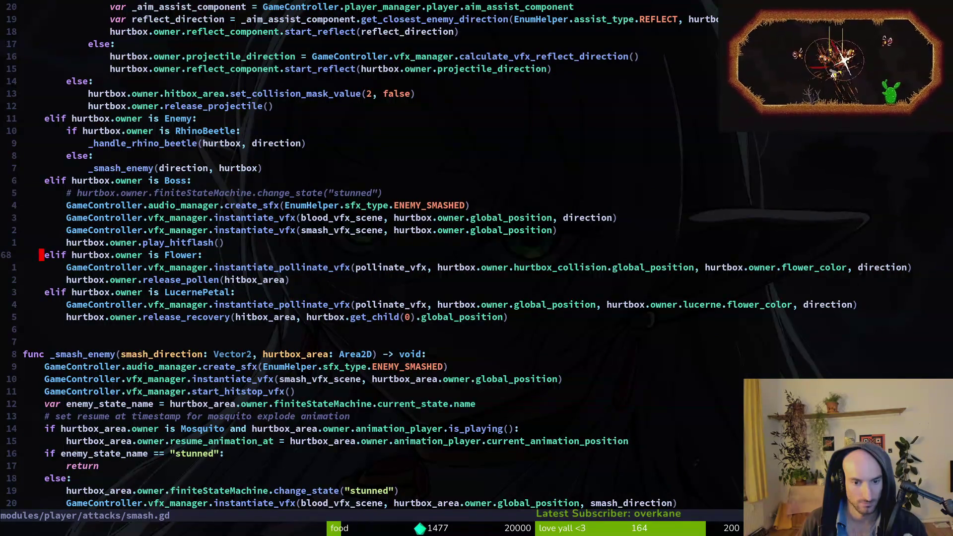
key(ctrl+d)
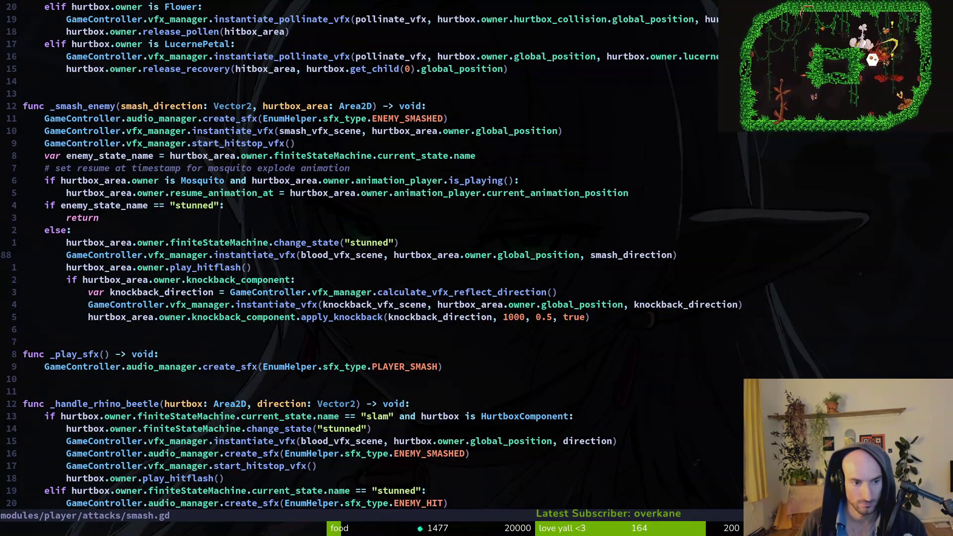
key(ctrl+u)
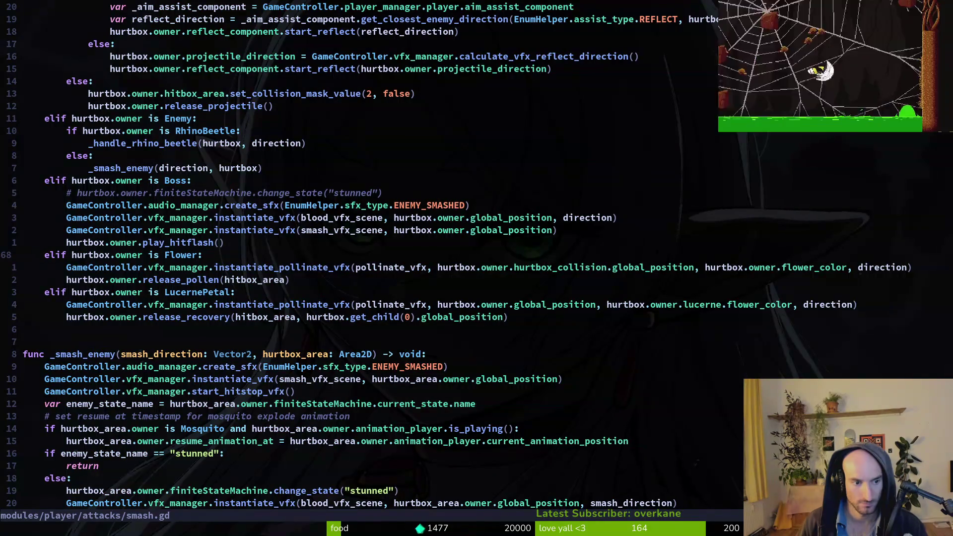
key(ctrl+d)
Inspect the apply_knockback(knockback_direction, 1000, 0.5, true) call, undoing a stray 'k' line.
key(j)
key(j)
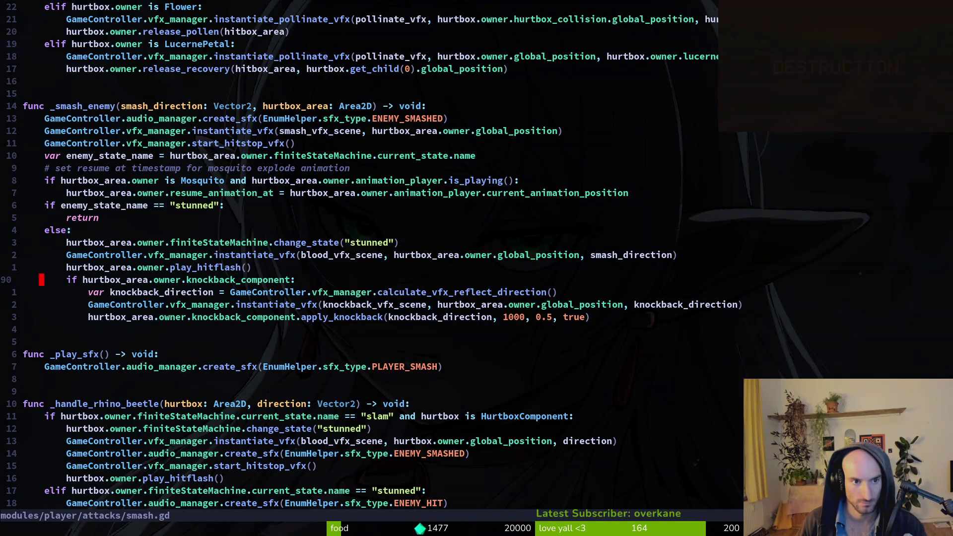
key(j)
key(j)
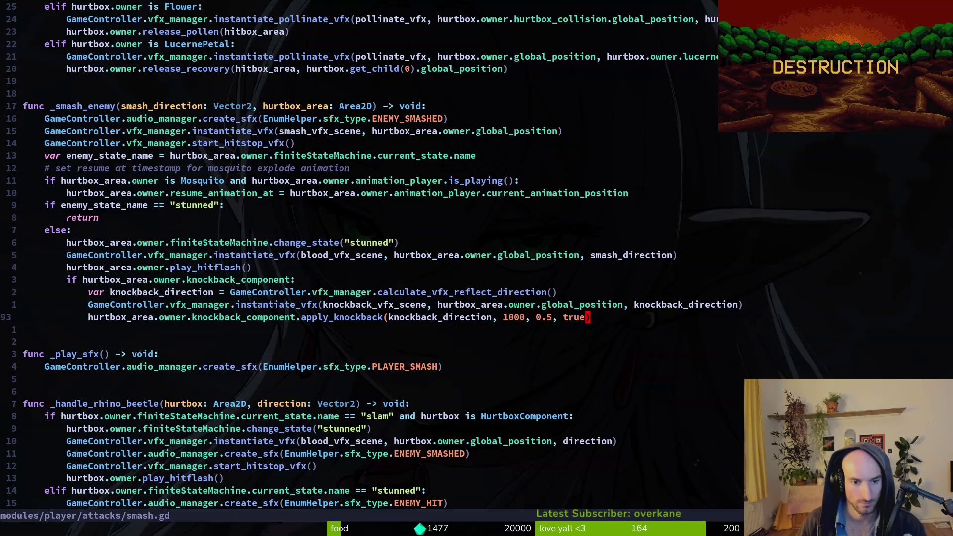
key(b)
key(b)
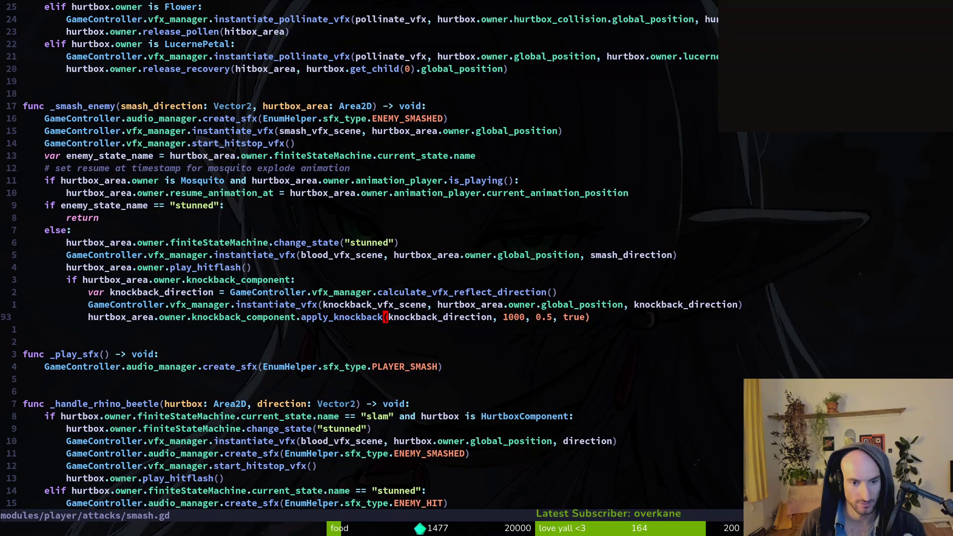
key(i)
key(Down)
text(k)
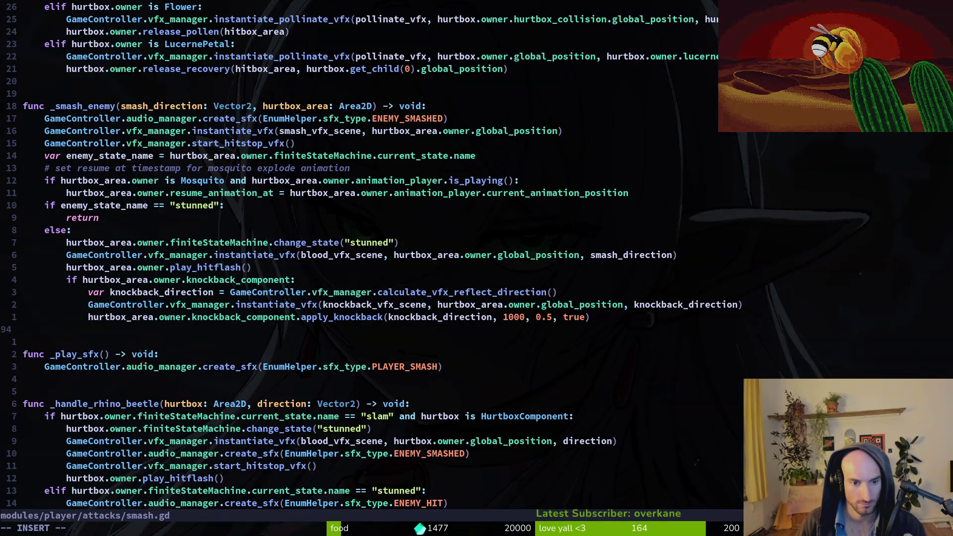
key(Escape)
key(u)
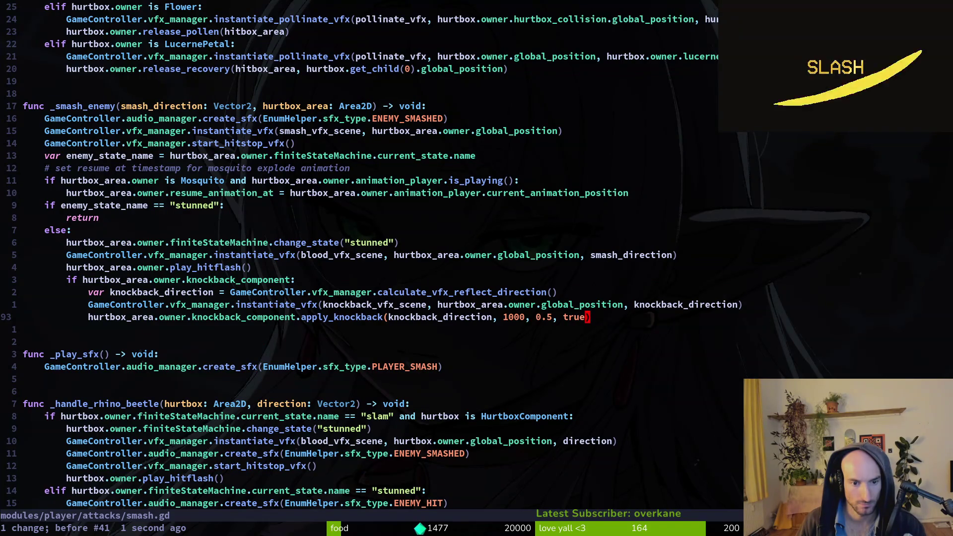
key(percent)
key(i)
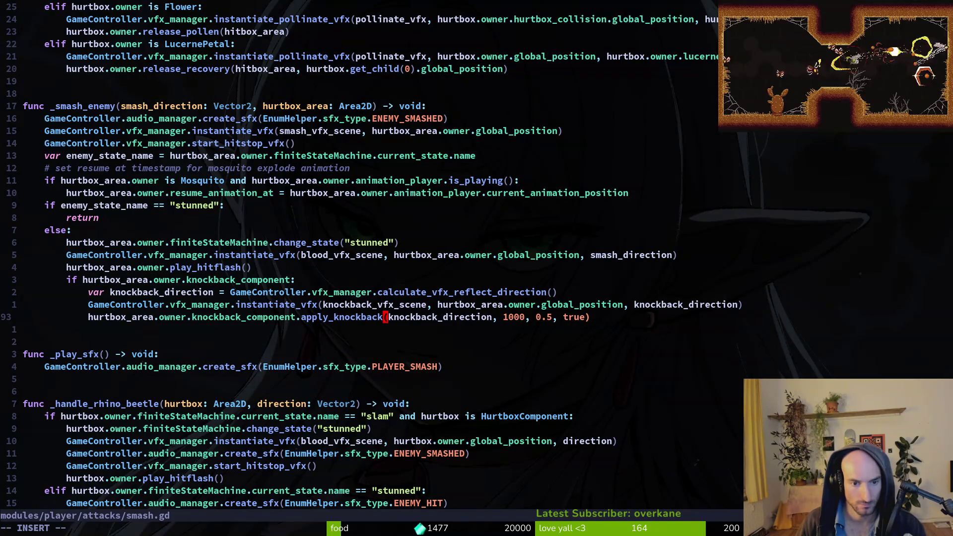
key(Escape)
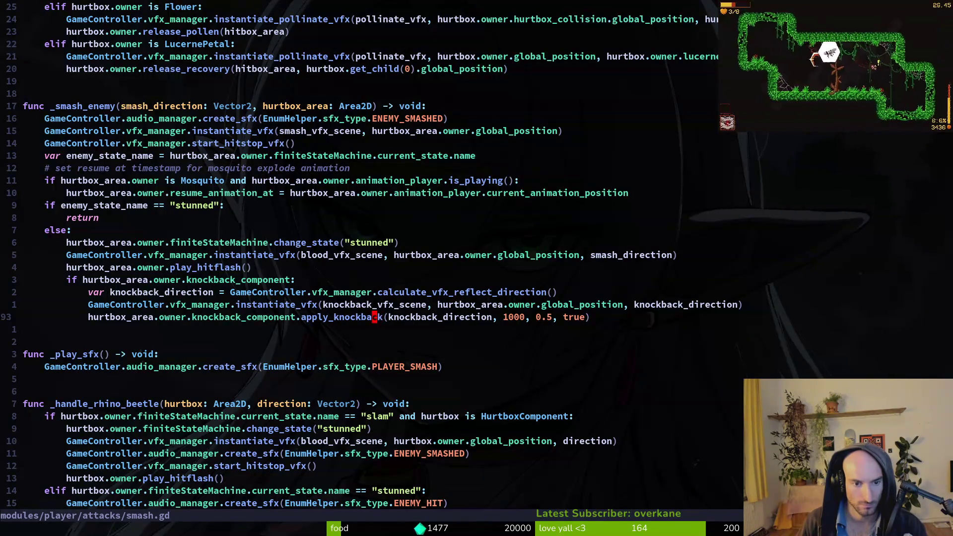
key(space)
Open knockback_component.gd via Telescope and jump to its stun_enemy function.
key(f)
key(f)
text(knback)
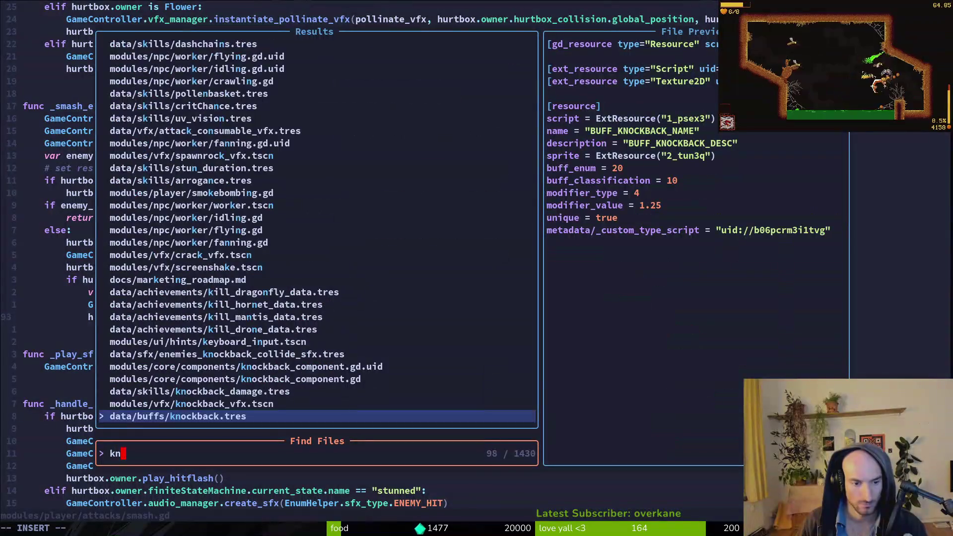
key(Up)
key(Up)
key(Up)
key(Return)
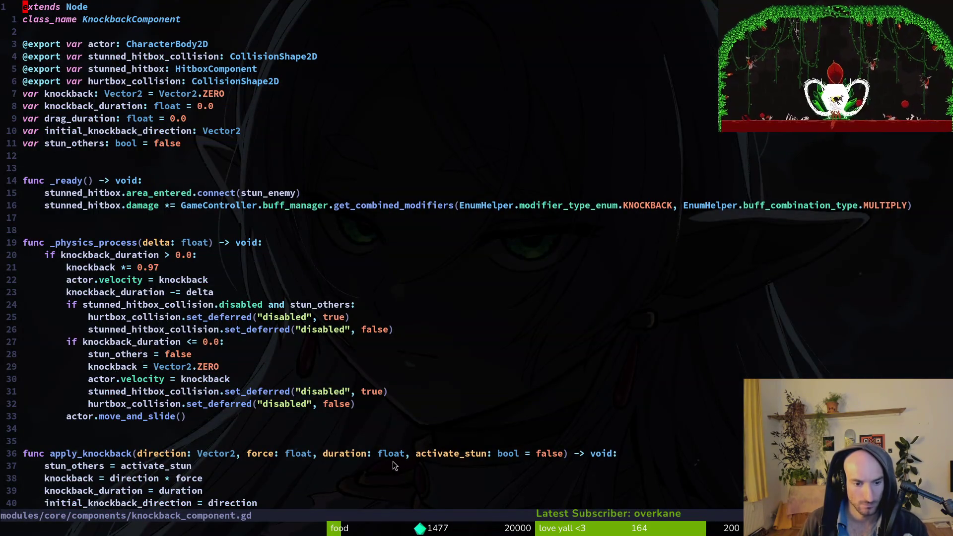
scroll(338, 455, down, 4)
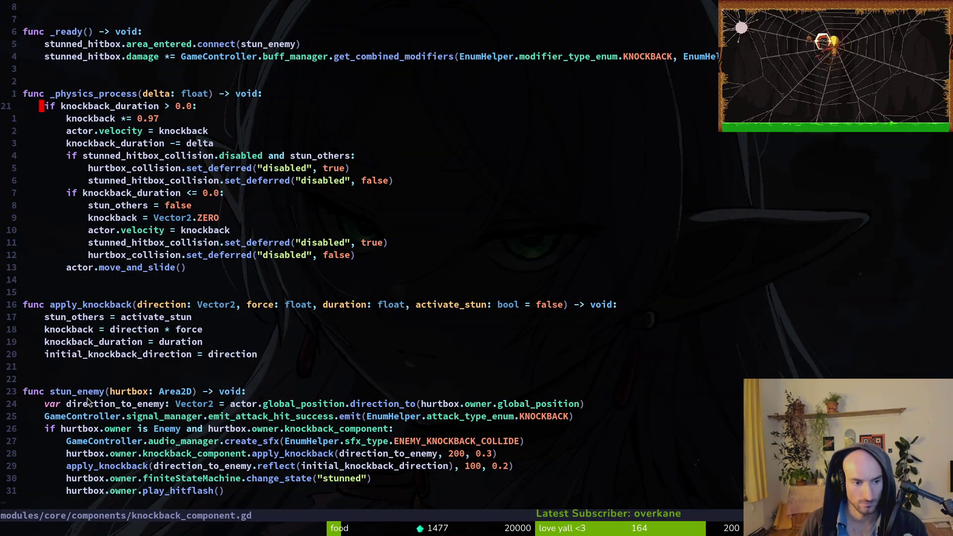
click(72, 395)
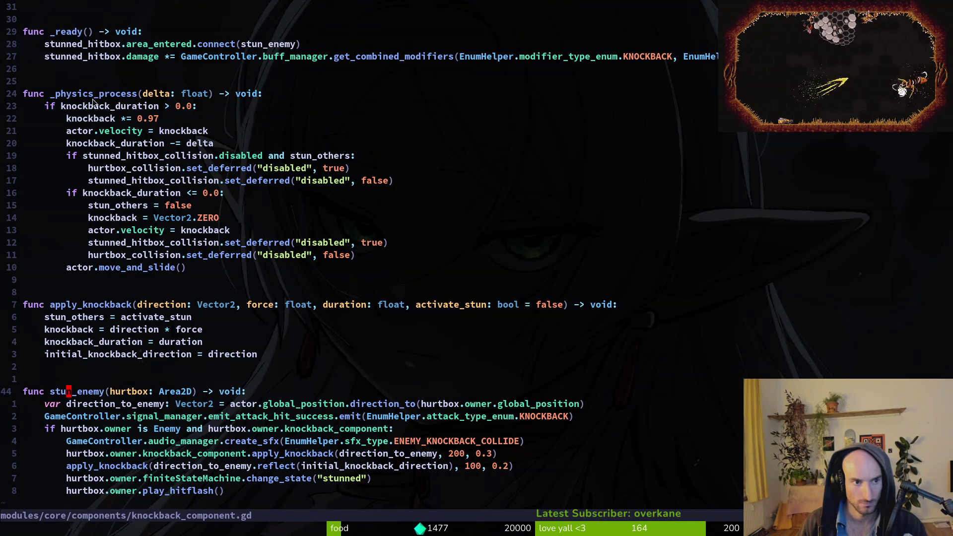
scroll(139, 89, up, 3)
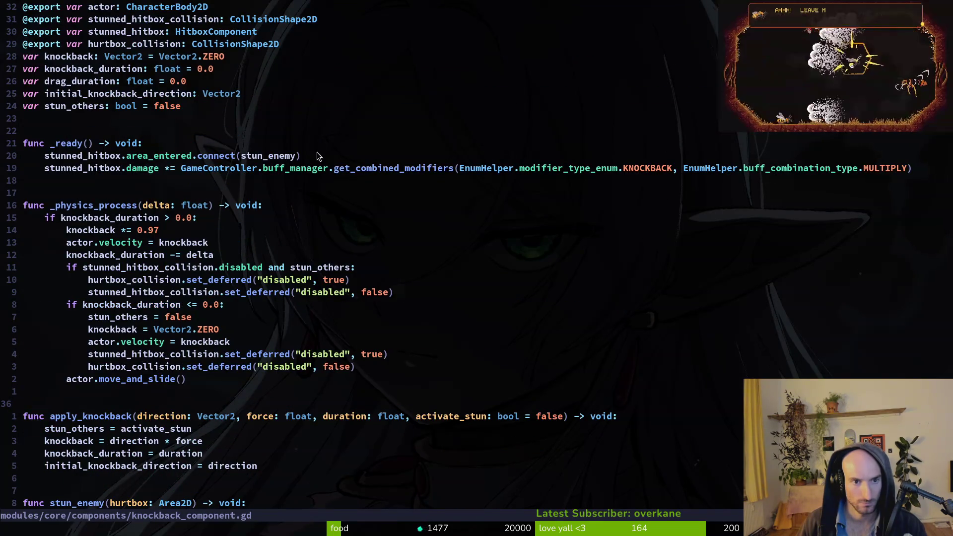
Review the stunned_hitbox connect statement in _ready, briefly revisiting smash.gd.
drag(56, 155, 260, 155)
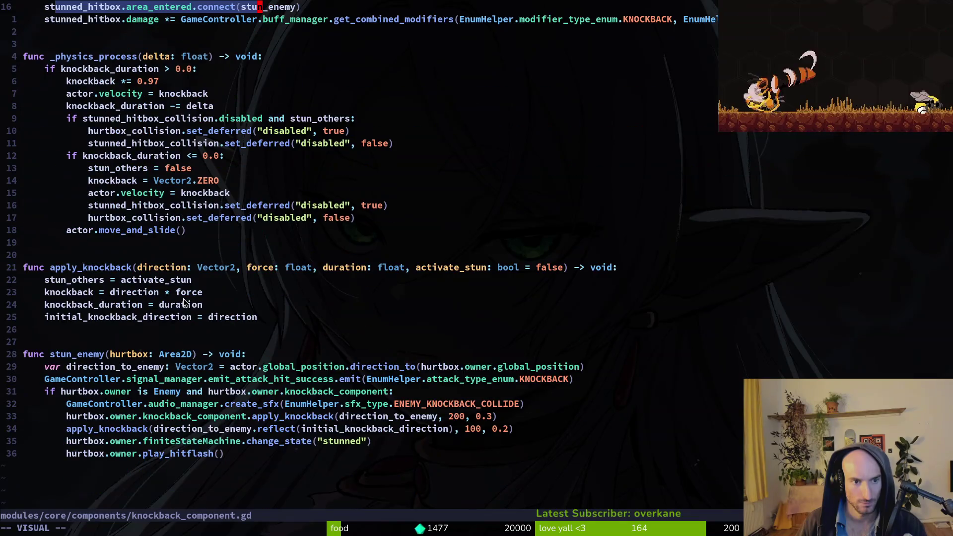
key(Escape)
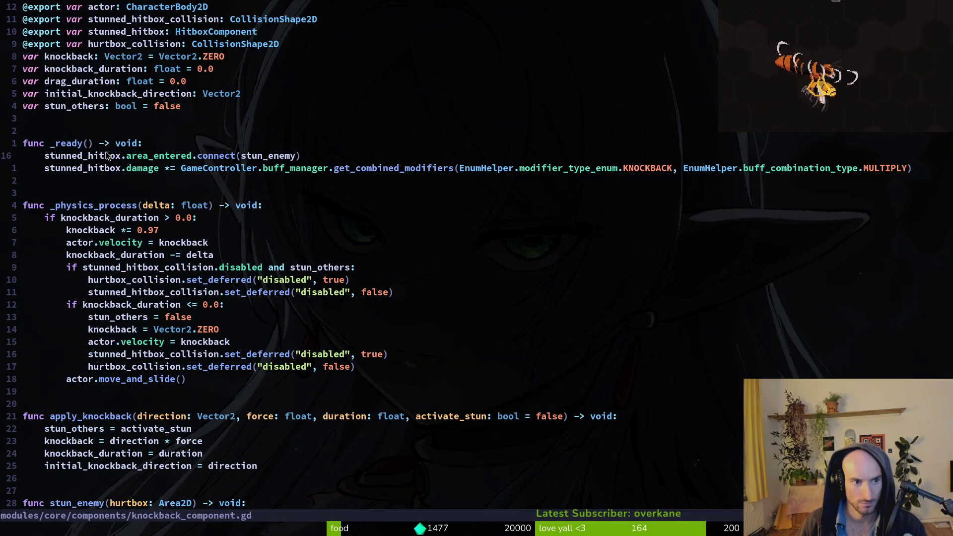
click(108, 156)
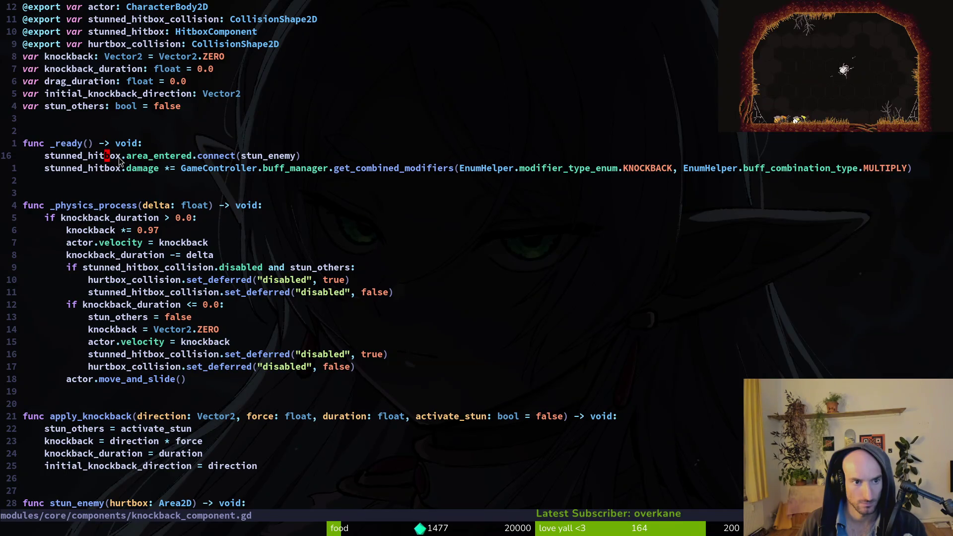
scroll(141, 270, down, 5)
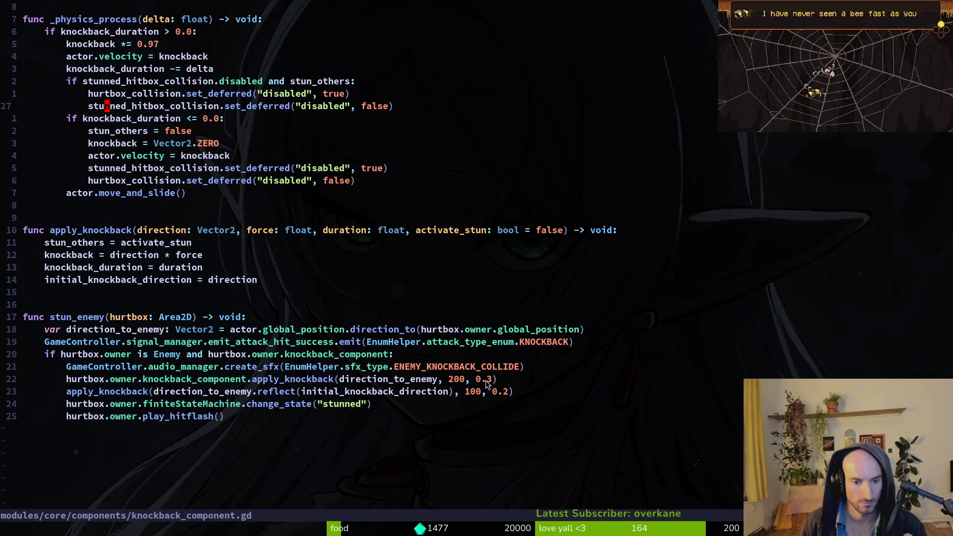
key(ctrl+o)
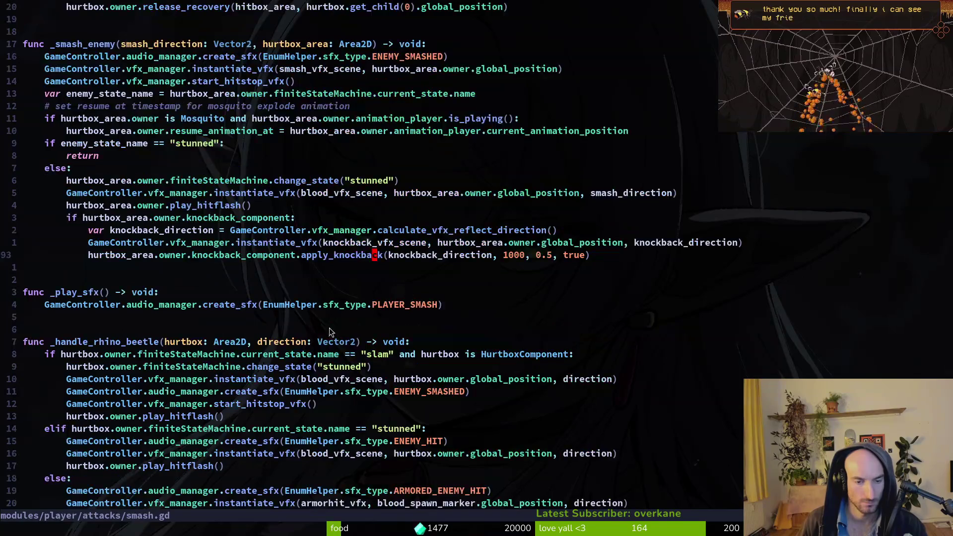
key(ctrl+o)
scroll(236, 405, down, 4)
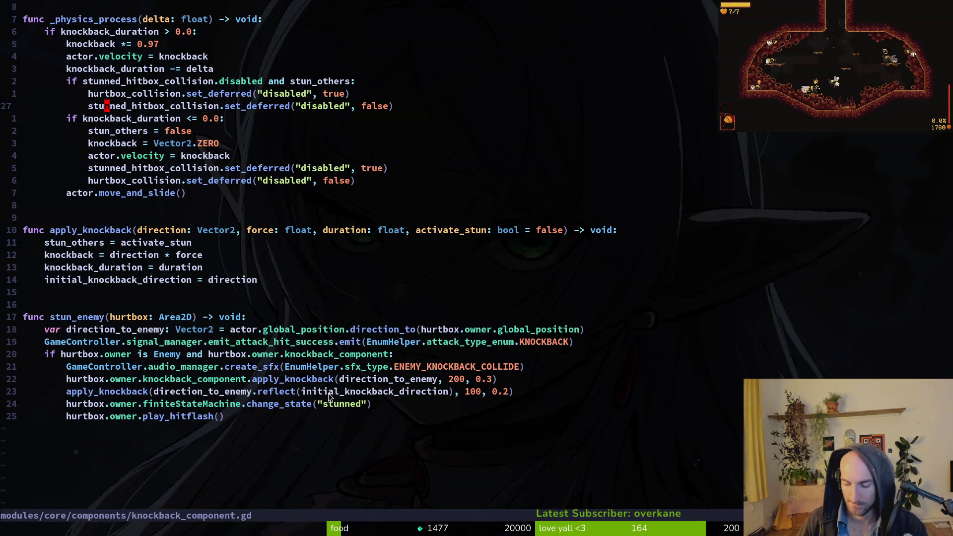
Open stunned.state.gd and select the await on the stun_duration timeout.
key(space)
key(f)
key(f)
text(stunned.state)
key(Return)
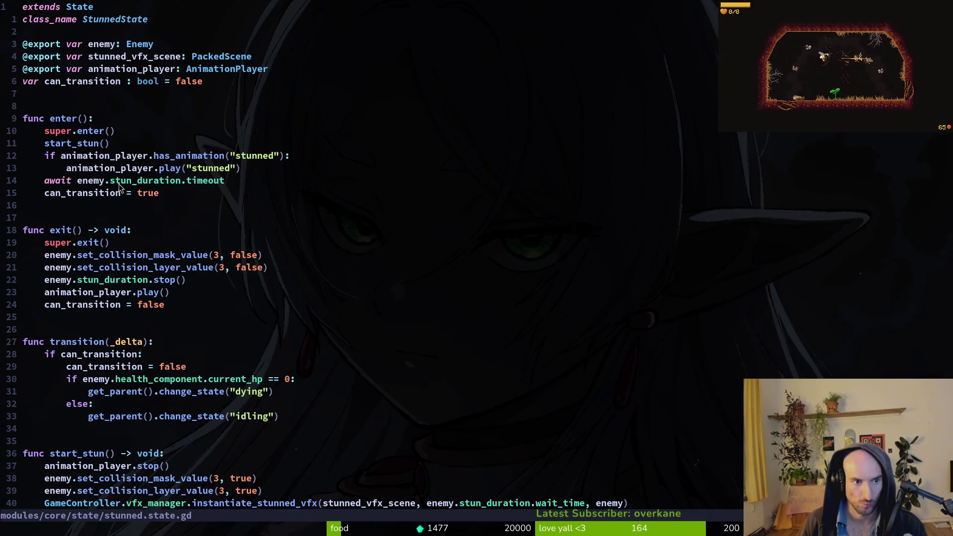
drag(45, 181, 218, 191)
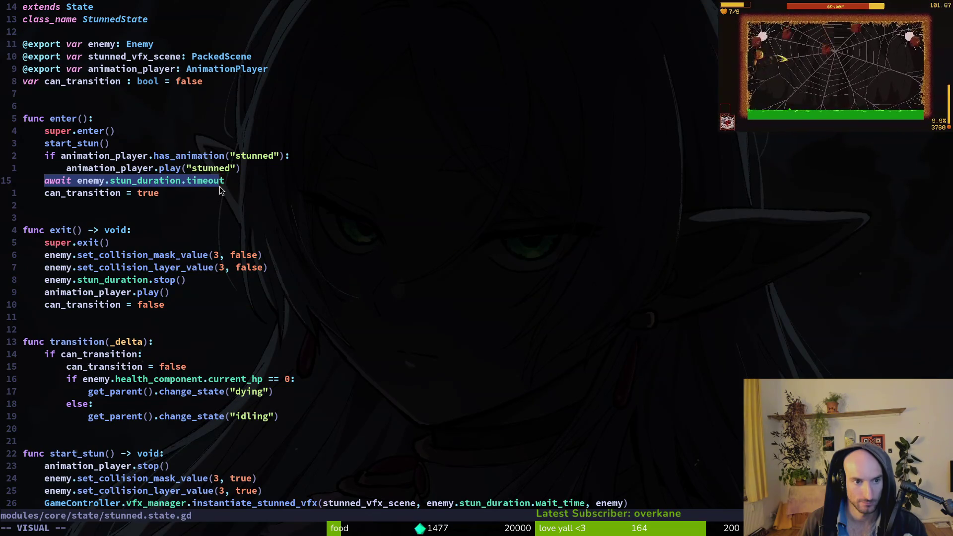
click(124, 180)
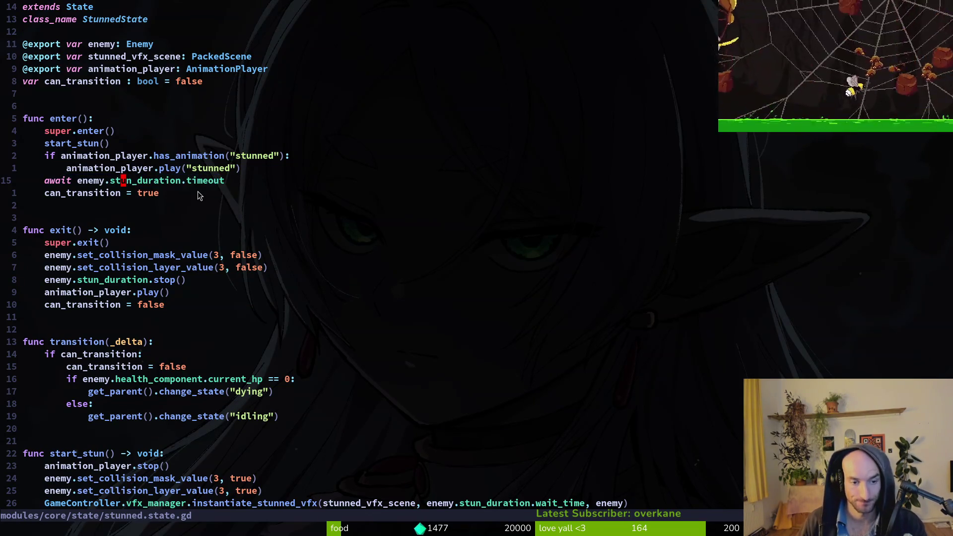
Back in Godot, start a quick resource search for enemy files.
key(alt+Tab)
key(shift+alt+o)
text(enen)
key(BackSpace)
Open enemy.tscn, collapse the sprite, components and aggroRange nodes, and select the stunDuration timer.
text(ts)
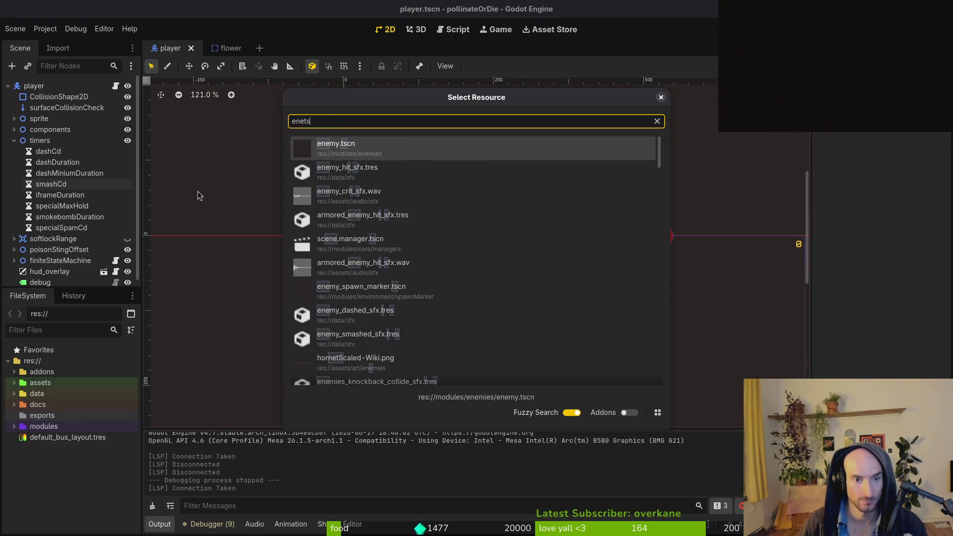
key(Return)
click(14, 108)
click(14, 119)
click(20, 140)
click(55, 164)
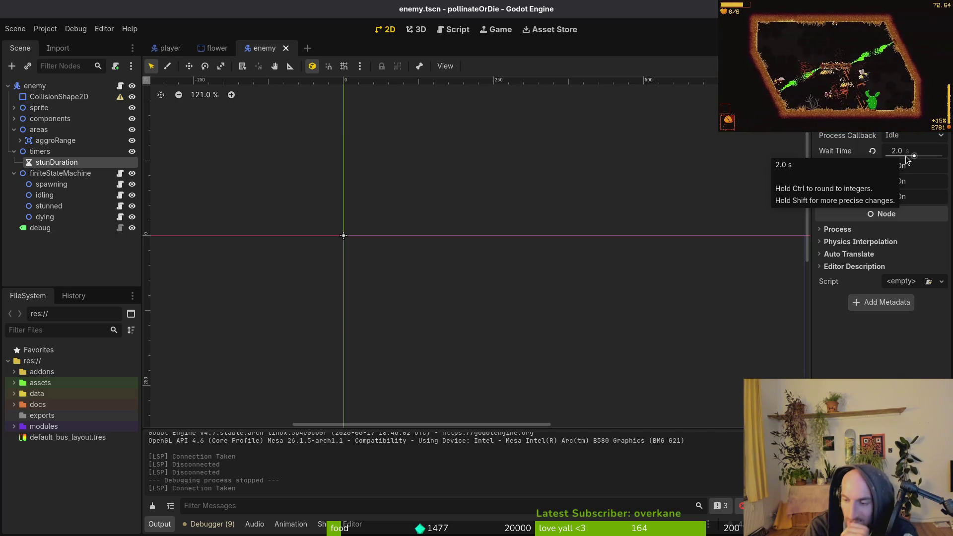
Check the 2.0 s wait time, deselect the timer, and switch to GitLab and the desktop.
click(73, 259)
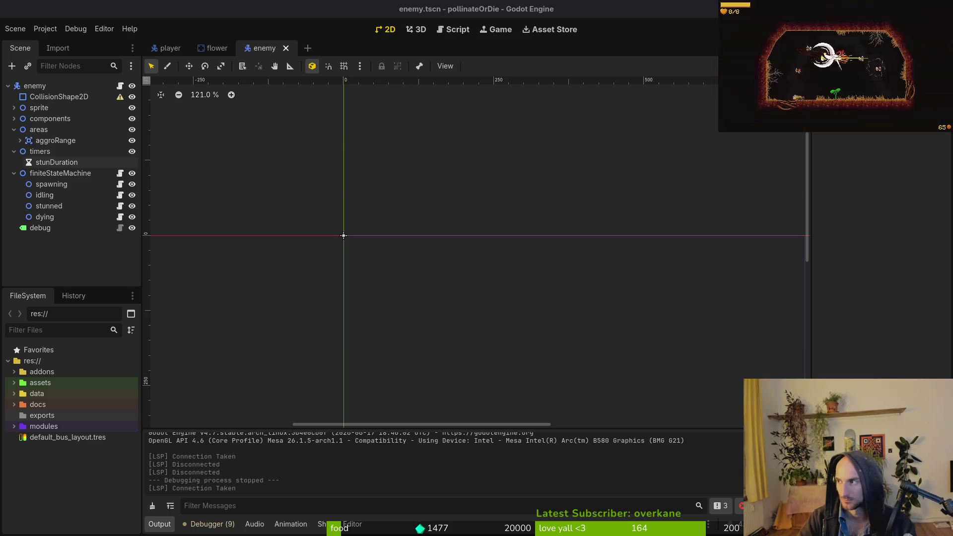
key(alt+Tab)
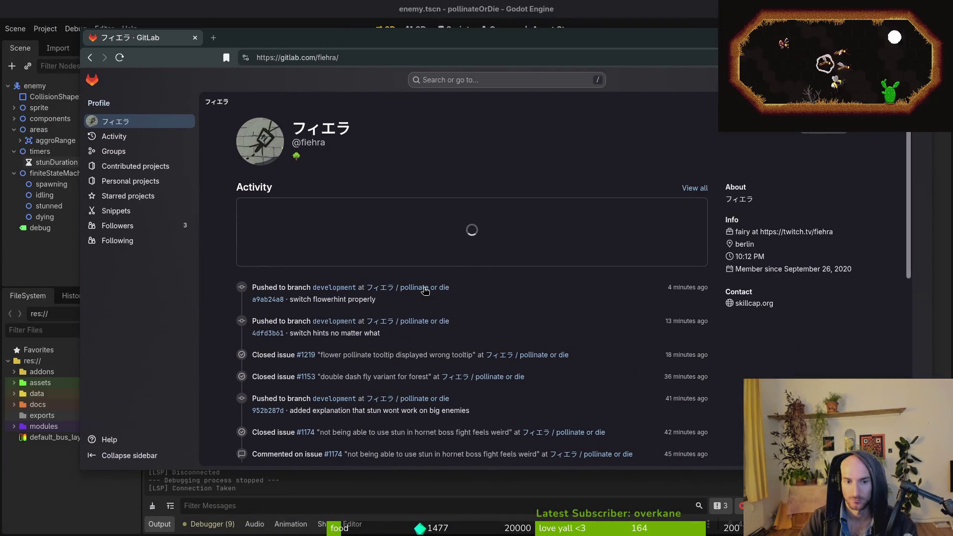
key(super)
text(cd gamedev/pollinate-or-die/)
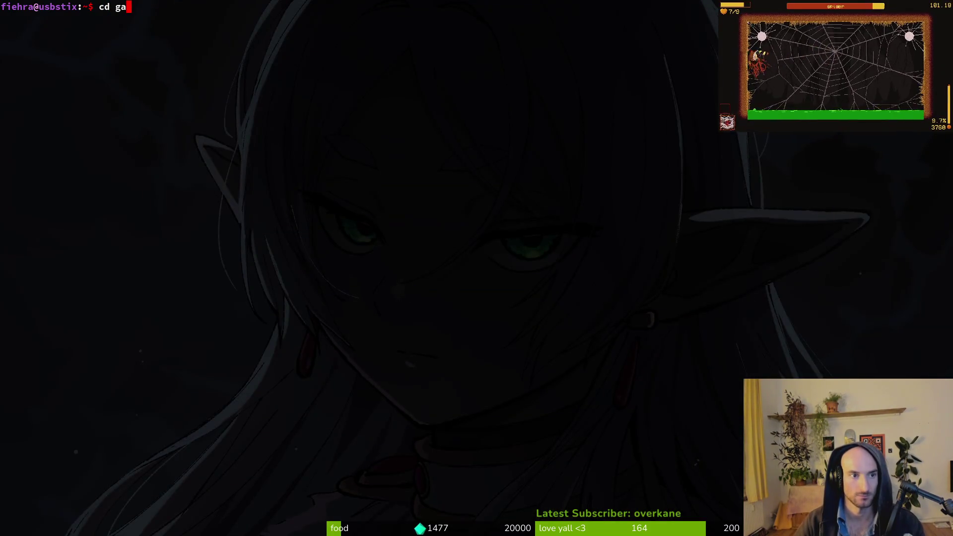
Enter the game folder and open README.md in Neovim at the ideas list.
key(Return)
text(read)
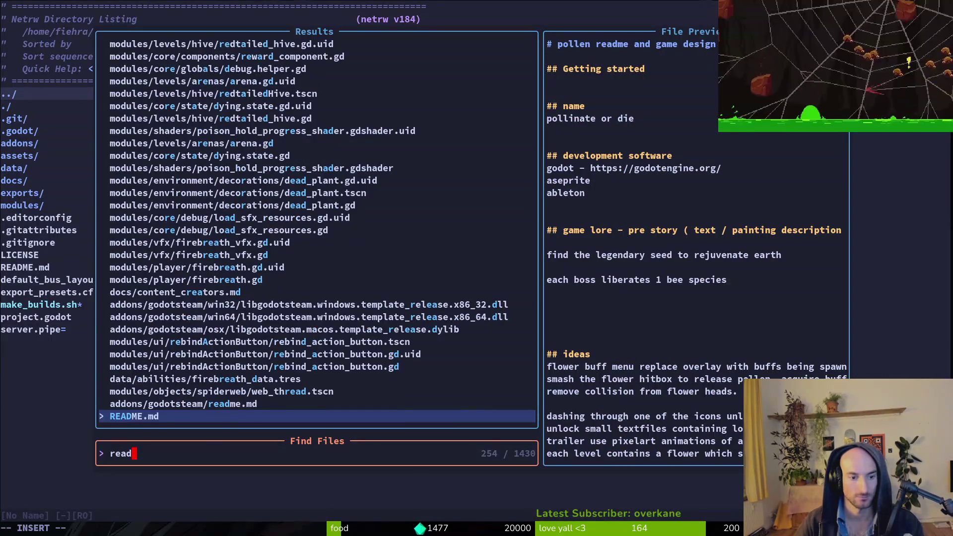
key(Down)
key(Return)
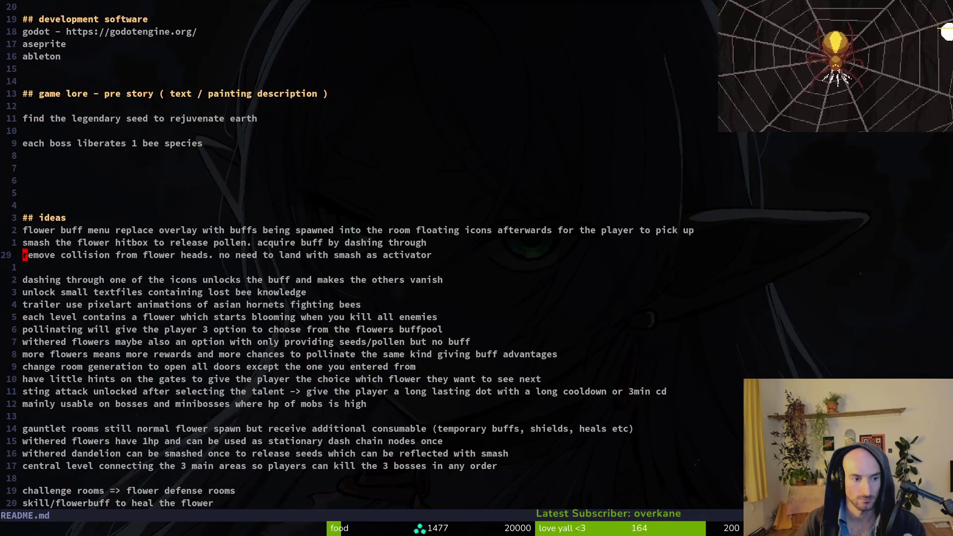
key(ctrl+d)
key(ctrl+u)
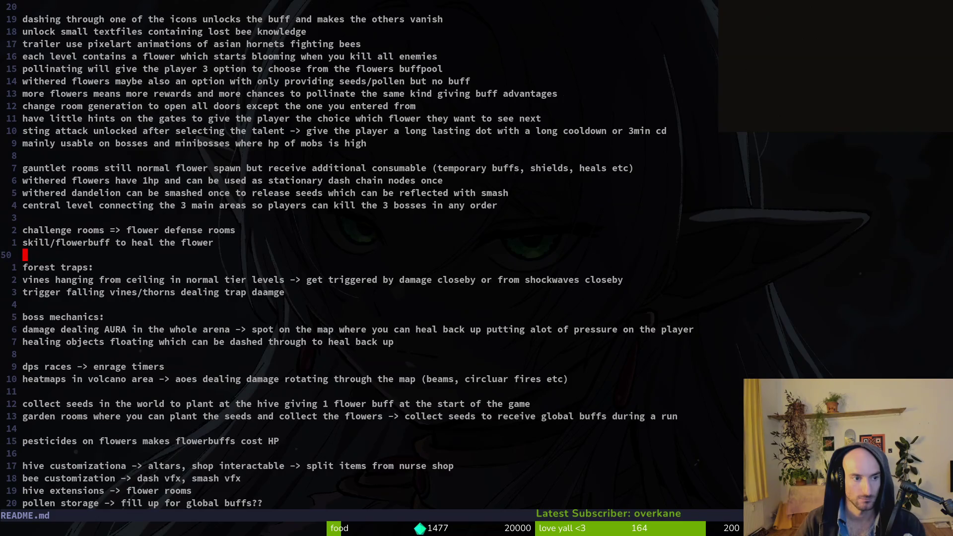
Add a new idea line reading 'allow smash charge' on line 51.
key(O)
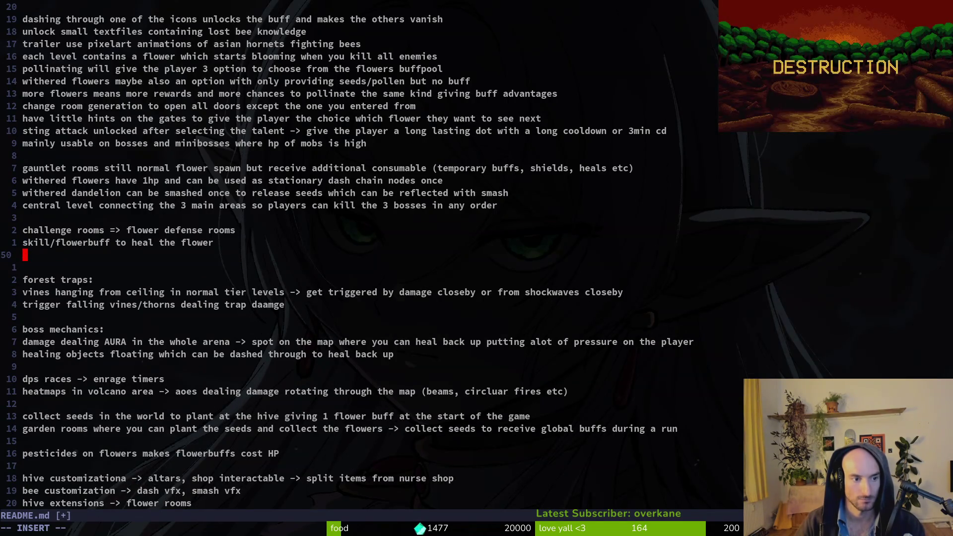
key(Return)
text(smash)
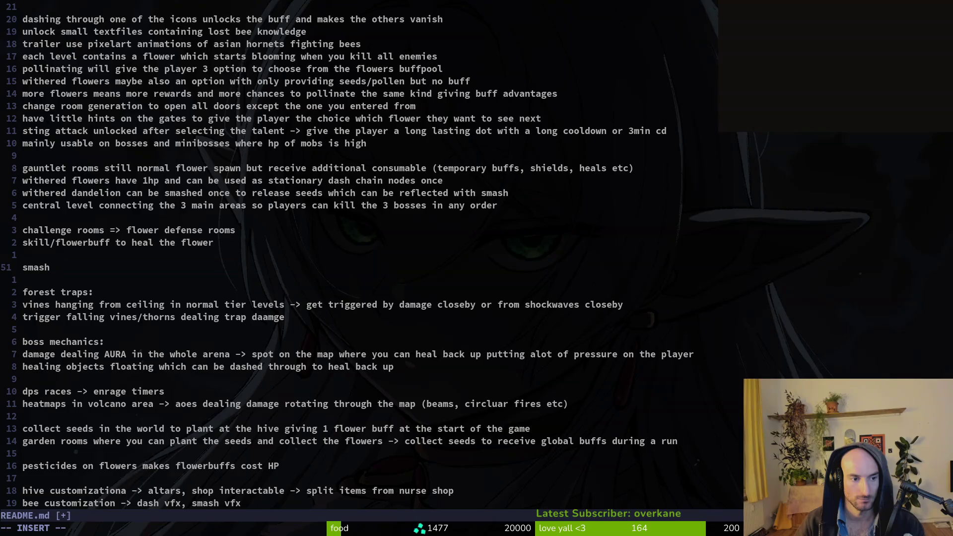
text( charga)
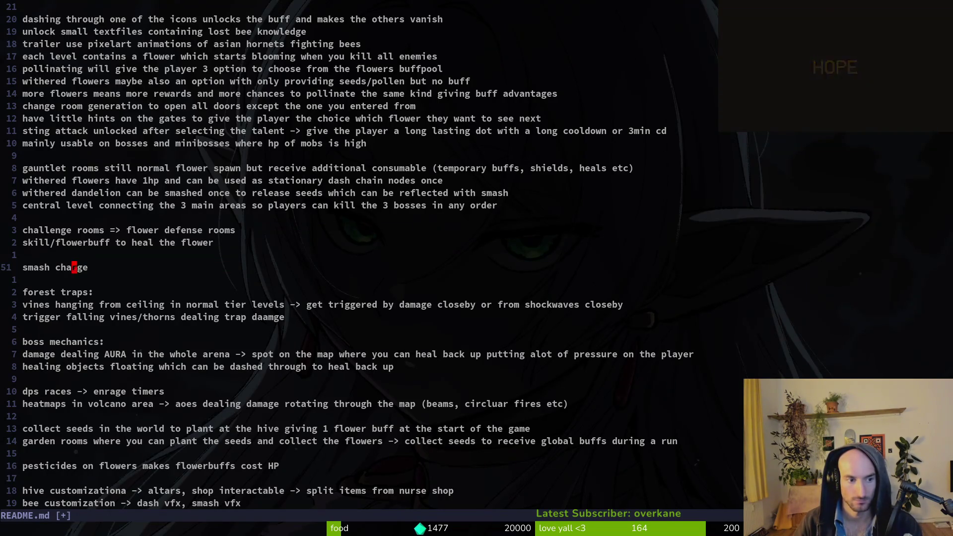
text(iallow)
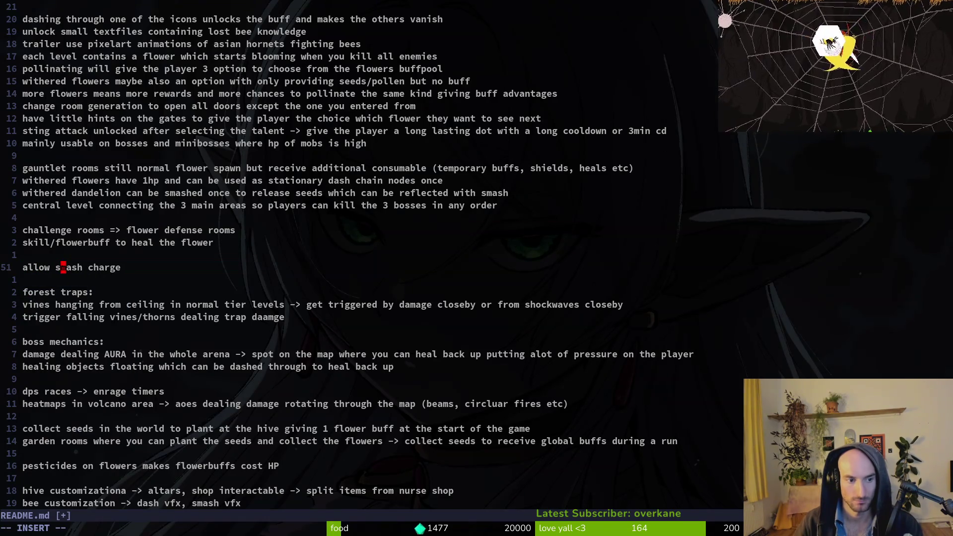
key(Down)
click(90, 266)
key(Escape)
Append ' -> increase stun duration 1-3 sec' to the note, discarding an 'after fullcharge 3' addition.
text(- )
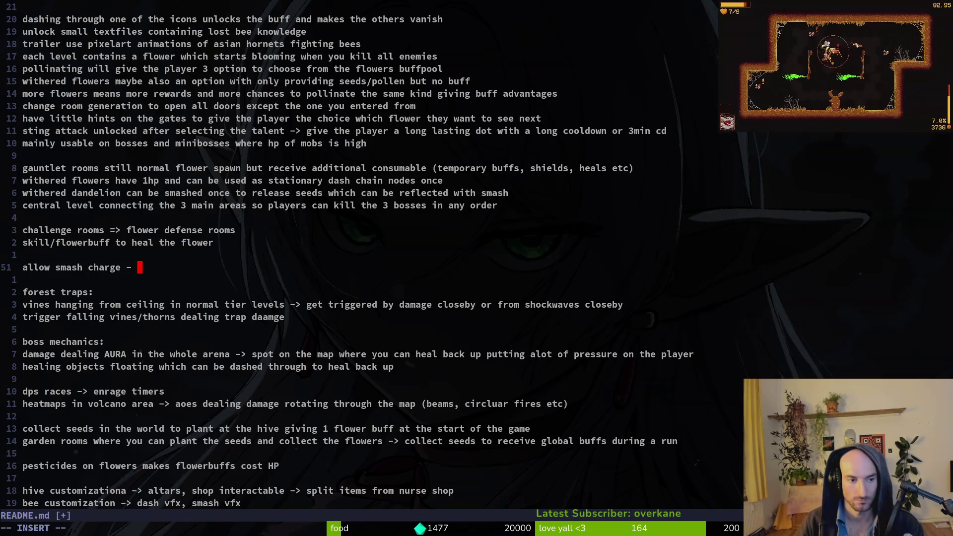
text(> increas)
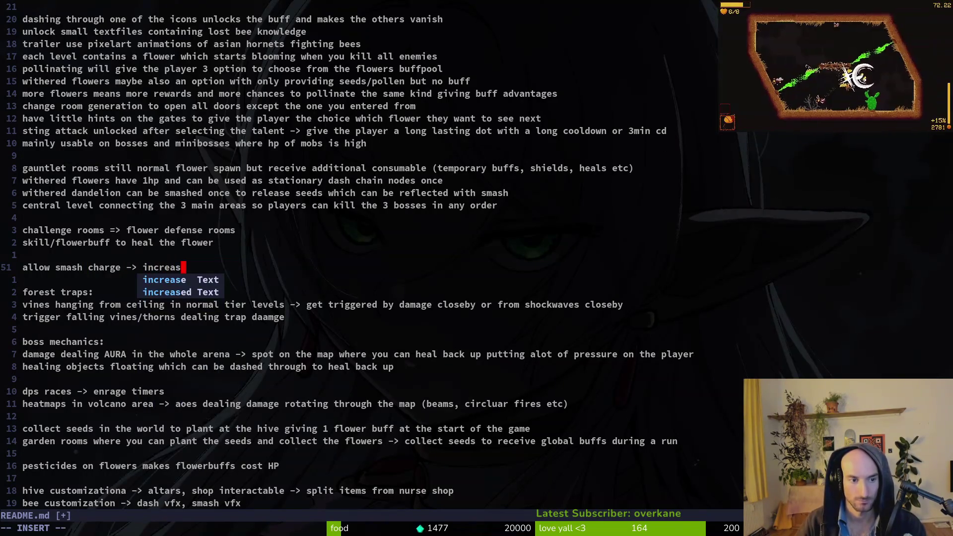
text(e stun duration)
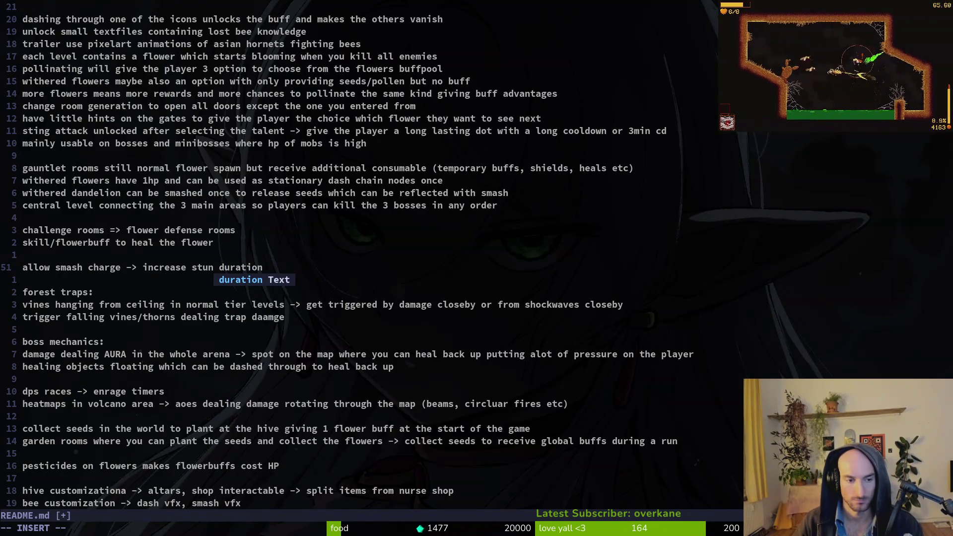
text( 1-3 sec)
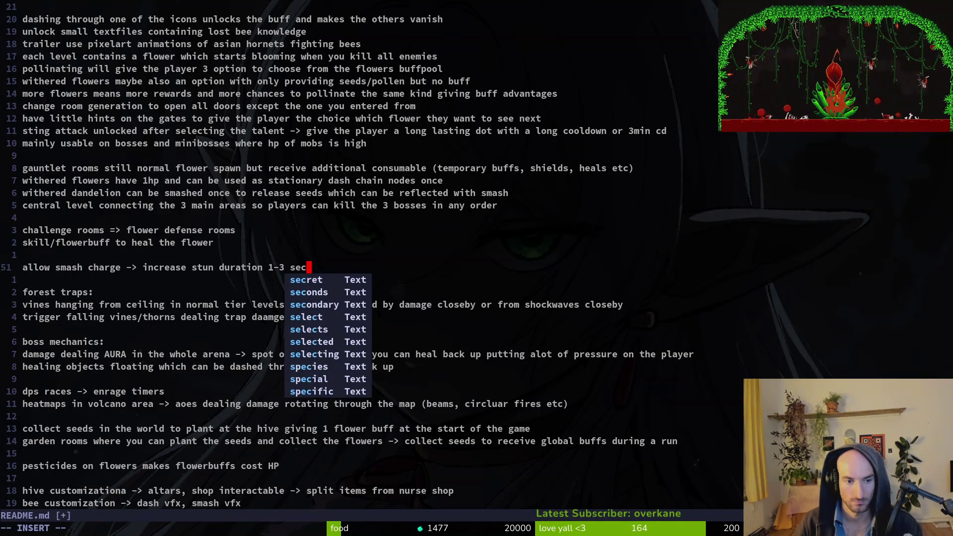
key(Escape)
text(a f)
key(BackSpace)
text(after fullcharge )
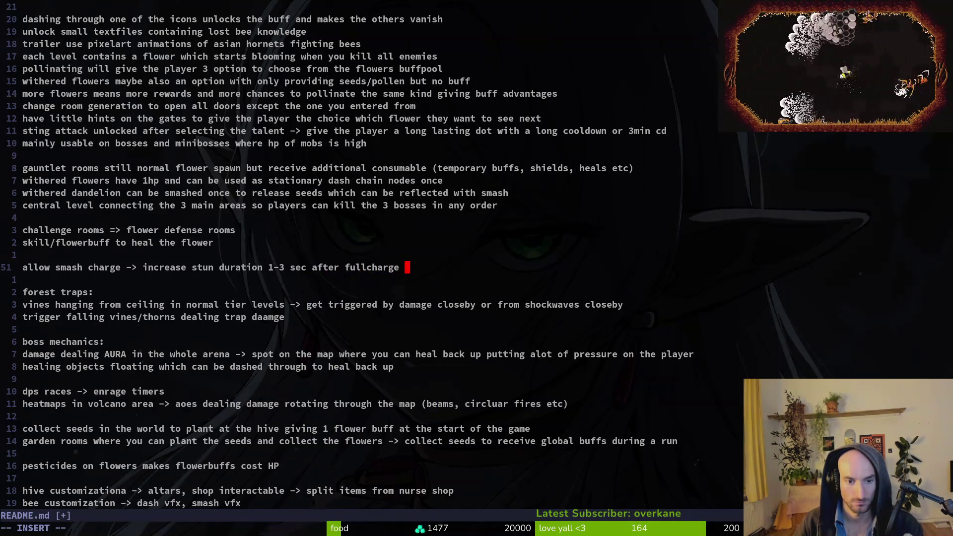
text(3)
key(Escape)
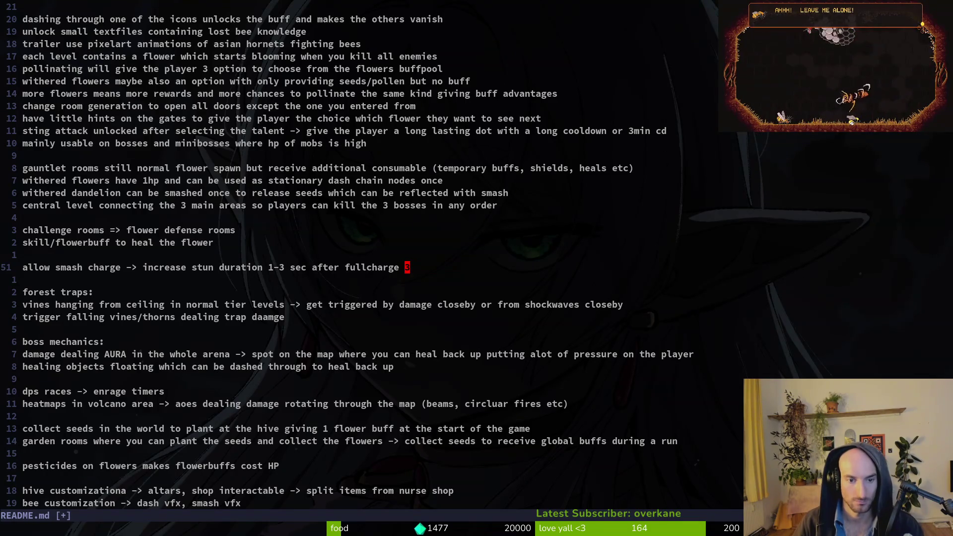
key(BackSpace)
key(BackSpace)
key(BackSpace)
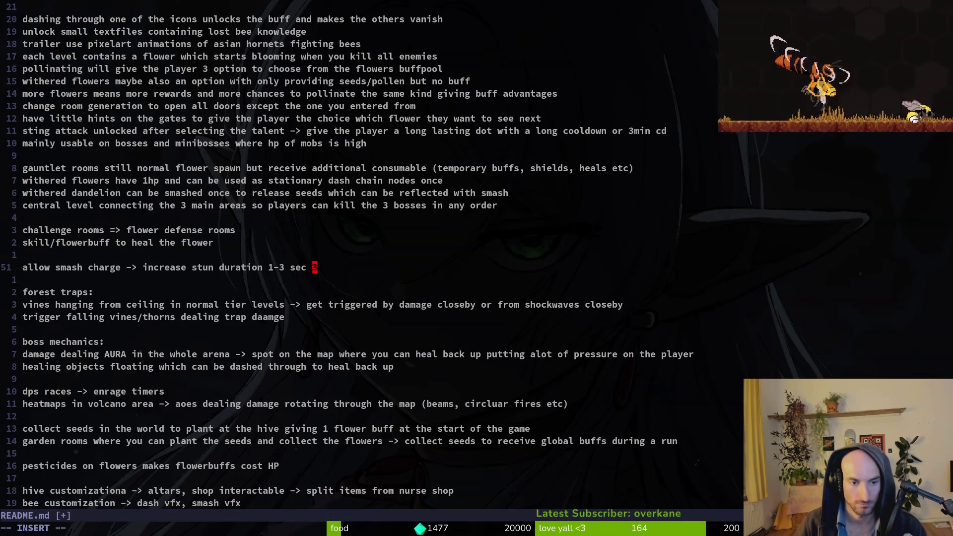
Remove the extra blank lines and a trial 'maybe' line, then save README.md with :w.
key(o)
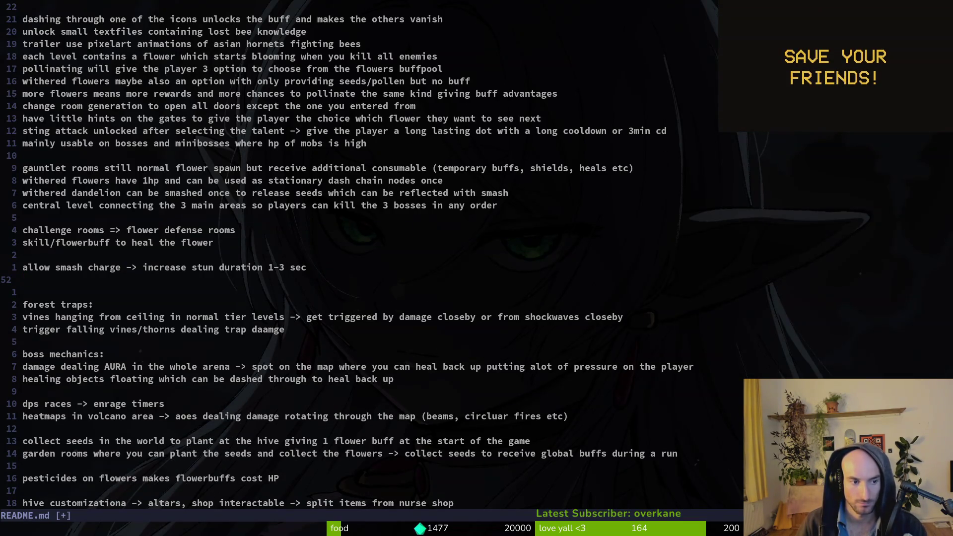
key(shift+o)
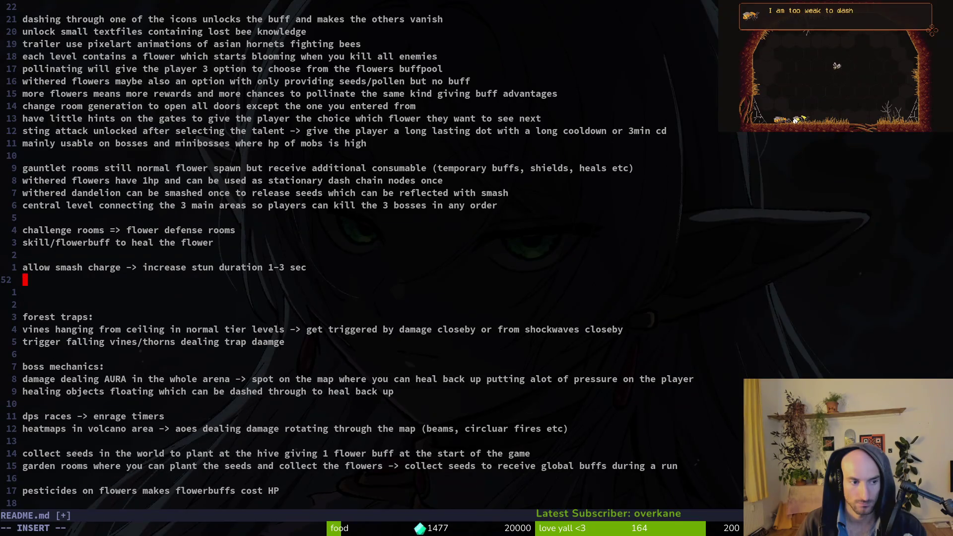
key(d)
key(d)
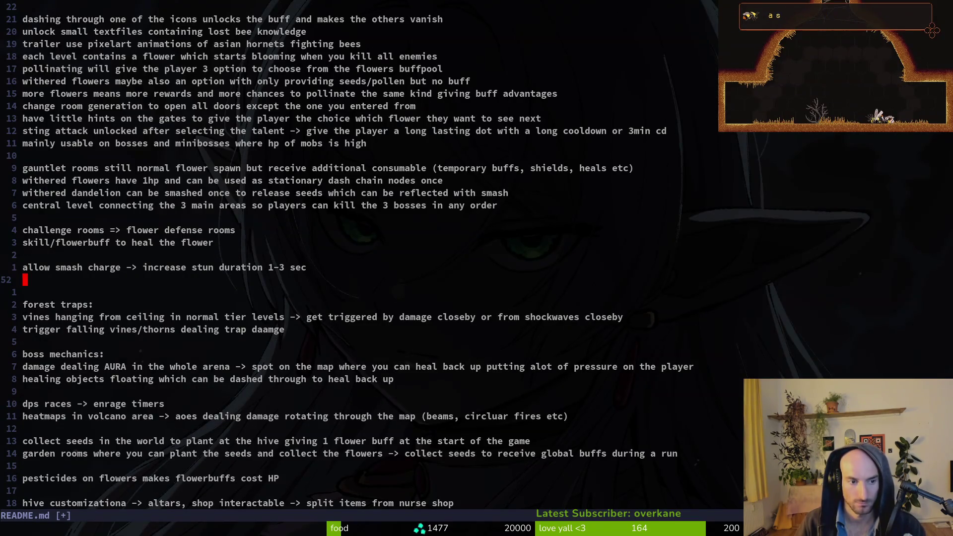
key(d)
key(d)
key(shift+o)
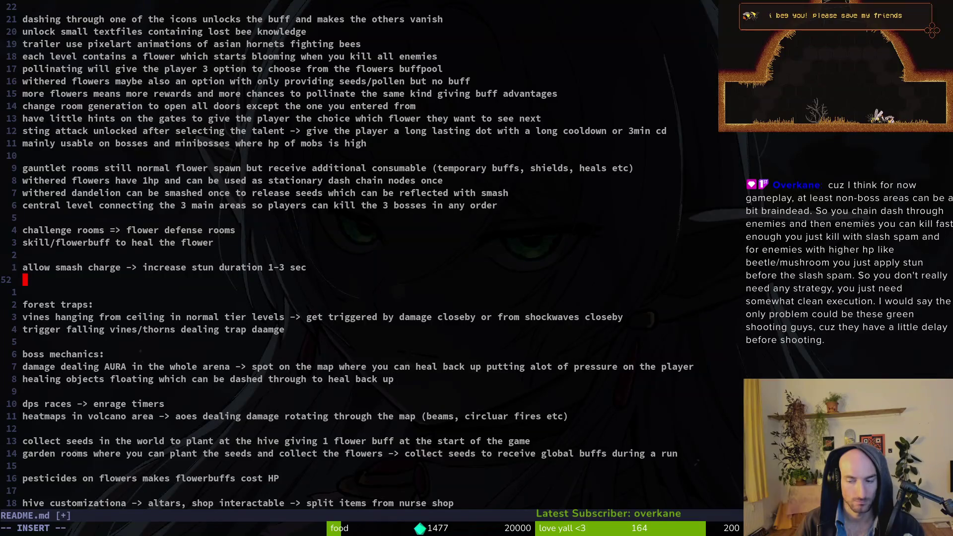
text(maybe)
key(Escape)
text(u:w)
key(Return)
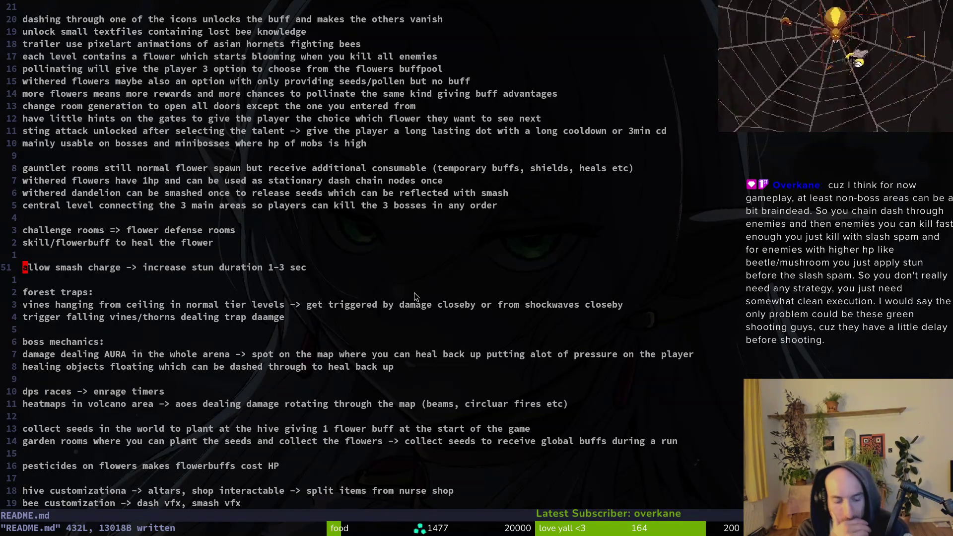
Quit Neovim and launch tig in its working-tree status view.
text(:q)
key(Return)
text(tig)
key(Return)
key(s)
key(u)
Step through the ch and es translation file diffs, then quit tig to the shell.
key(Down)
key(Down)
key(Down)
key(Down)
key(Down)
key(Return)
key(Down)
key(Down)
key(Down)
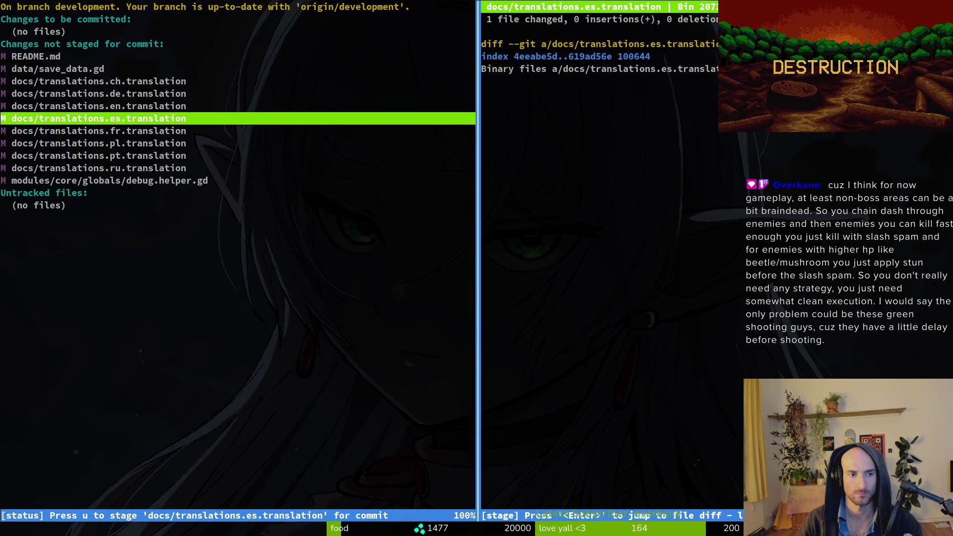
key(Up)
key(Up)
key(Up)
key(Up)
key(Down)
key(Down)
key(Down)
key(Down)
key(Up)
key(Up)
key(Up)
key(q)
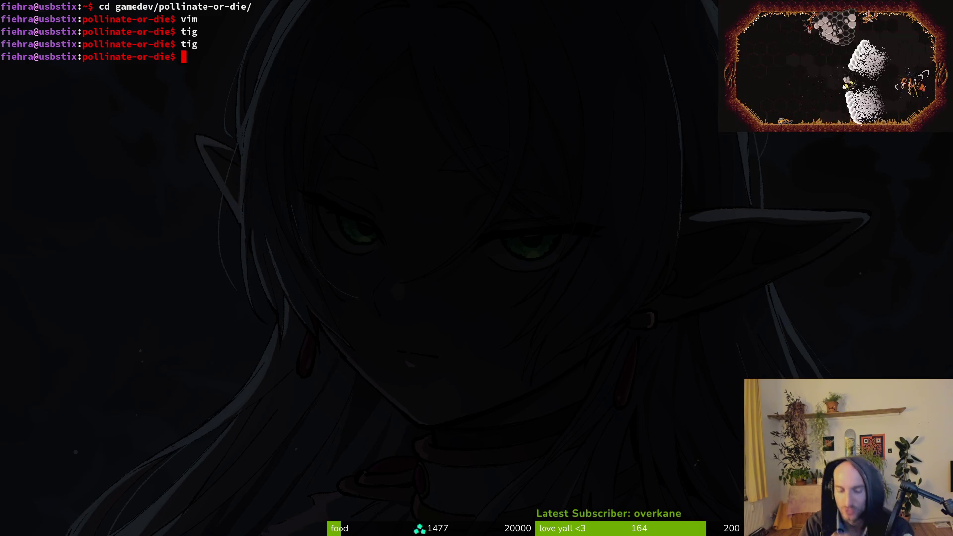
Back in Godot, change stunDuration's Wait Time from 2.0 to 1.0 s, save enemy.tscn, and run with F5.
key(alt+Tab)
key(alt+Tab)
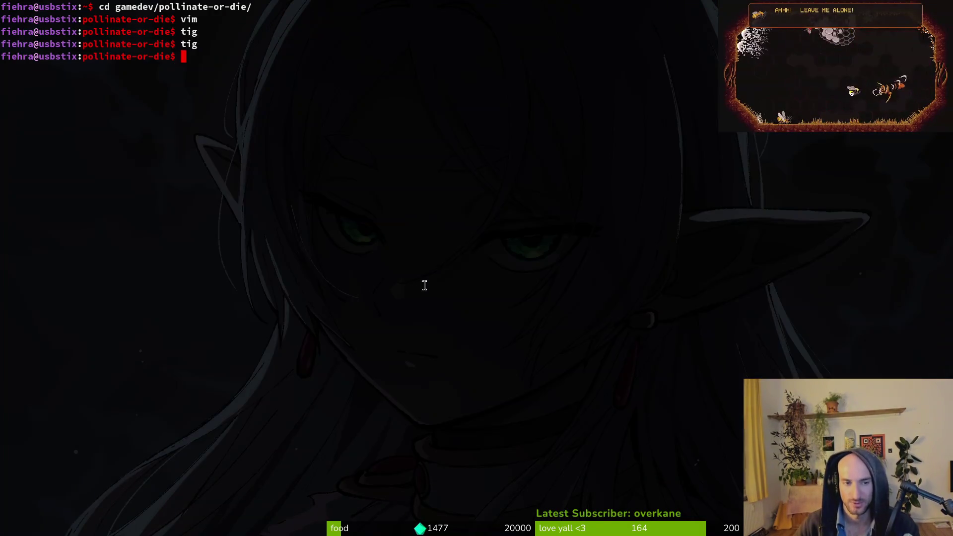
key(alt+Tab)
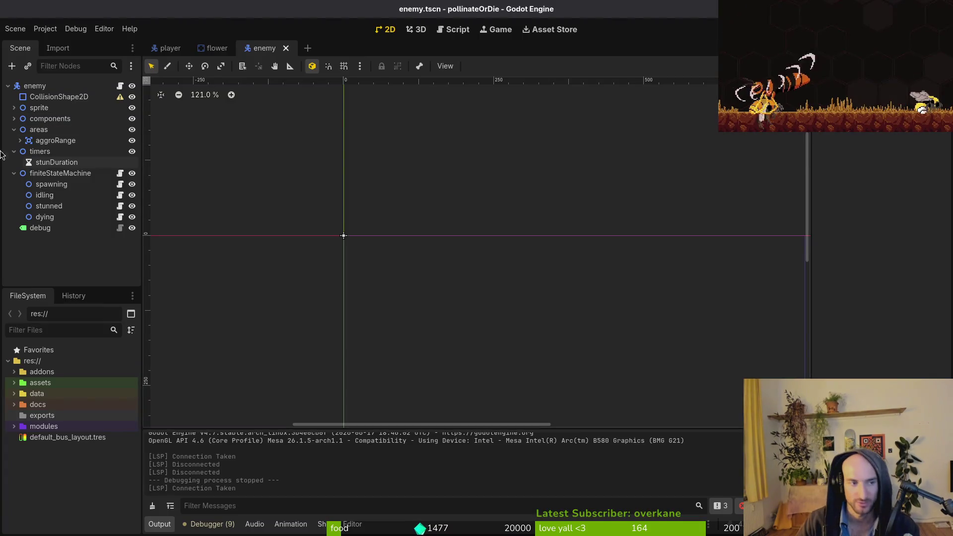
click(900, 150)
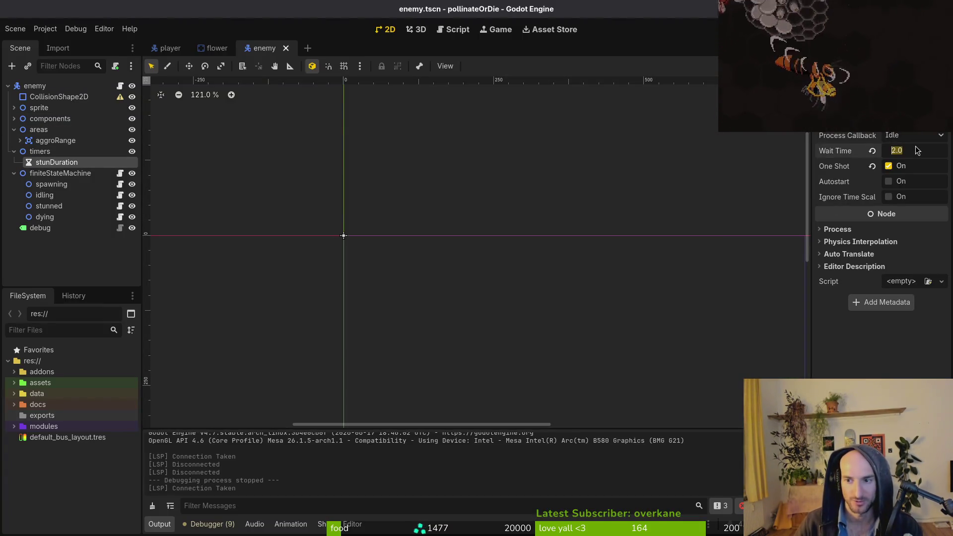
text(1)
key(Return)
key(ctrl+s)
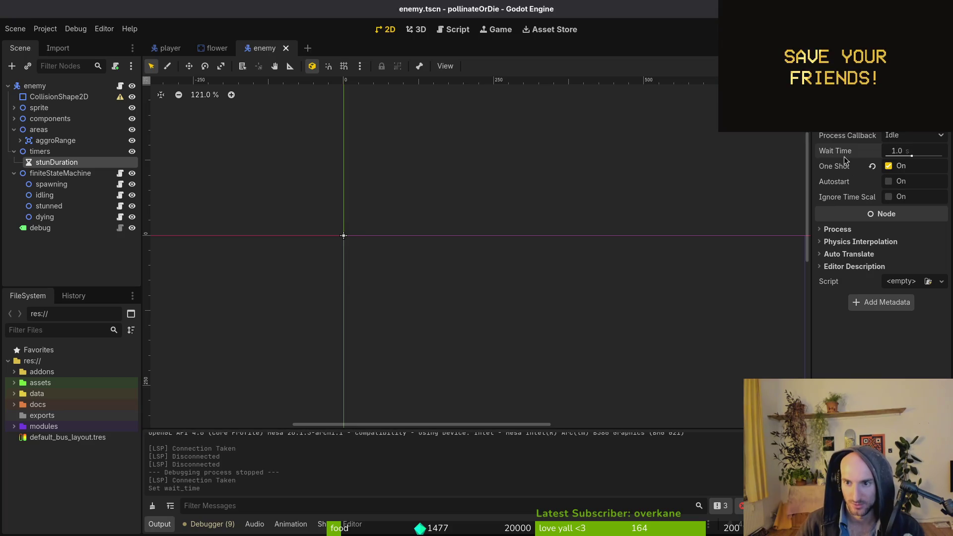
key(F5)
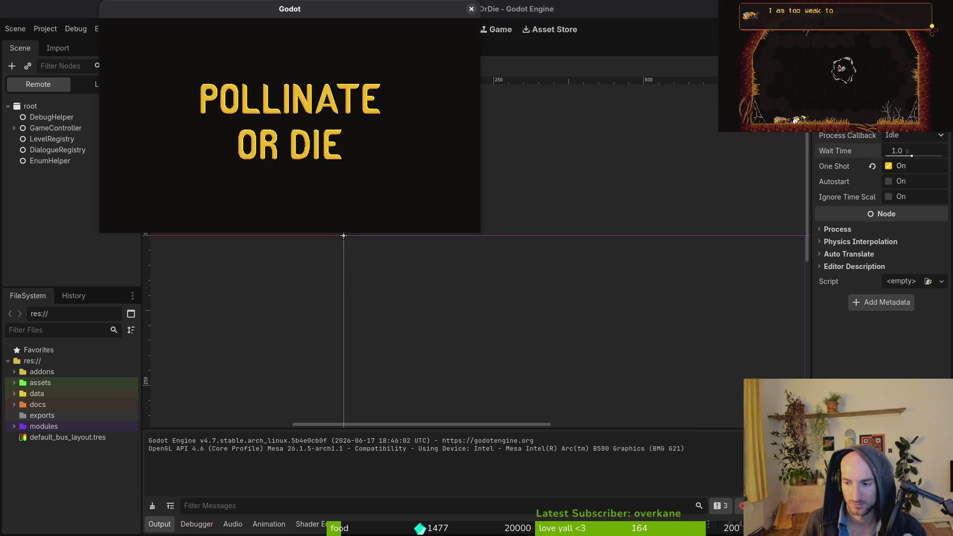
Start a game, maximize the window, and fight the enemies in the first cave room.
key(Return)
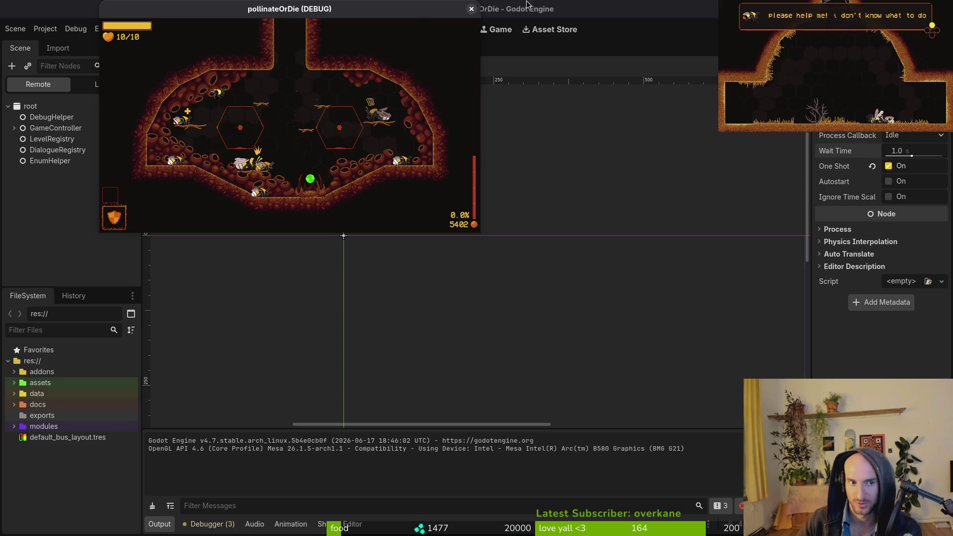
double_click(406, 14)
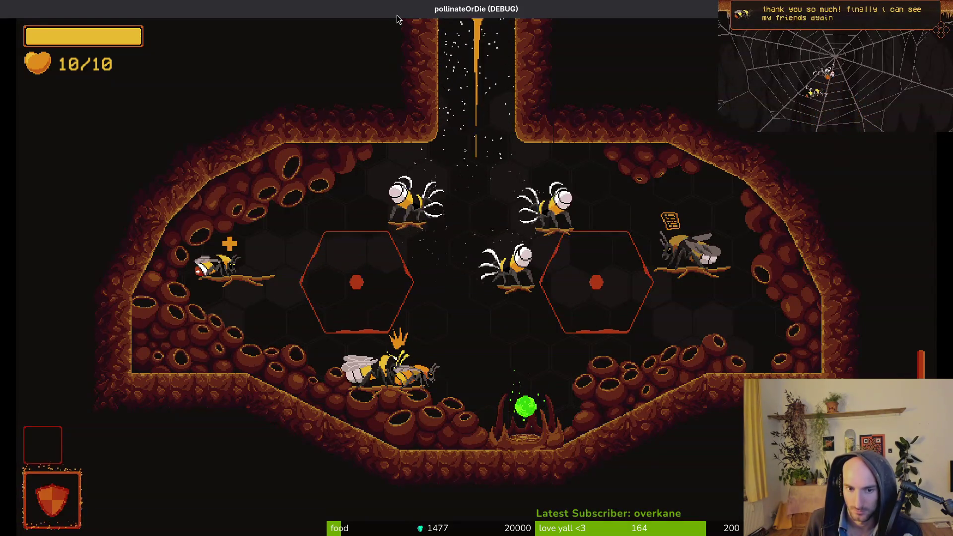
key(w)
key(a)
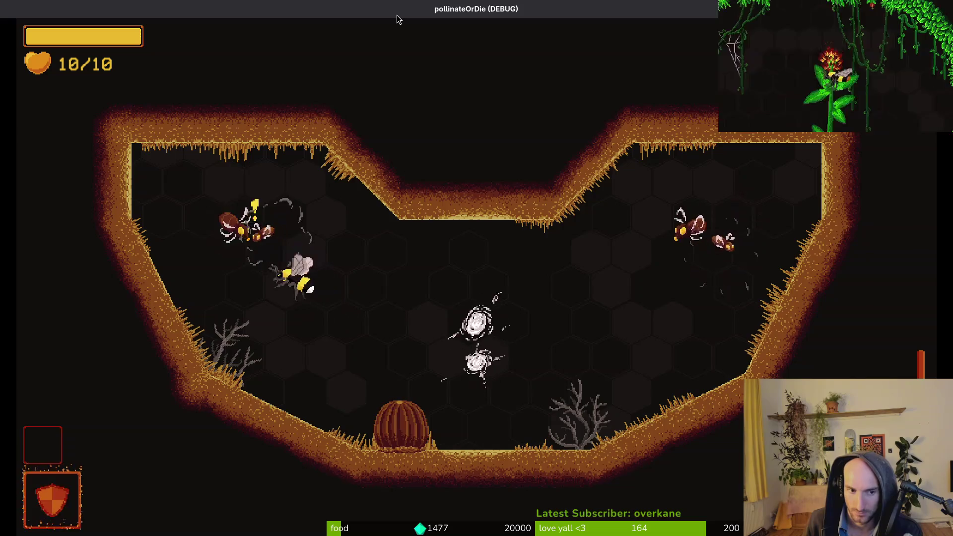
key(s)
key(d)
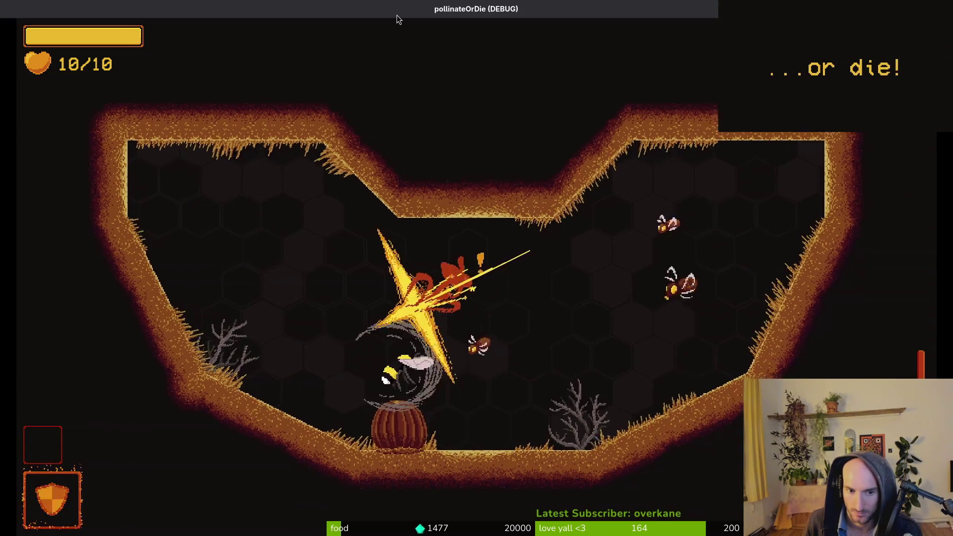
key(w)
key(d)
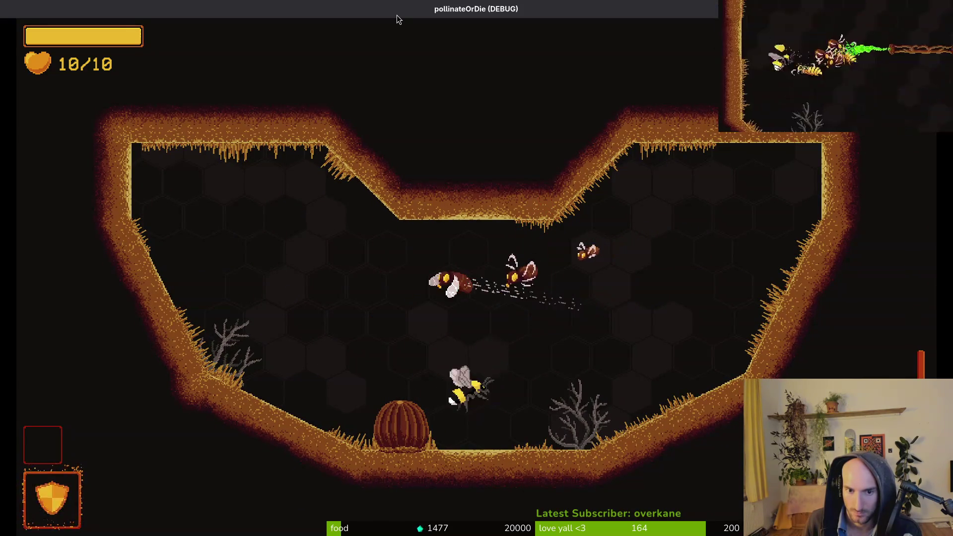
key(a)
key(d)
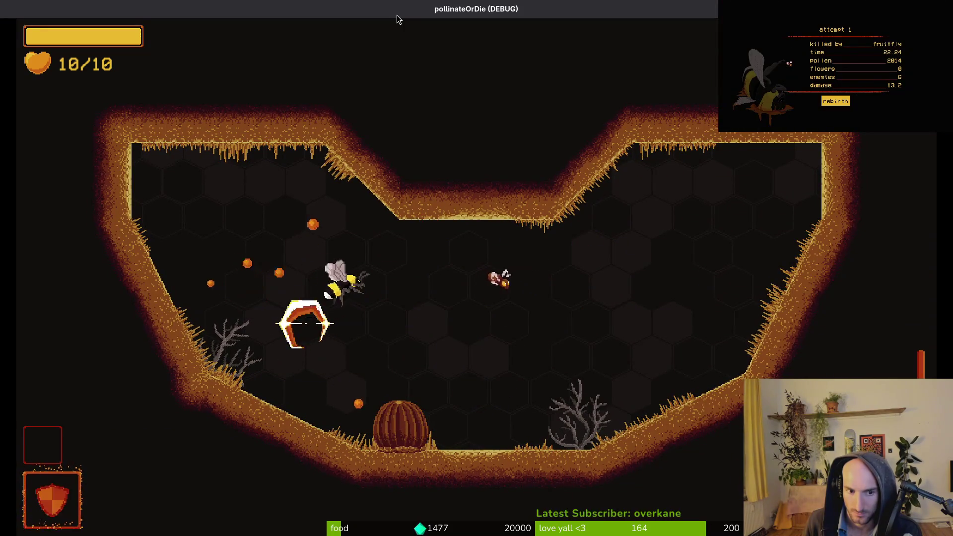
key(a)
key(w)
Keep attacking, then fly up through the ceiling opening and fight toward the flower.
key(d)
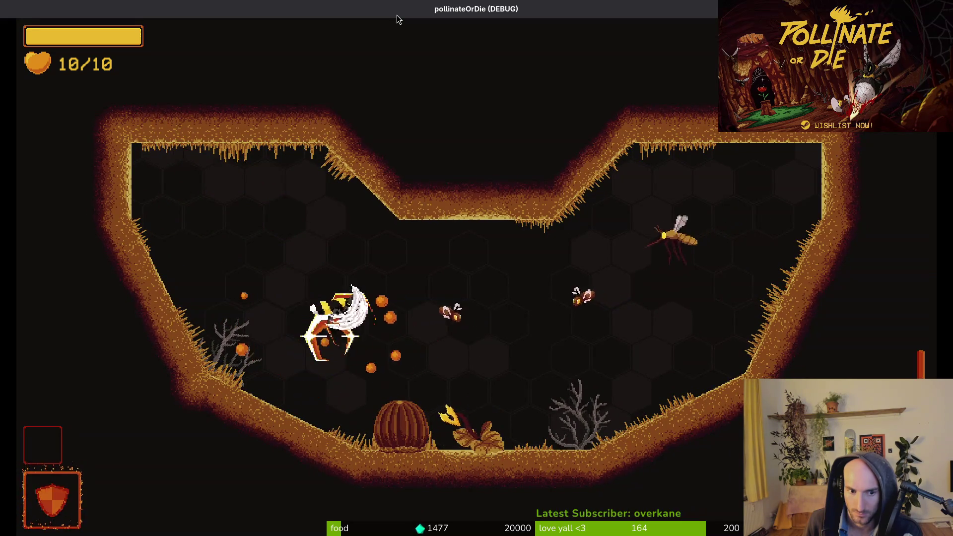
key(d)
key(a)
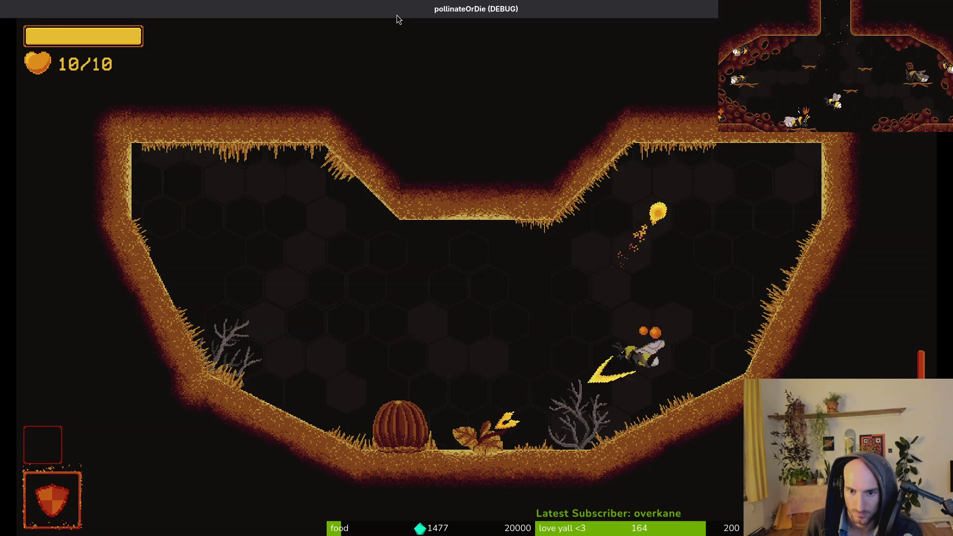
key(w)
key(a)
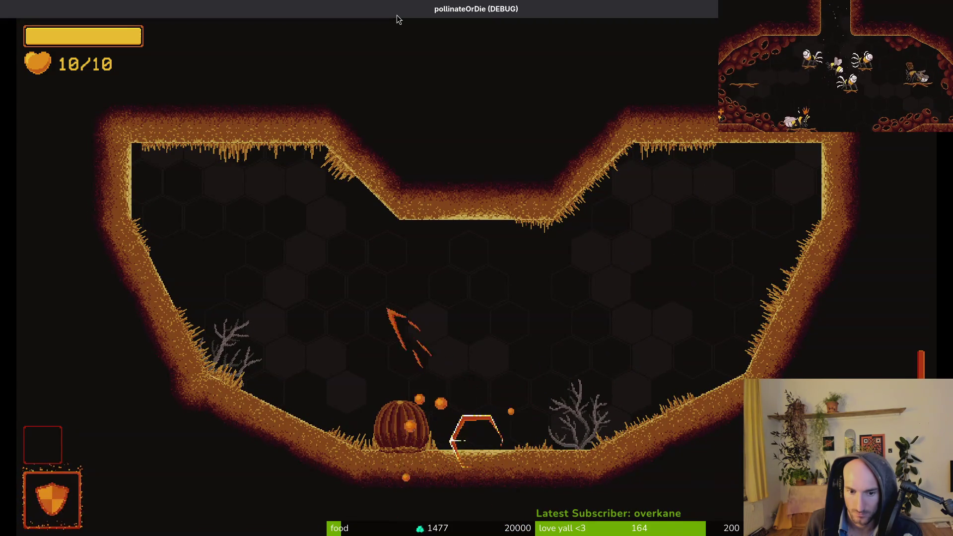
key(d)
key(w)
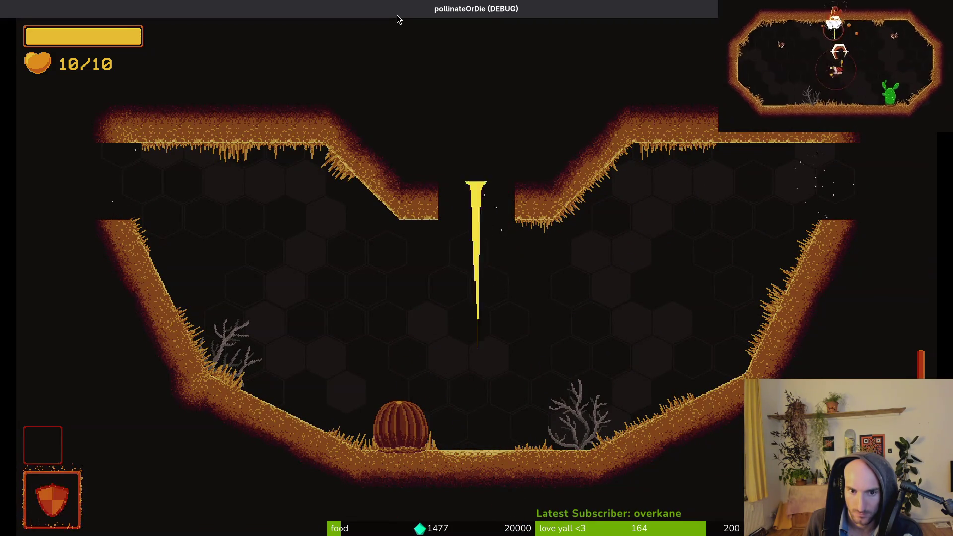
key(w)
key(d)
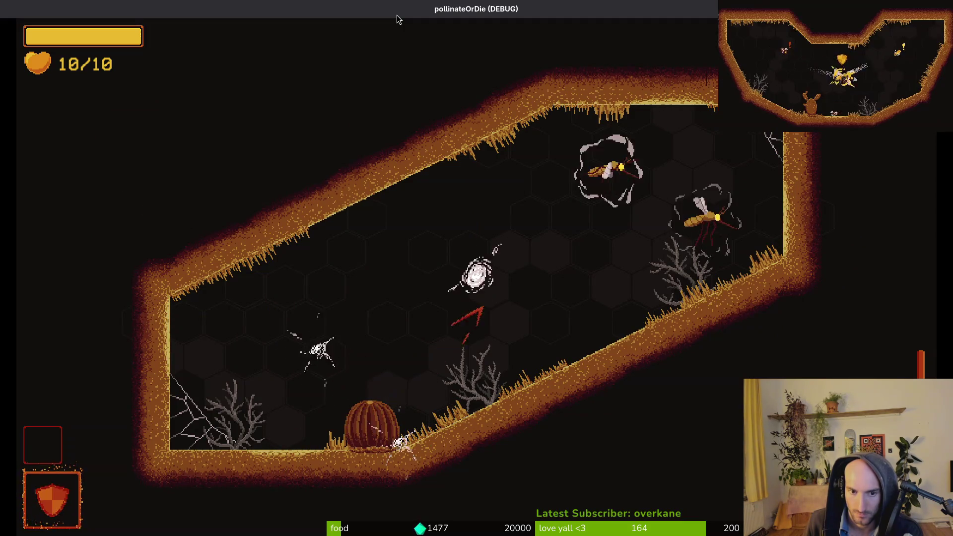
key(w)
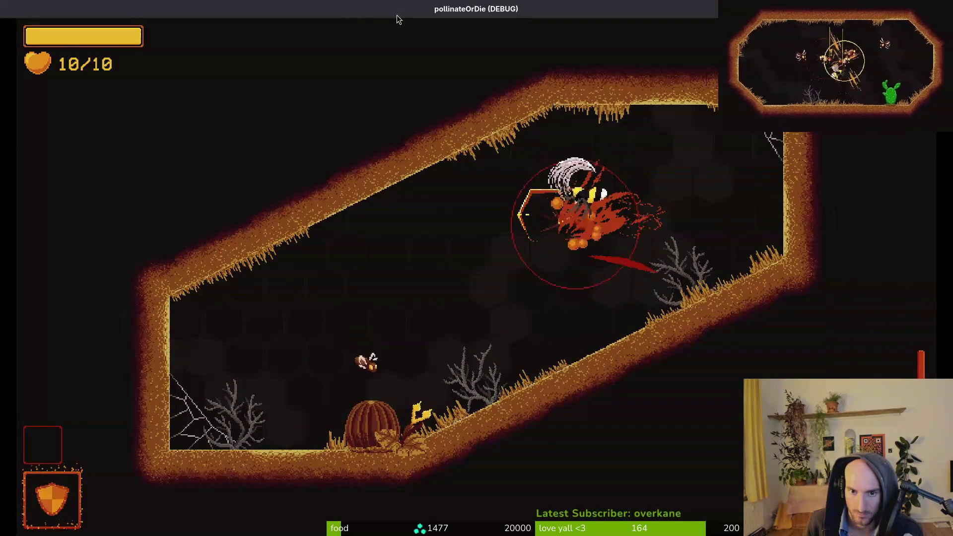
key(a)
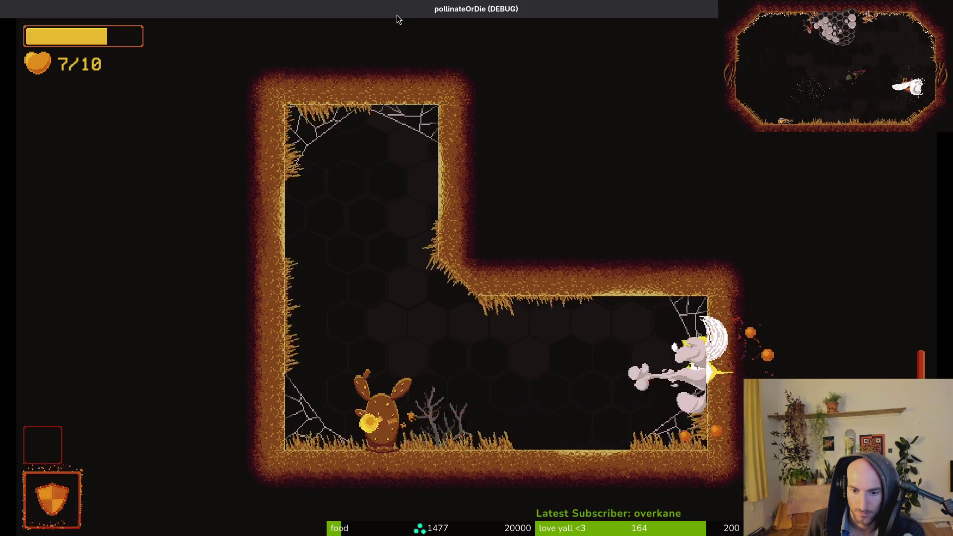
Pause, choose Salir, confirm the exit to the main menu, and quit the game.
key(Escape)
key(Return)
key(Left)
key(Return)
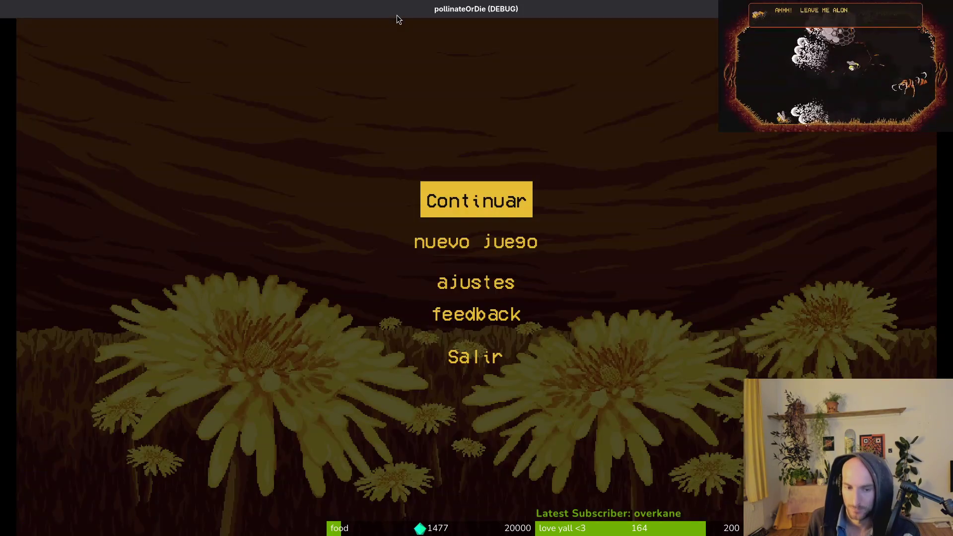
key(Up)
key(Return)
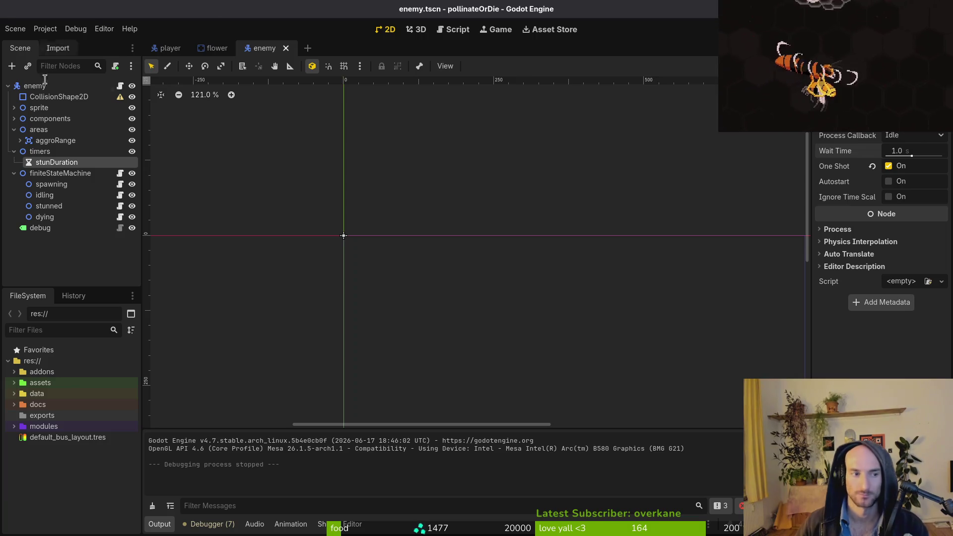
Collapse the timers and areas nodes and save the enemy scene.
click(14, 151)
click(14, 129)
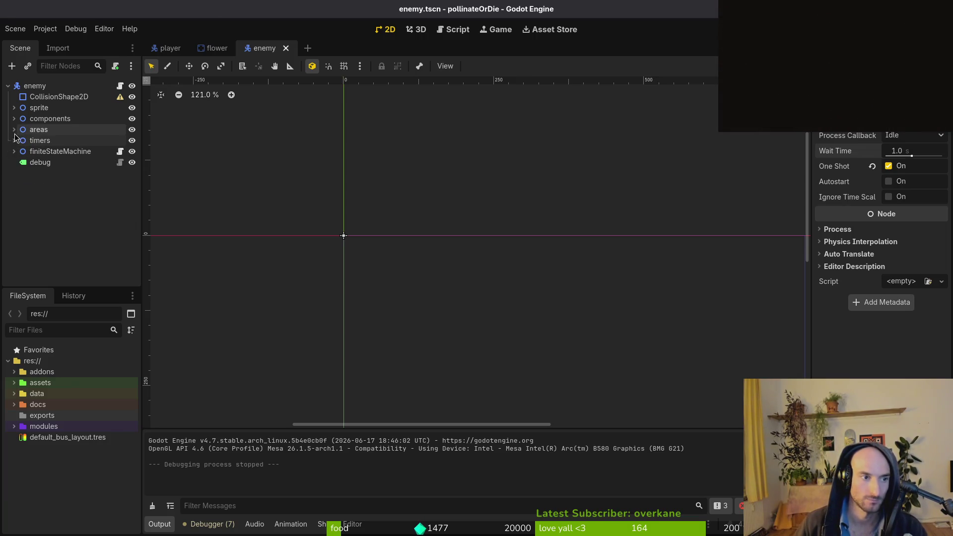
key(ctrl+s)
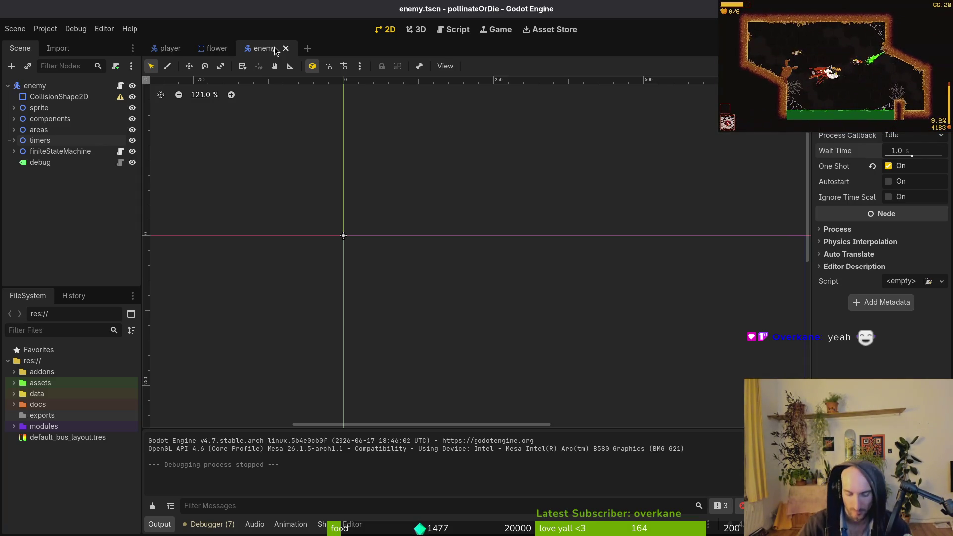
click(16, 184)
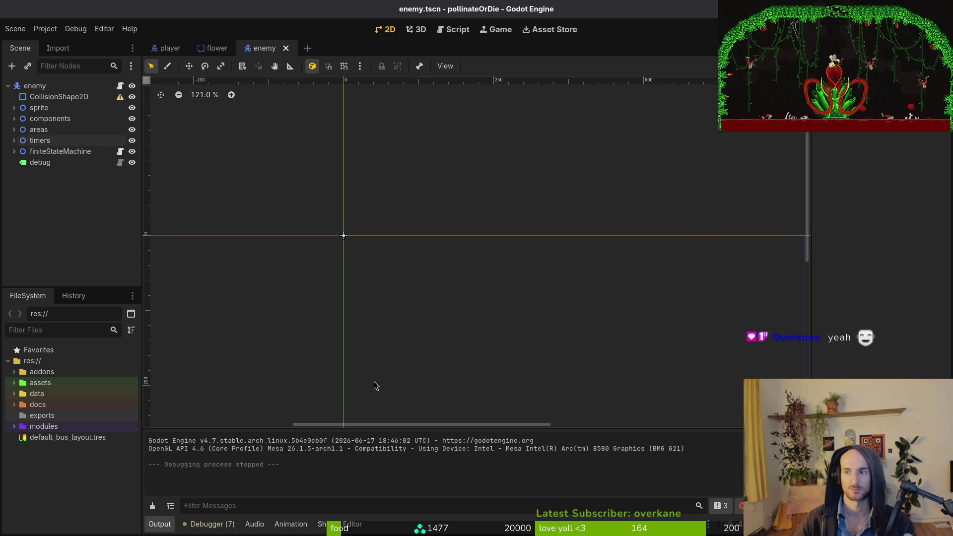
In the terminal, run tig to confirm enemy.tscn is listed as modified, then return to Godot.
key(super)
key(super)
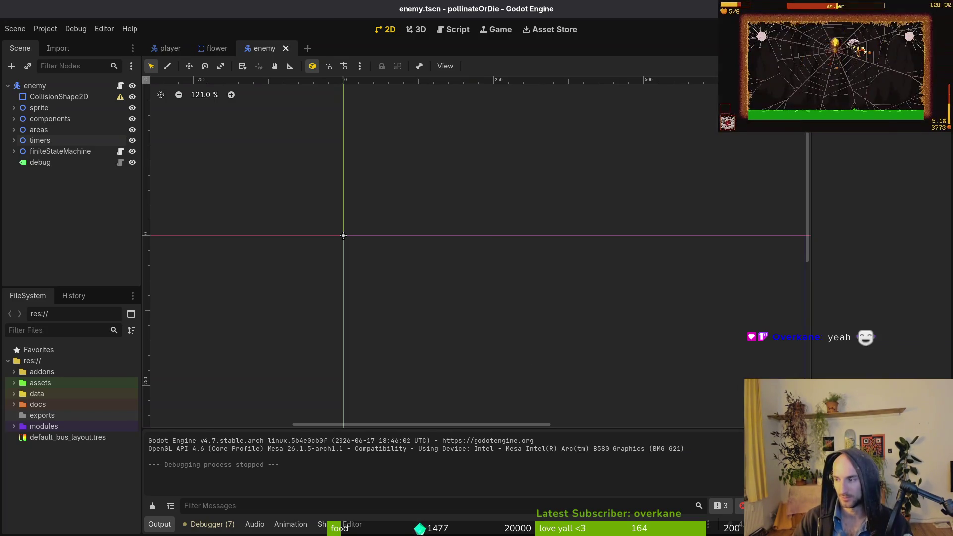
key(alt+Tab)
text(tig)
key(Return)
key(Down)
key(Down)
key(Down)
key(Down)
key(Down)
key(Down)
key(Up)
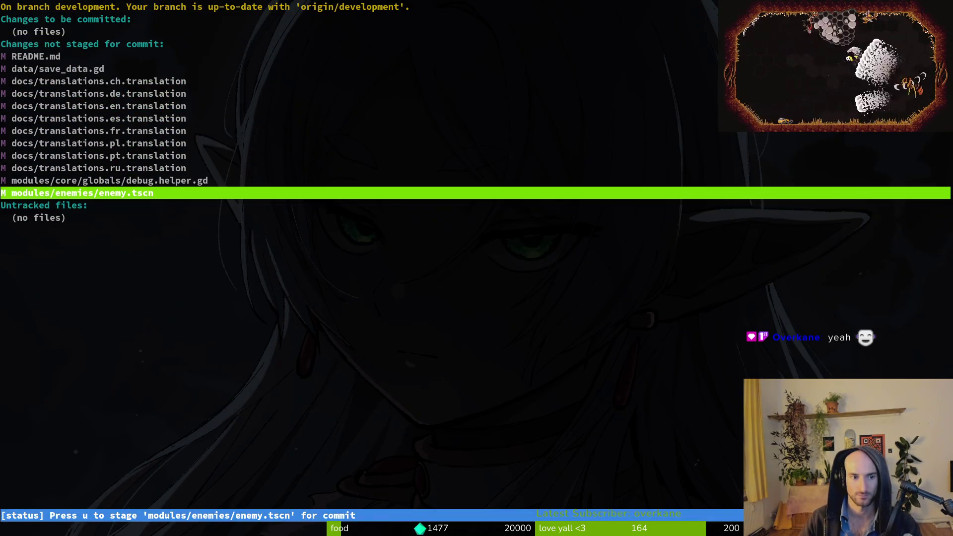
key(q)
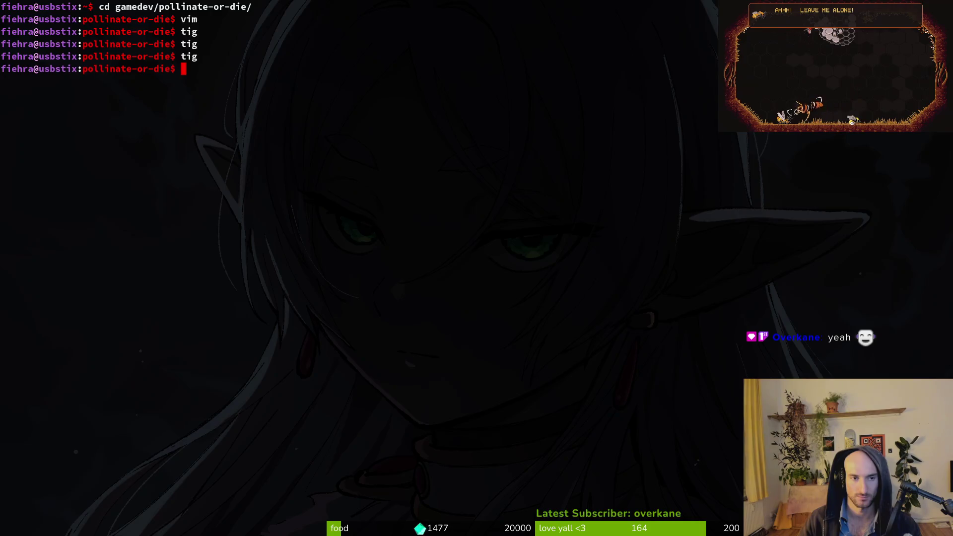
key(alt+Tab)
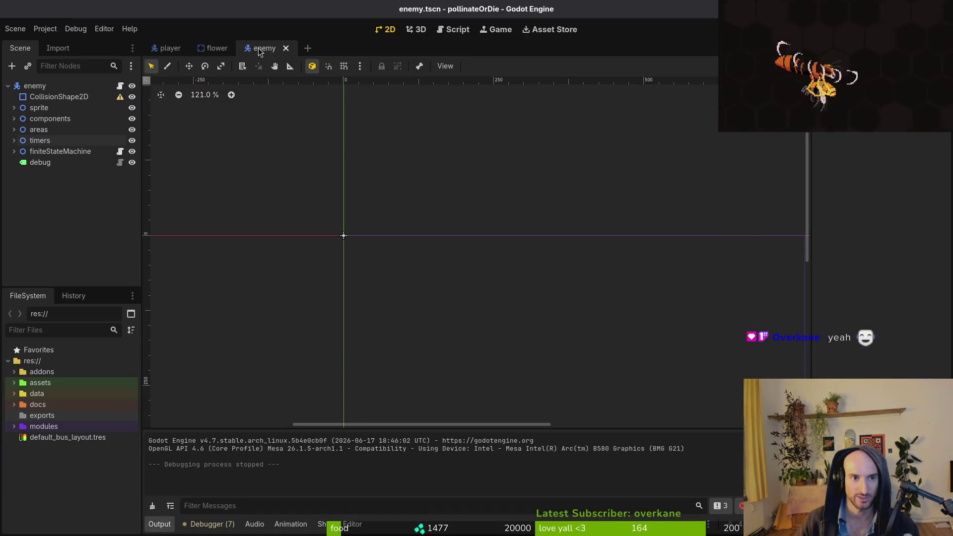
Expand timers, enter a 1.5 s Wait Time for stunDuration, and save enemy.tscn.
click(23, 142)
click(14, 141)
click(54, 151)
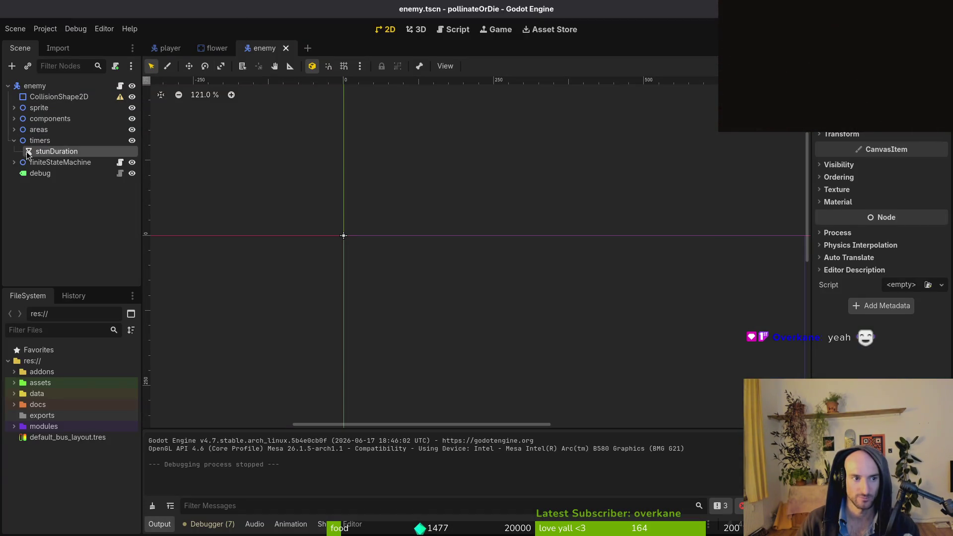
click(911, 156)
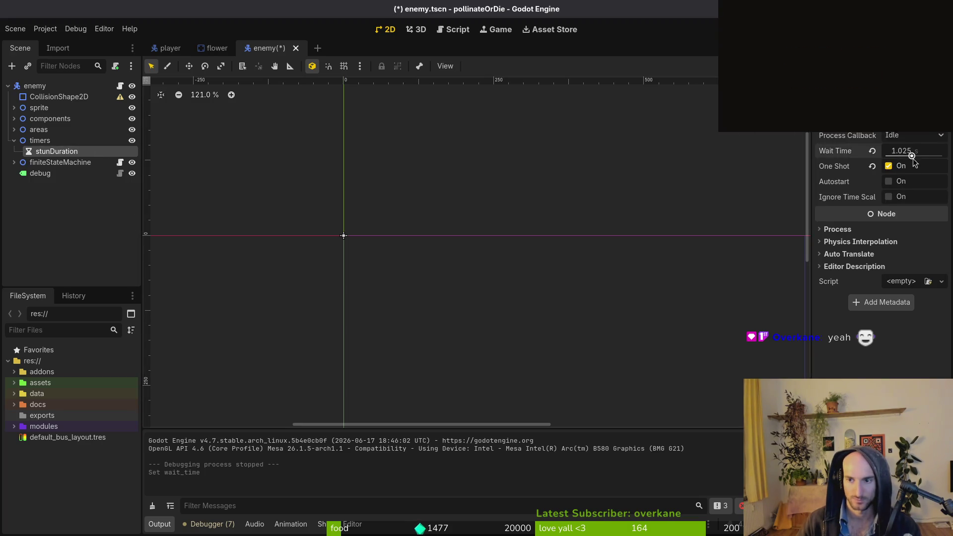
click(932, 152)
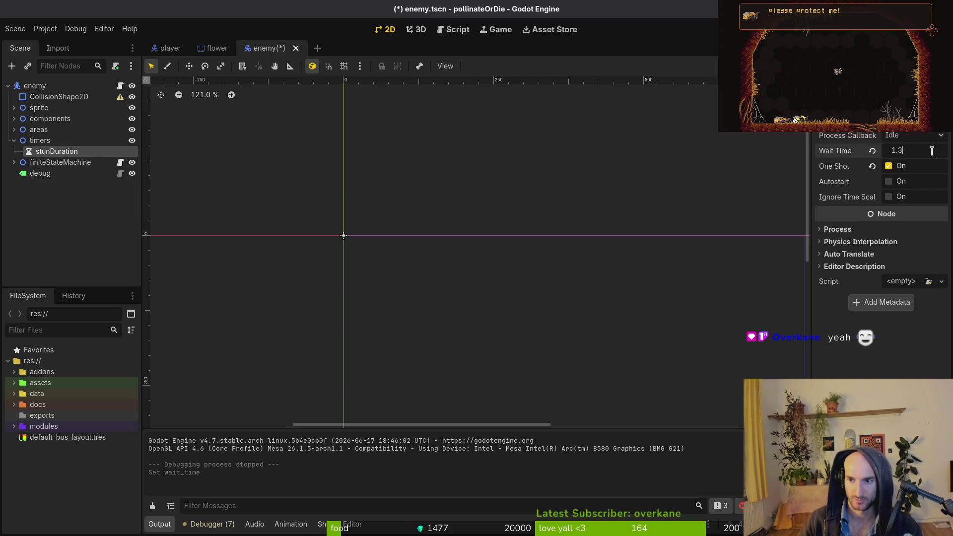
text(3)
key(Return)
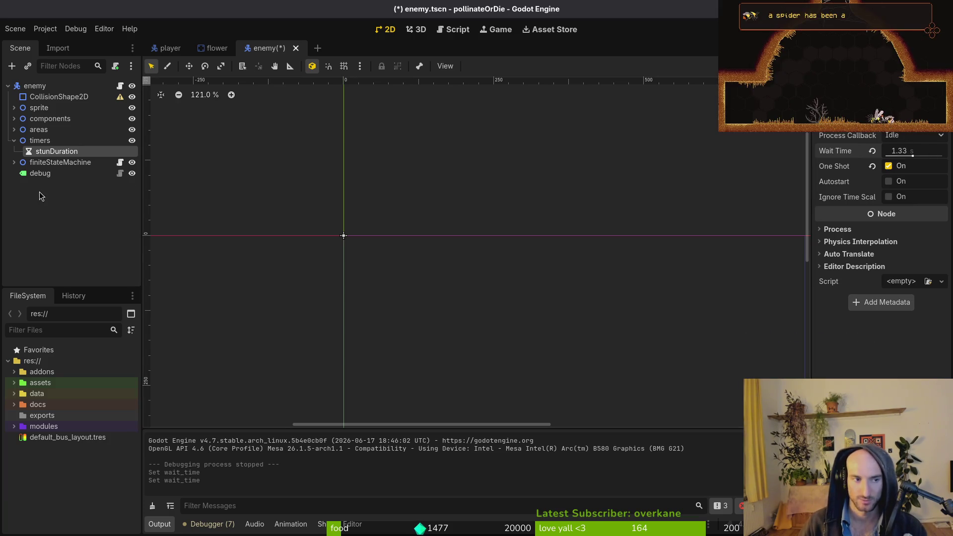
click(927, 153)
text(1)
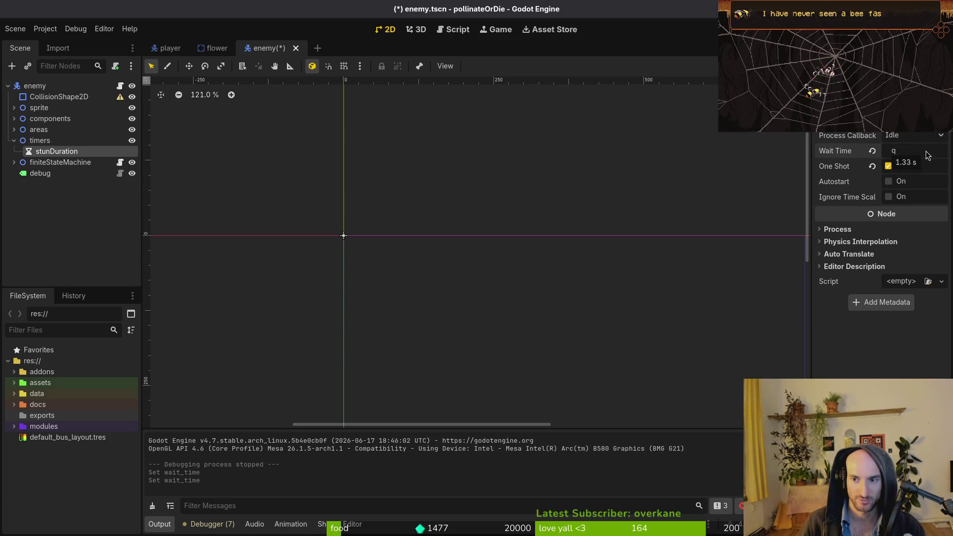
key(ctrl+s)
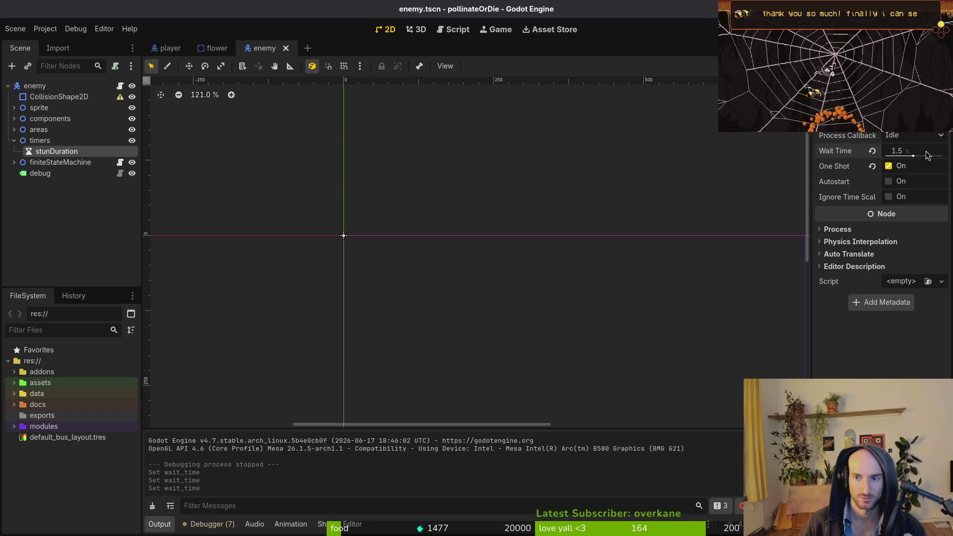
key(alt+Tab)
Open tig's status view and stage README.md and enemy.tscn.
text(tig)
key(Return)
key(s)
key(Down)
key(Down)
key(Up)
key(u)
key(Down)
key(Down)
key(Down)
key(Down)
key(Down)
key(Down)
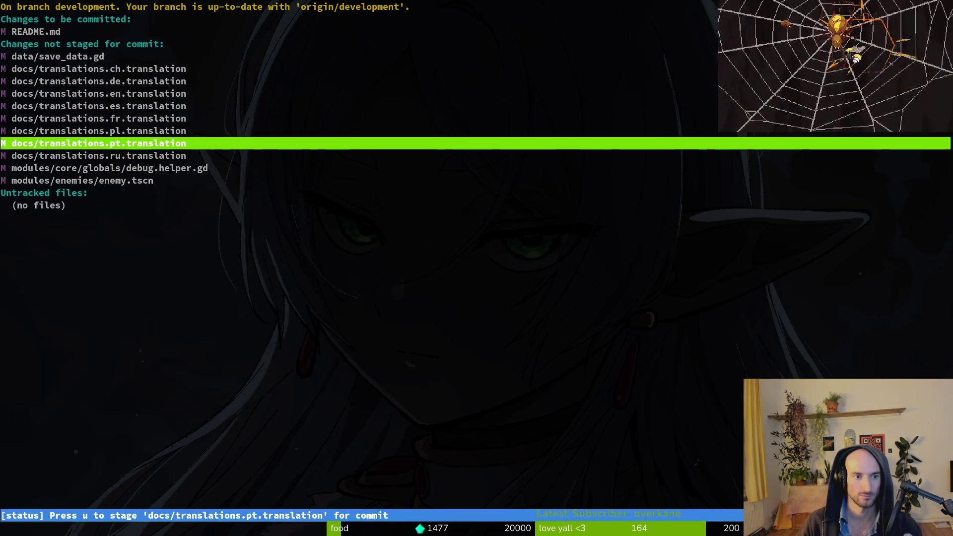
key(Down)
key(Down)
key(Down)
key(u)
Stage the ch and other non-English translations, review save_data.gd's diff unstaged, and begin git commit -m.
key(Up)
key(Up)
key(Up)
key(Up)
key(Up)
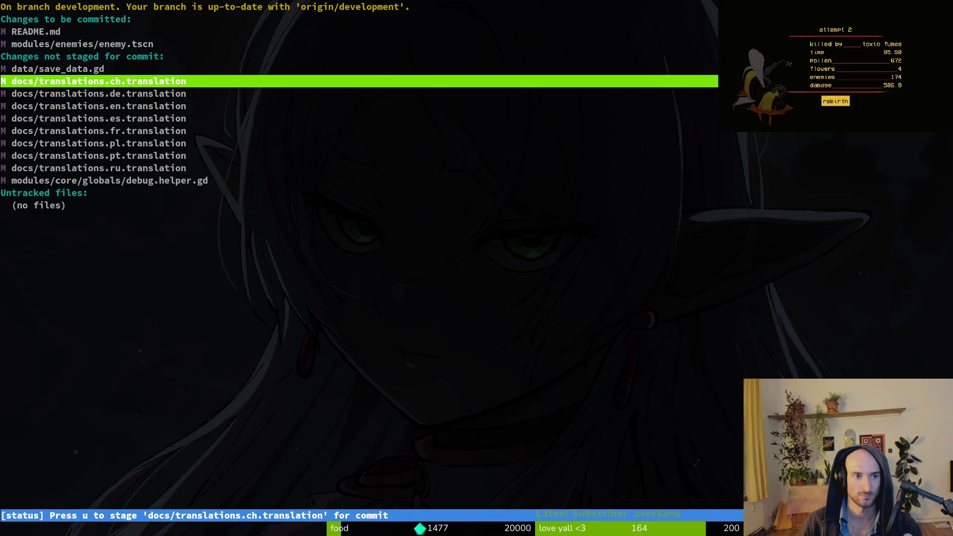
key(Return)
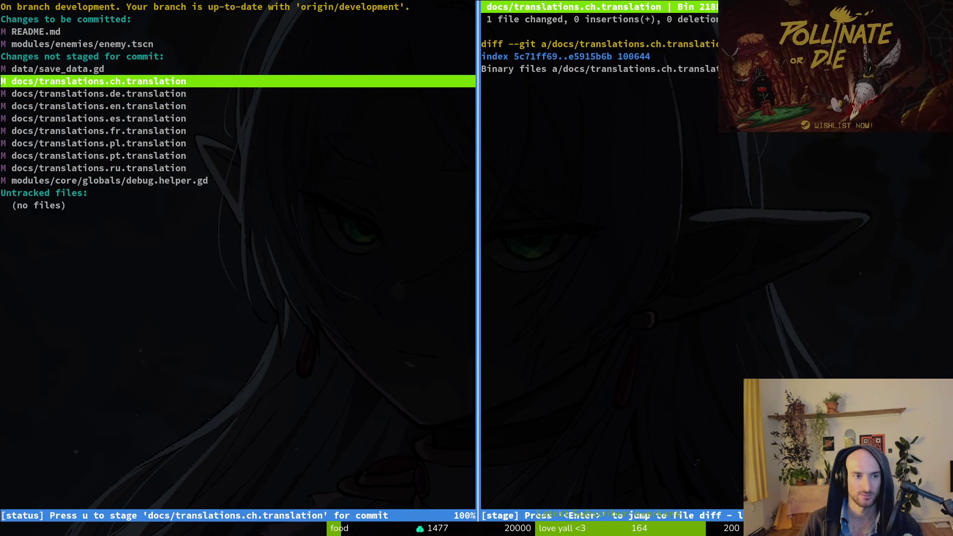
key(u)
key(Down)
key(Up)
key(Return)
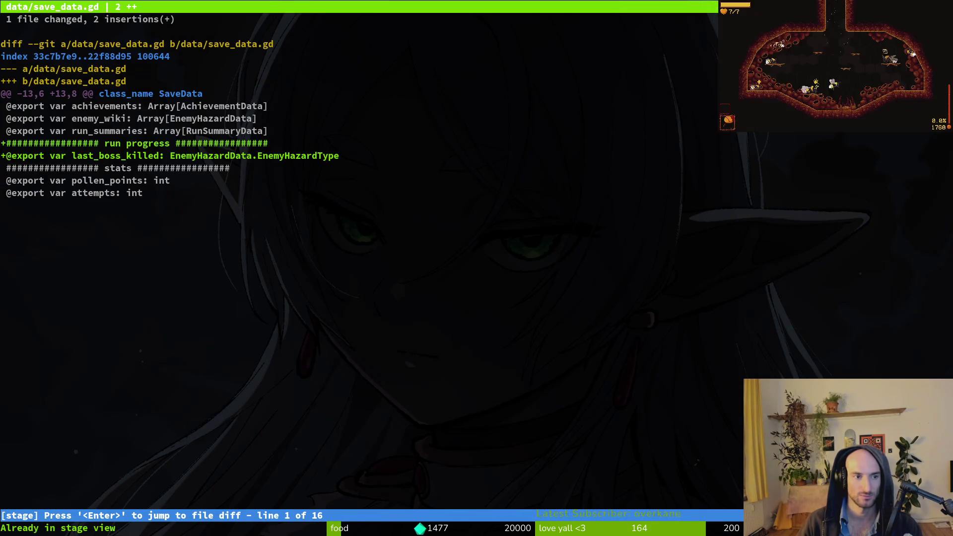
key(q)
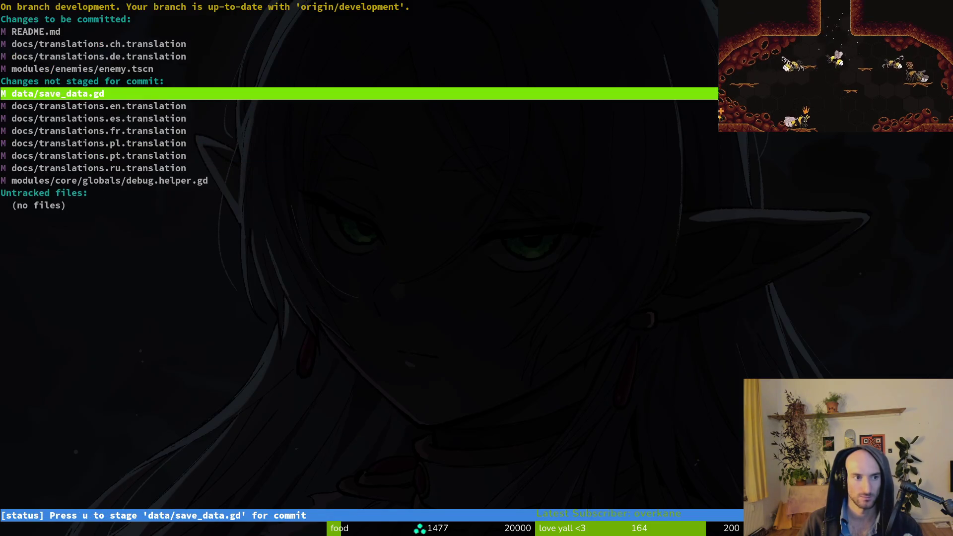
key(Down)
key(Down)
key(u)
key(u)
key(u)
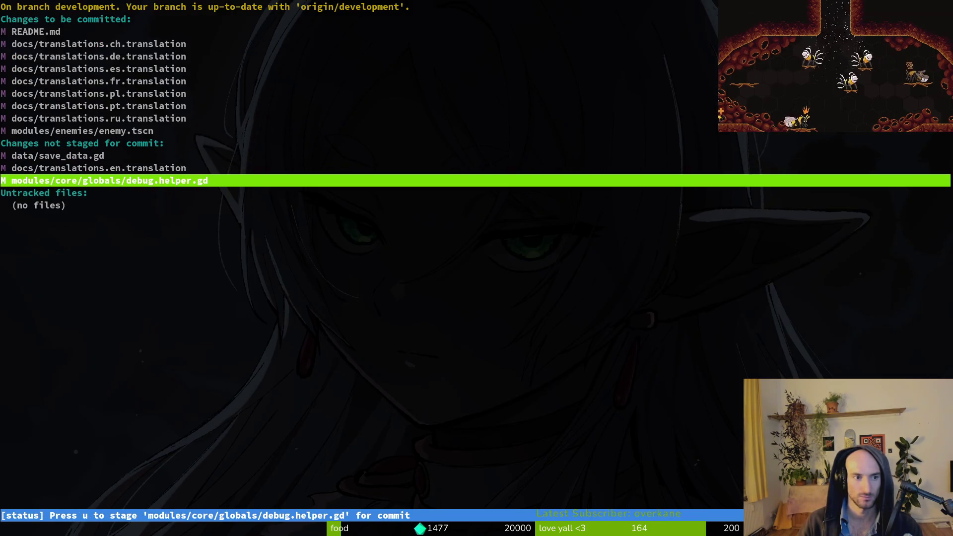
text(qgi)
text(t -m )
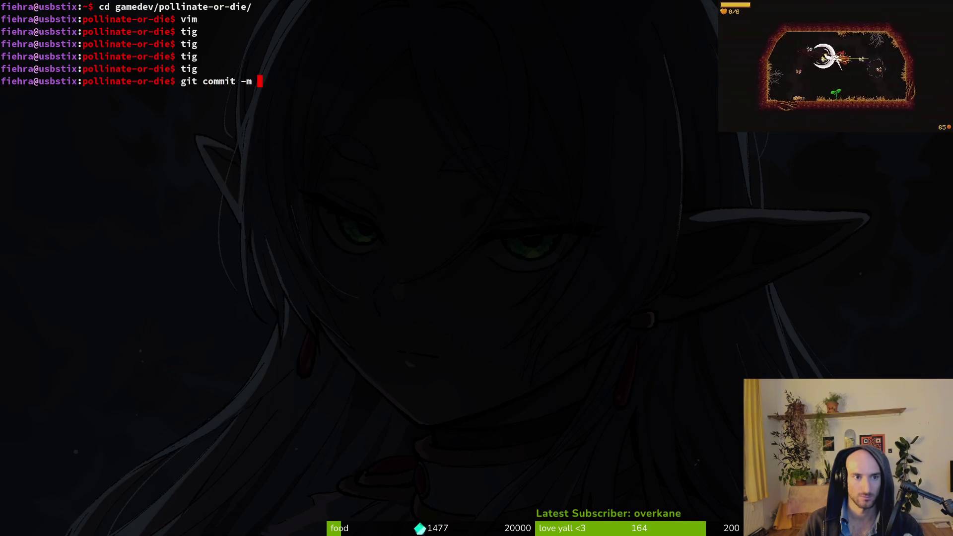
text("set stun)
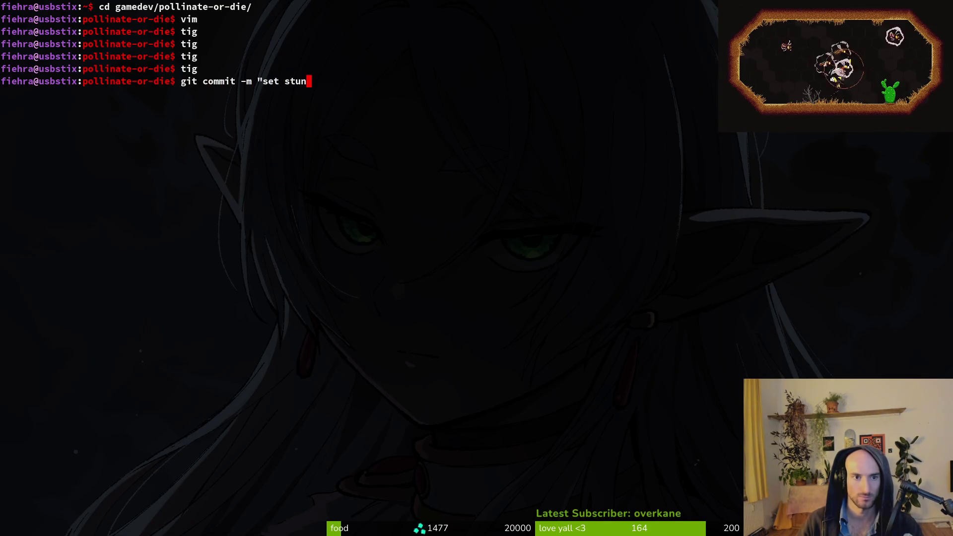
text( timer to 1.5)
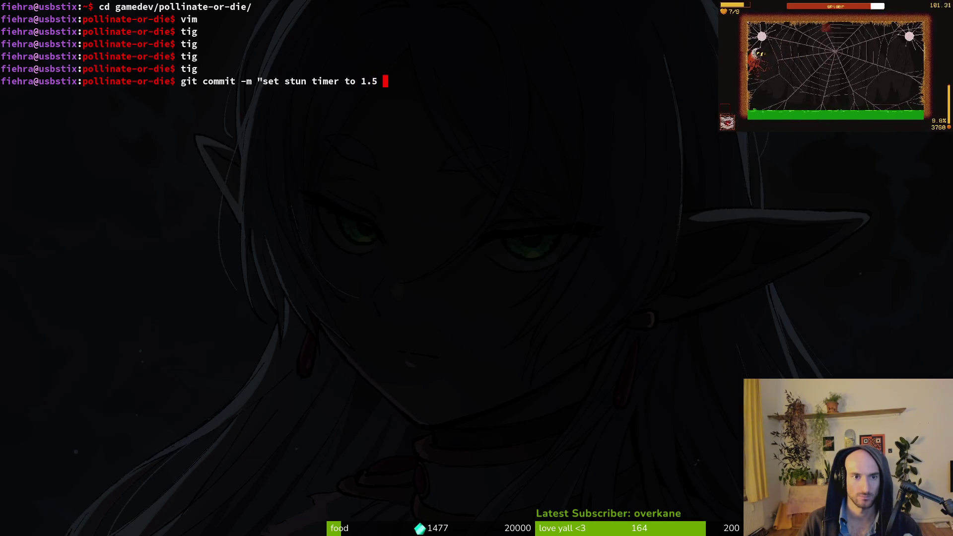
Commit with the message 'reduced stun timer to 1.5' and push it to the development branch.
key(b)
key(b)
key(b)
text(bcw)
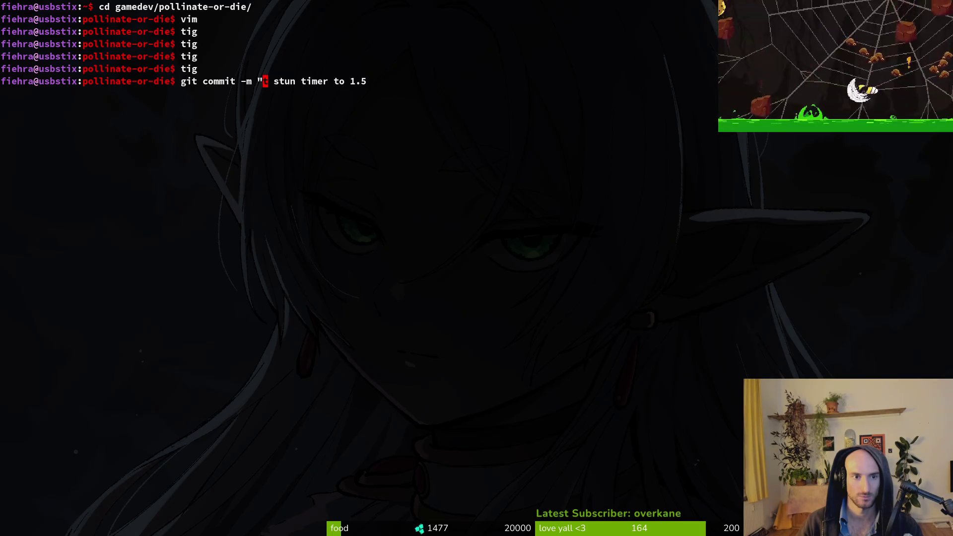
text(4e)
key(BackSpace)
key(BackSpace)
text(reduced)
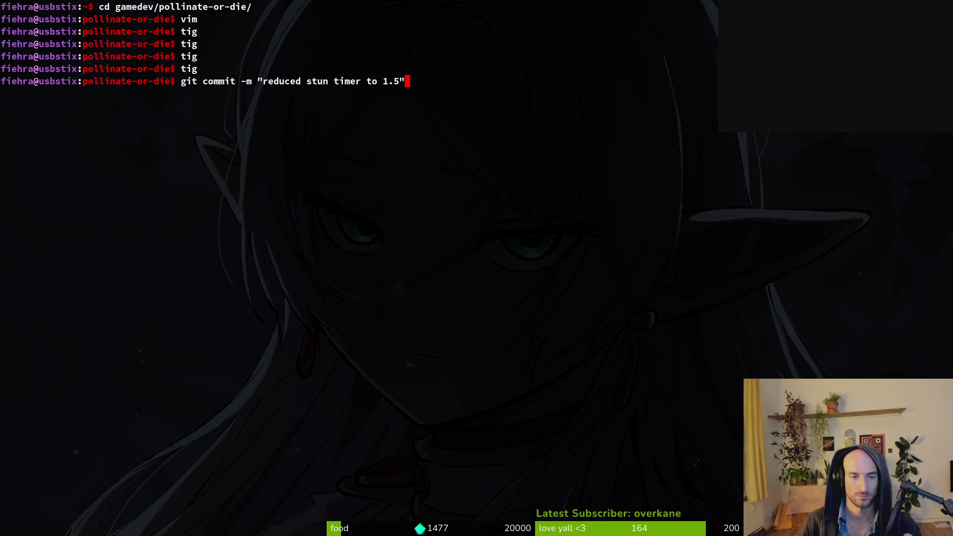
key(Return)
text(git push)
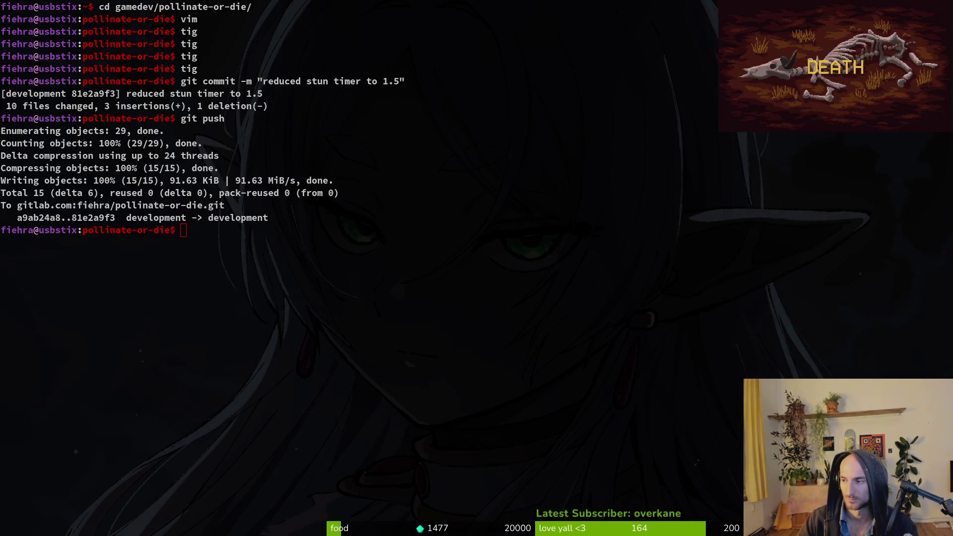
key(alt+Tab)
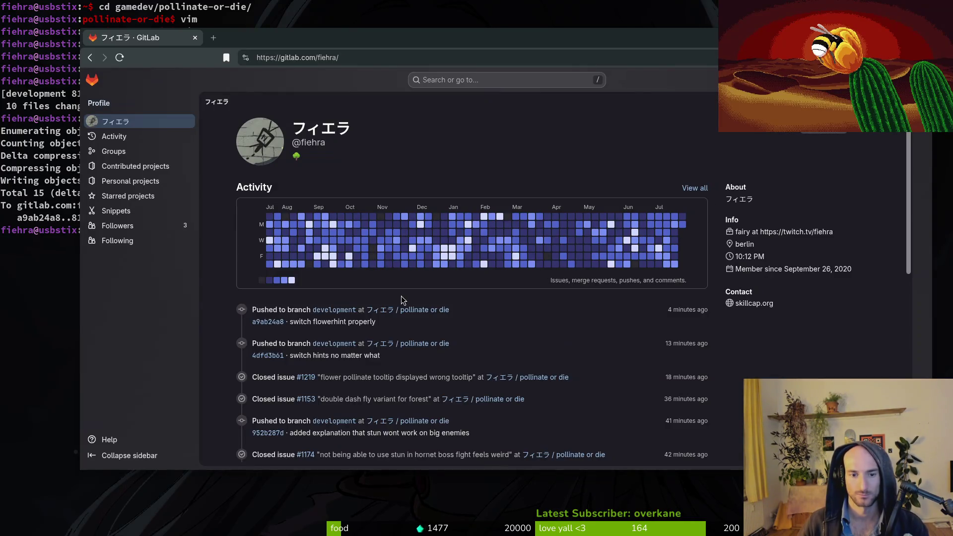
Filter the Pollinate or Die work items to the bug label and open the smash velocity issue.
click(428, 310)
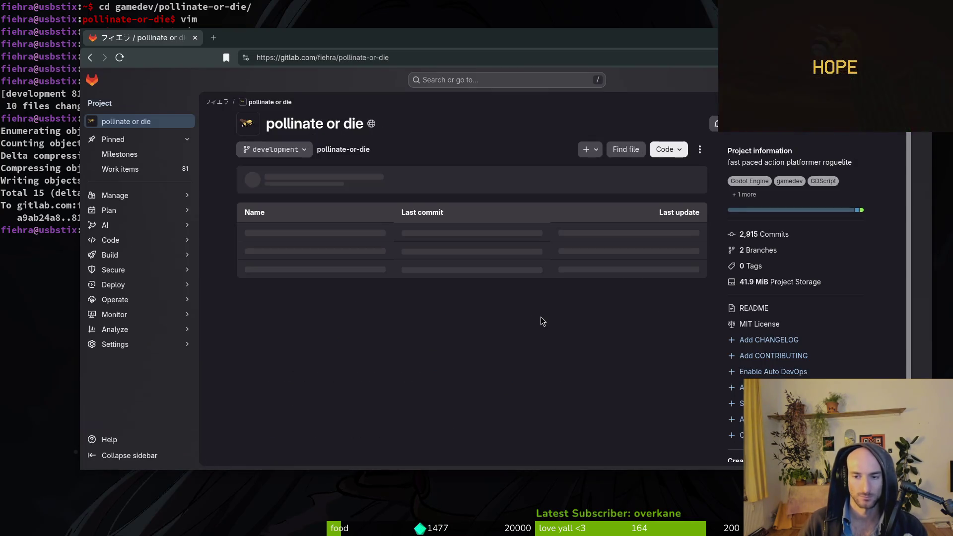
click(154, 174)
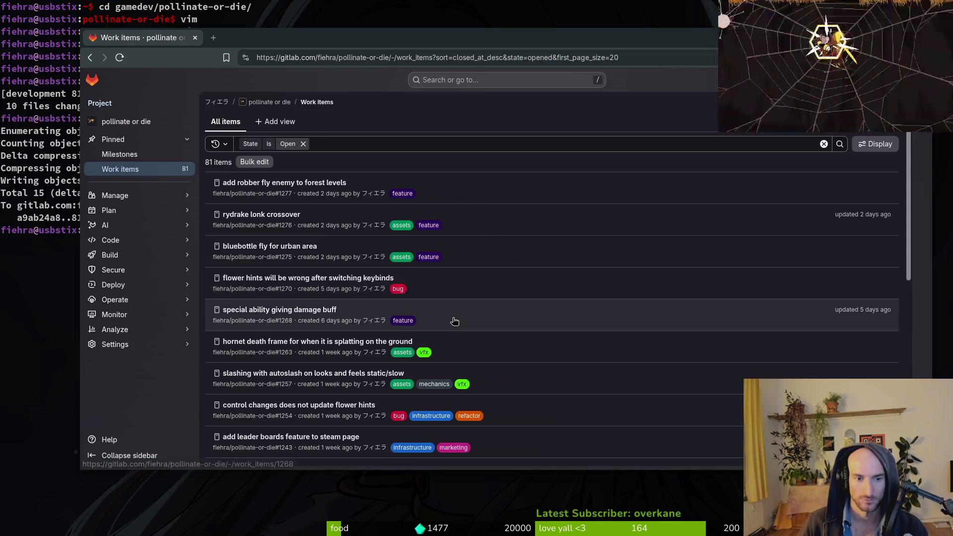
scroll(455, 321, down, 8)
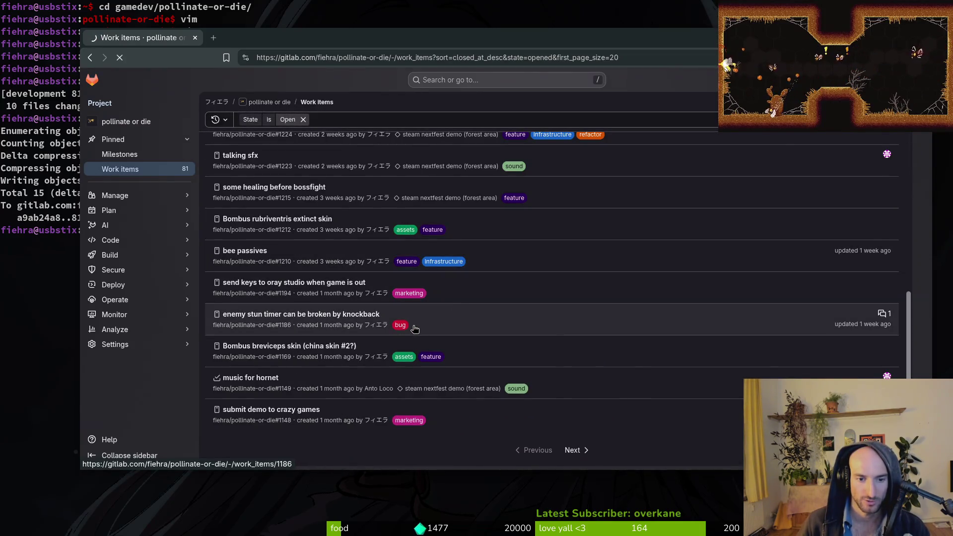
click(399, 326)
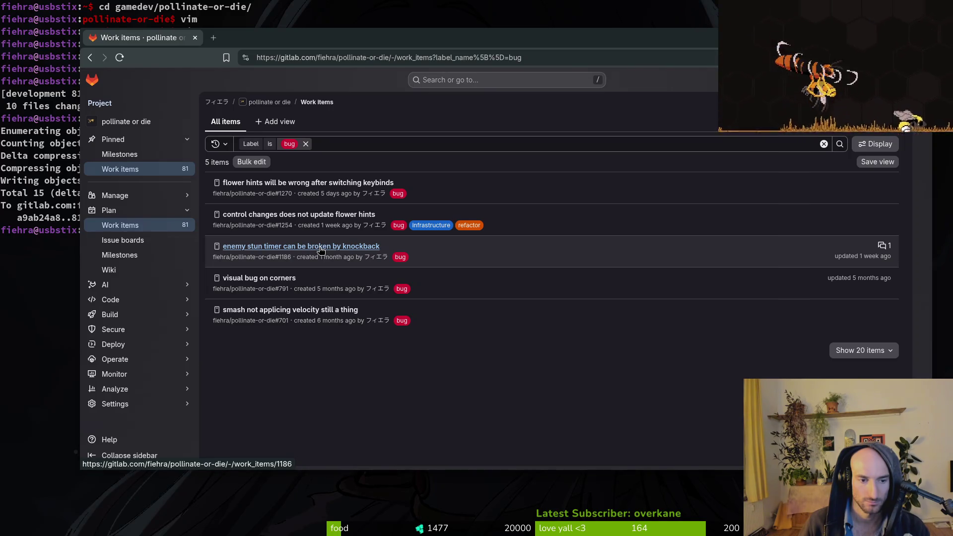
click(311, 312)
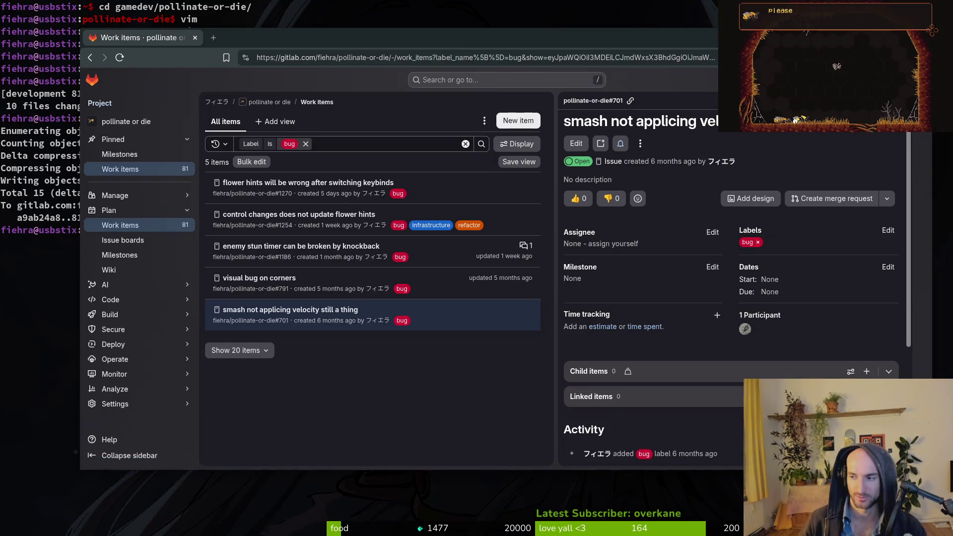
key(alt+Tab)
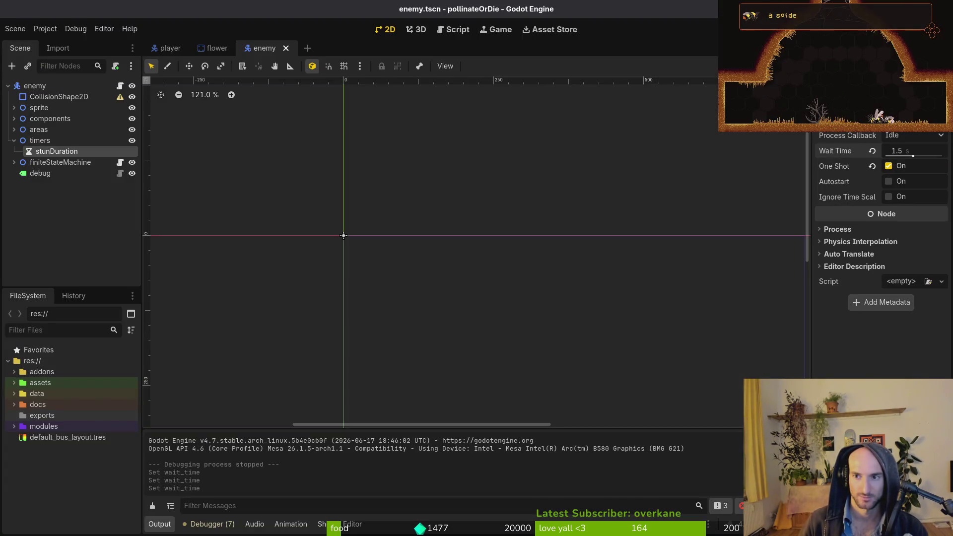
Play-test the game with the 1.5 s stun timer in a maximized window, then close it.
key(F5)
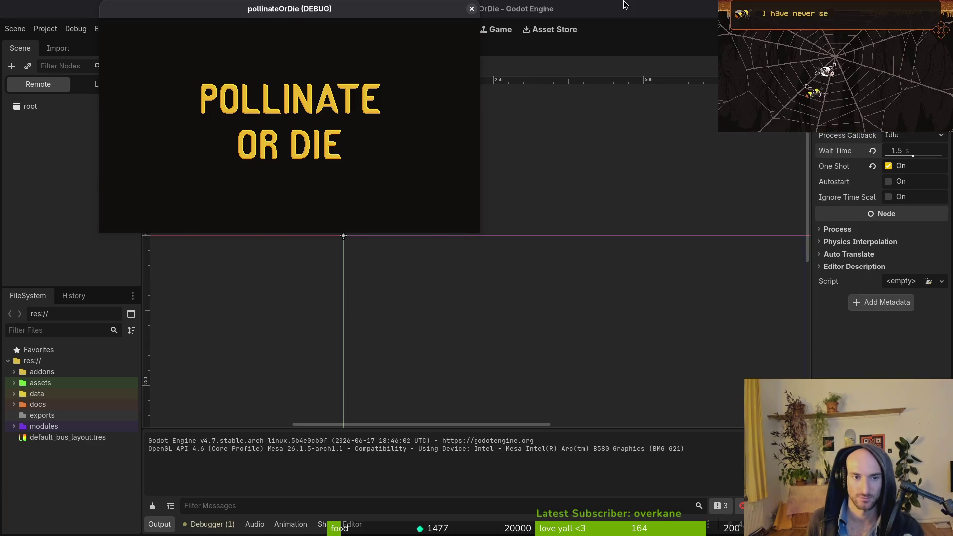
key(Return)
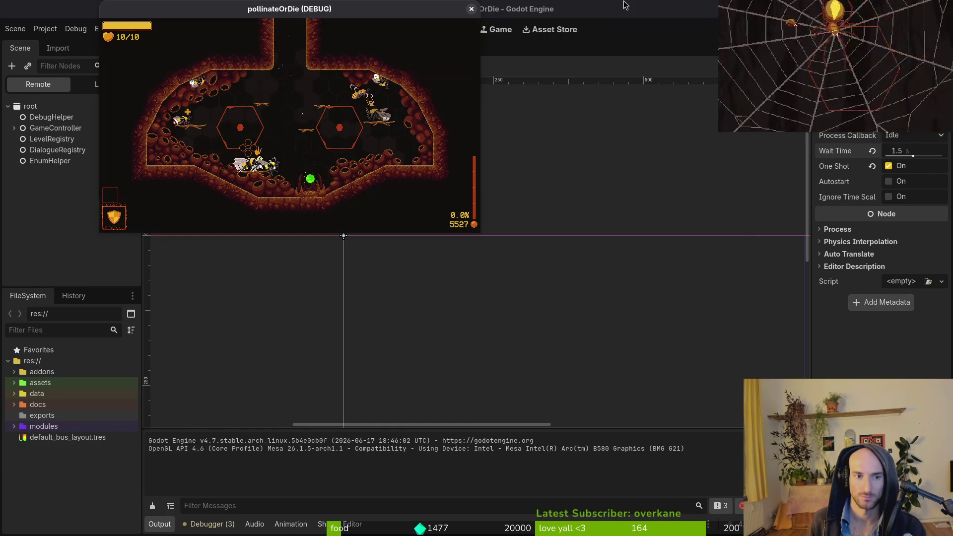
double_click(362, 8)
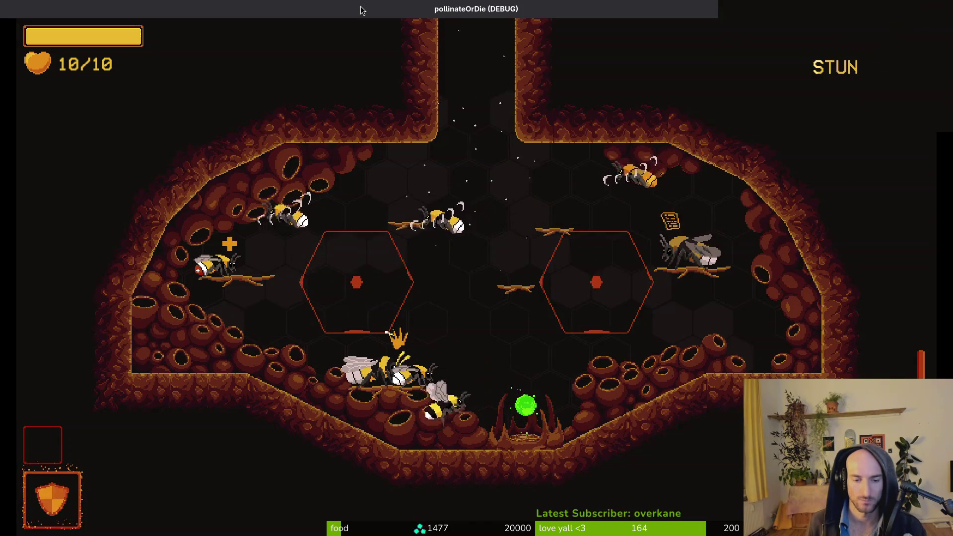
key(F8)
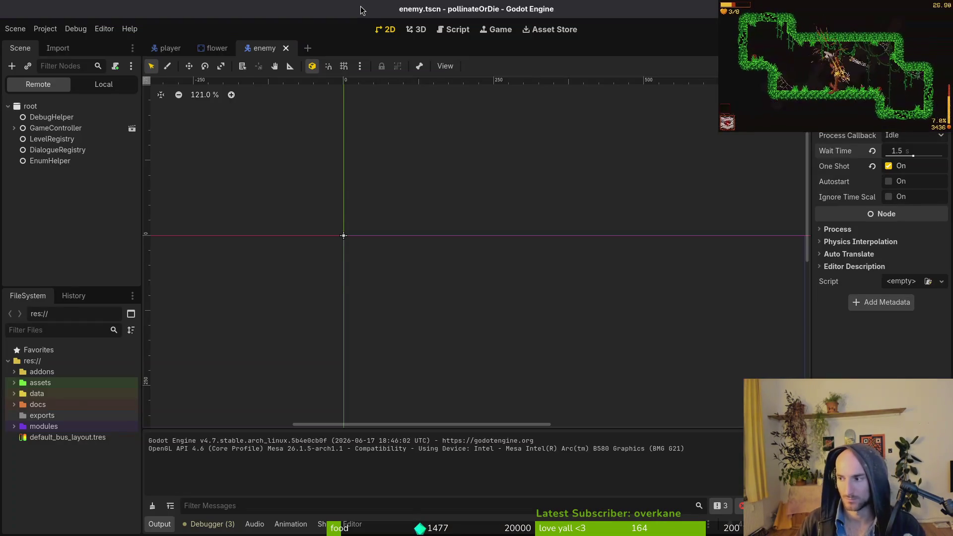
Load the developer's itch.io page in a new browser tab.
key(super+b)
text(fiehra)
key(Return)
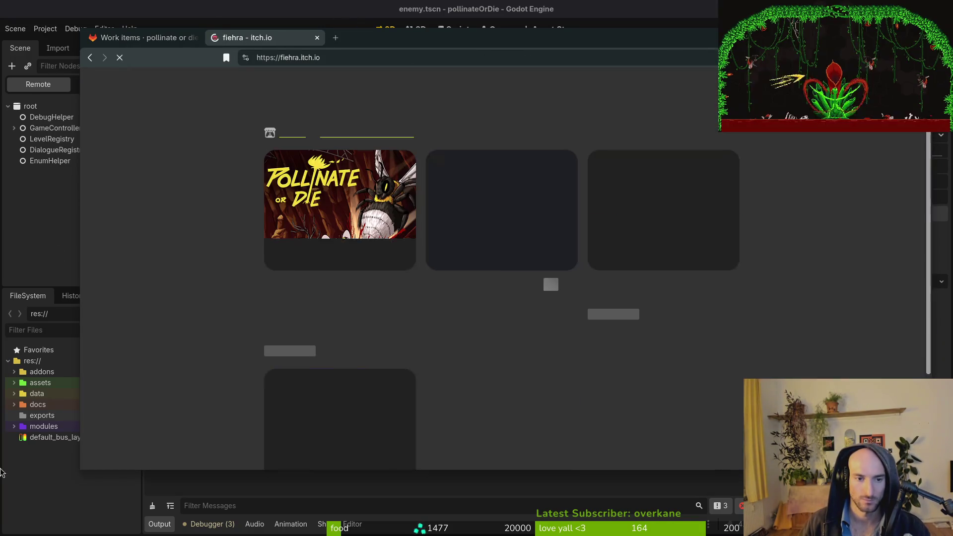
Run the Pollinate or Die web build in a maximized browser and start a new game.
click(336, 296)
click(501, 288)
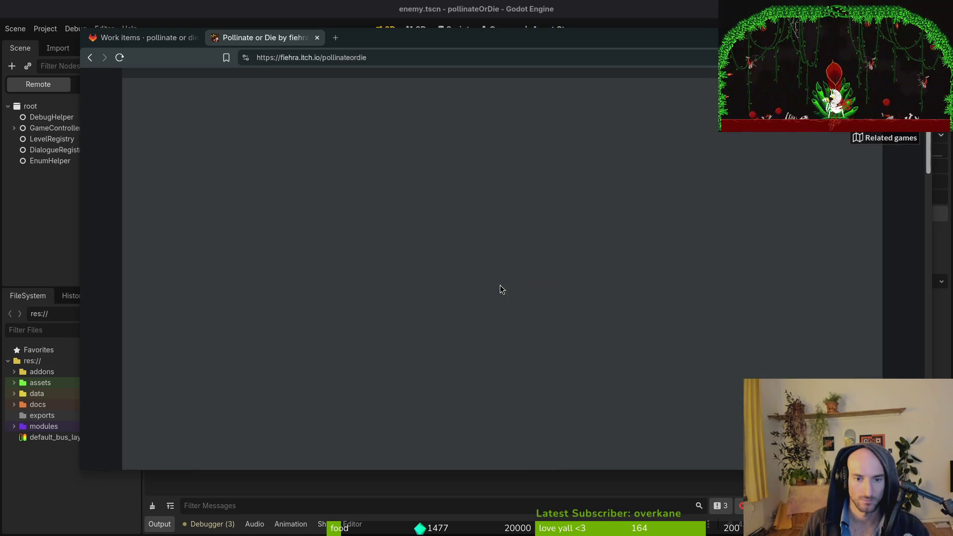
double_click(443, 36)
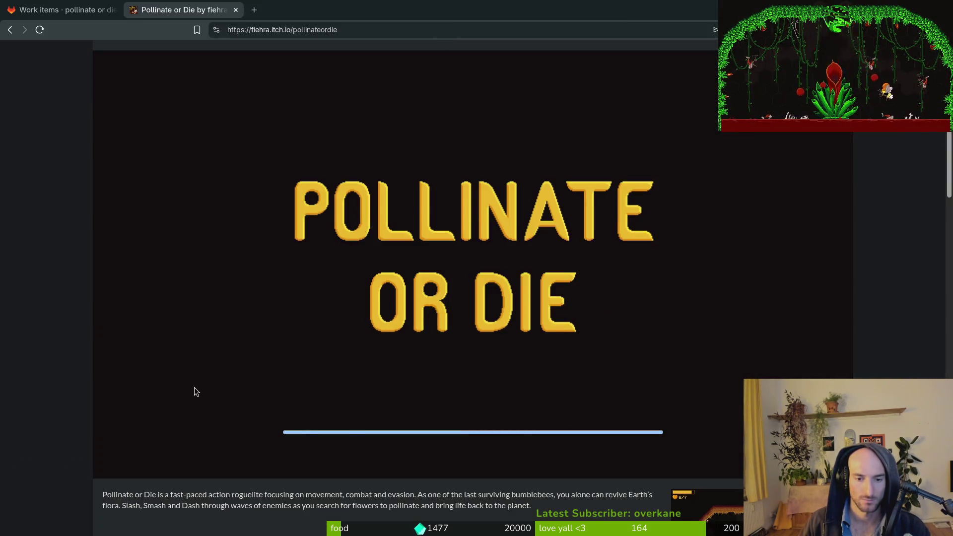
scroll(30, 282, down, 20)
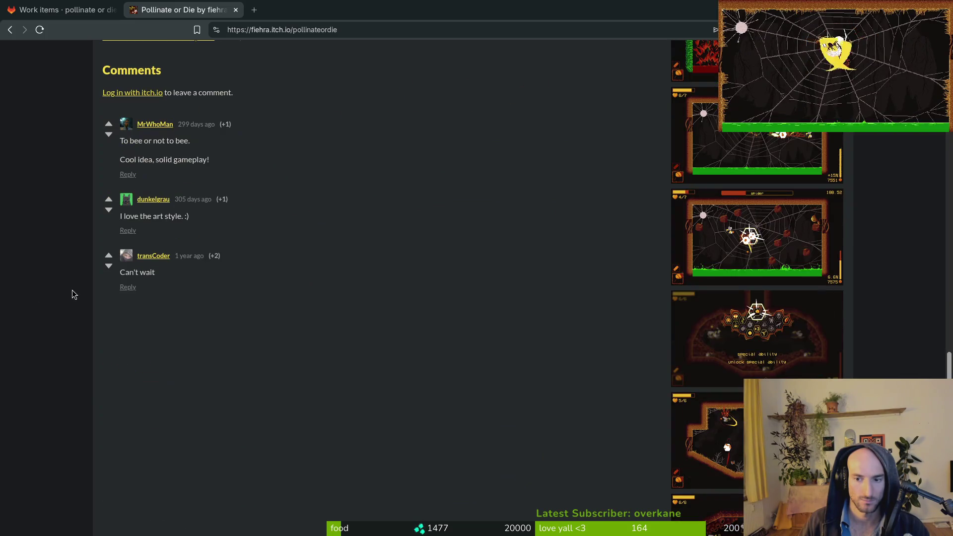
scroll(76, 291, up, 20)
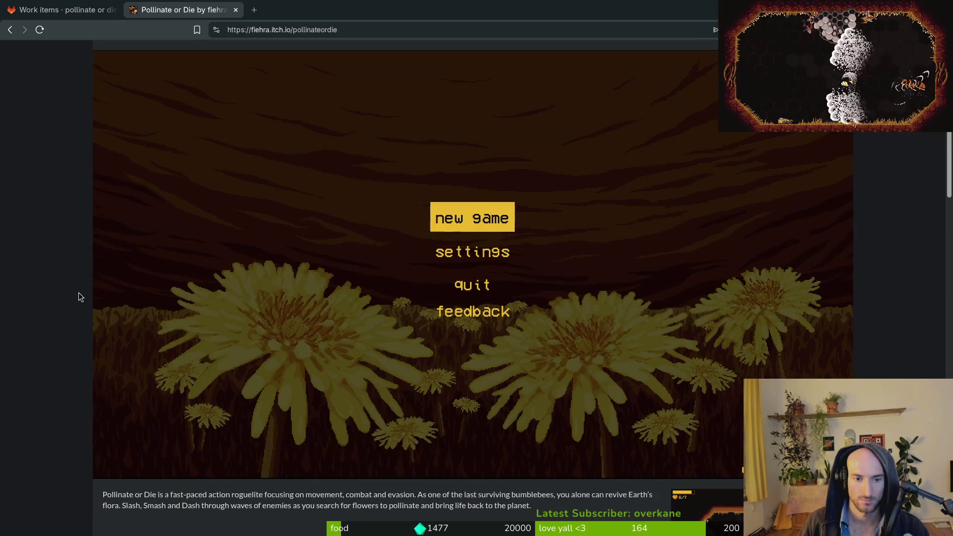
click(466, 206)
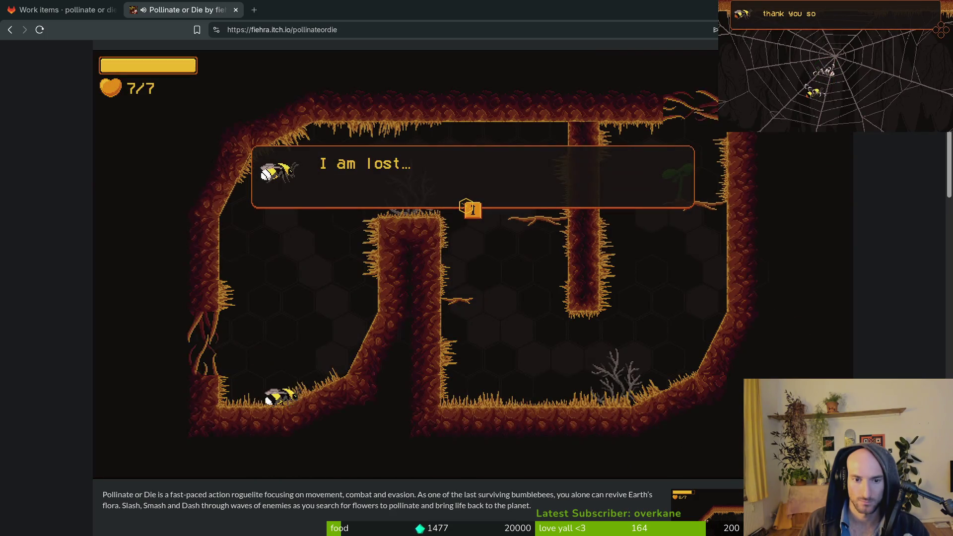
Return to the hive, pause, close the itch.io tab and open the visual bug on corners issue.
key(Escape)
key(Down)
key(Down)
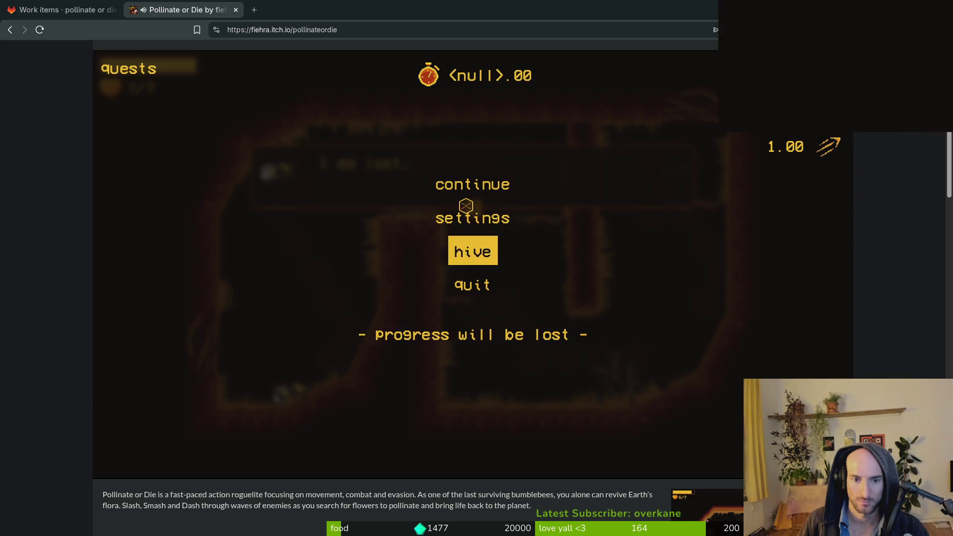
key(Return)
key(Return)
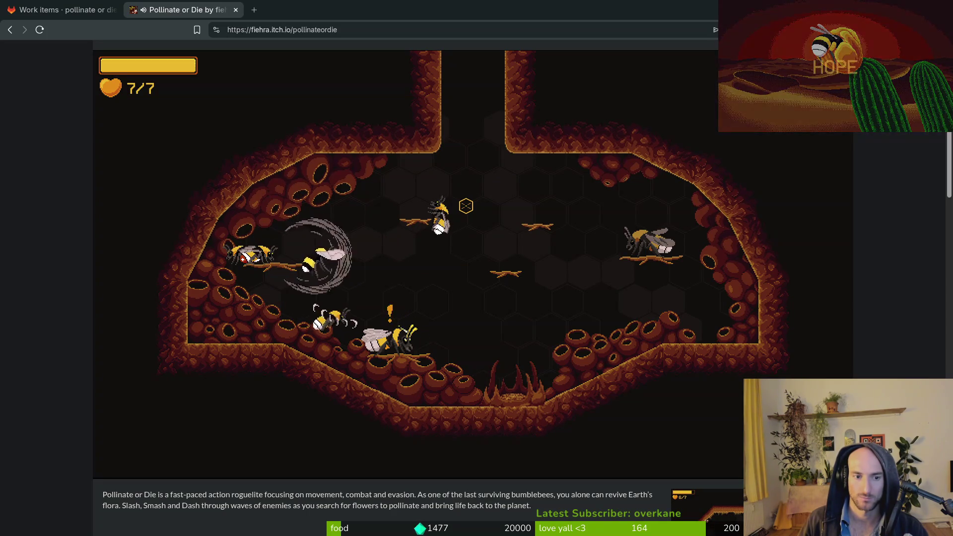
key(Escape)
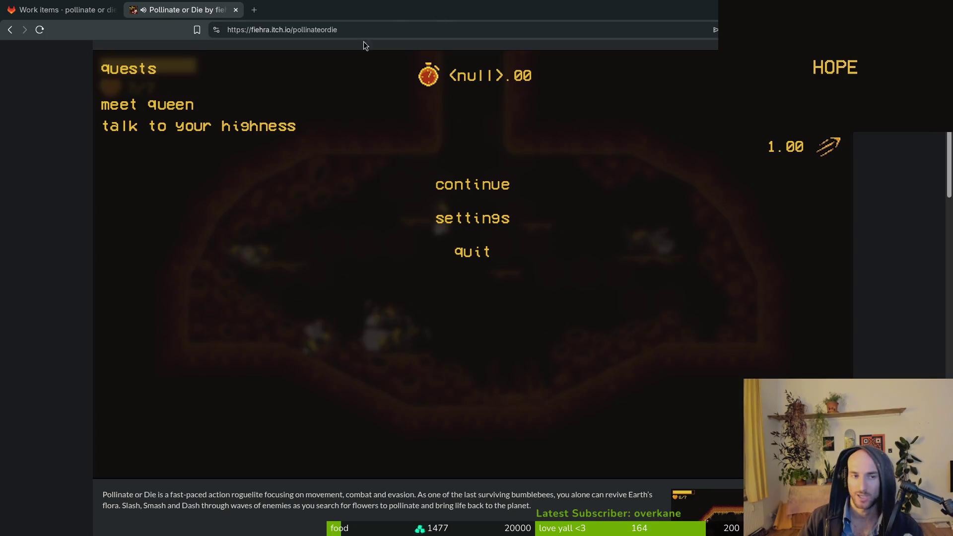
click(236, 11)
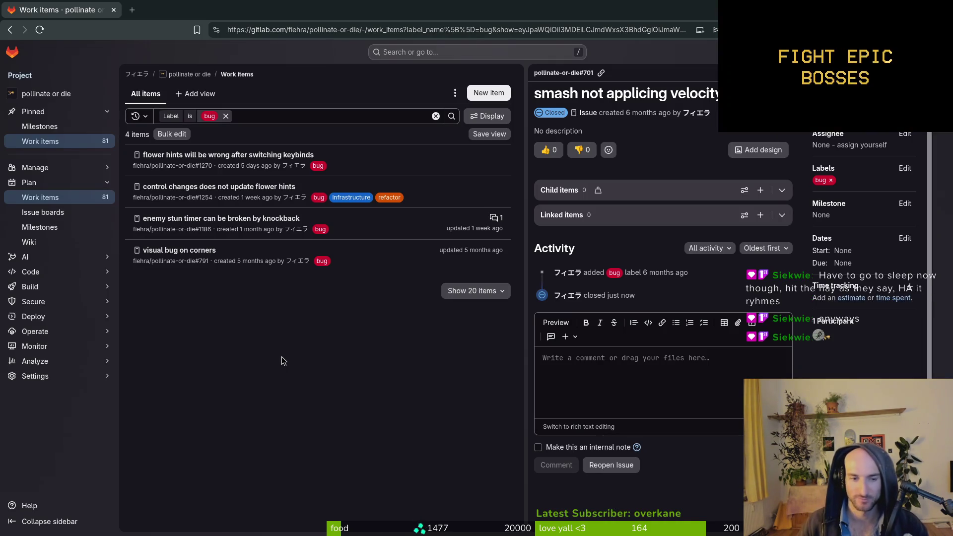
click(221, 247)
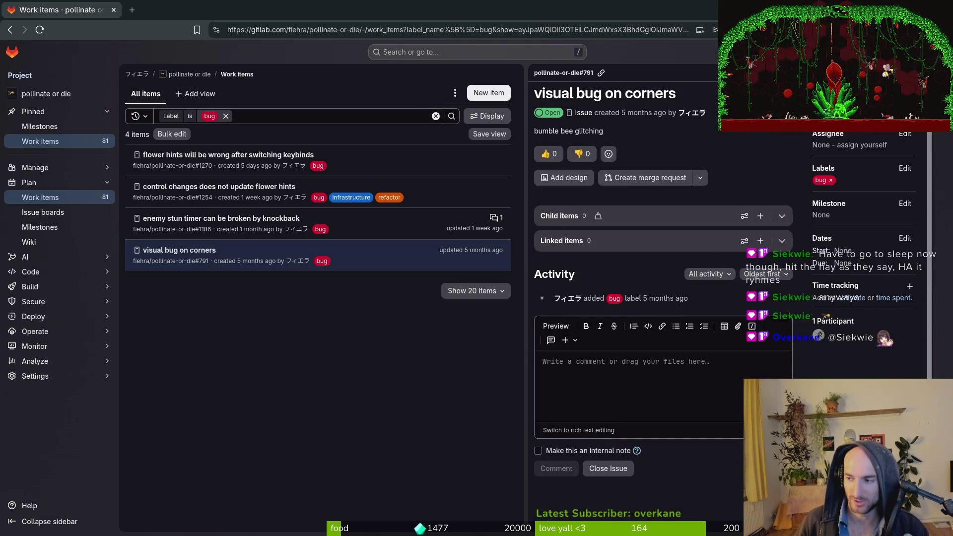
key(alt+Tab)
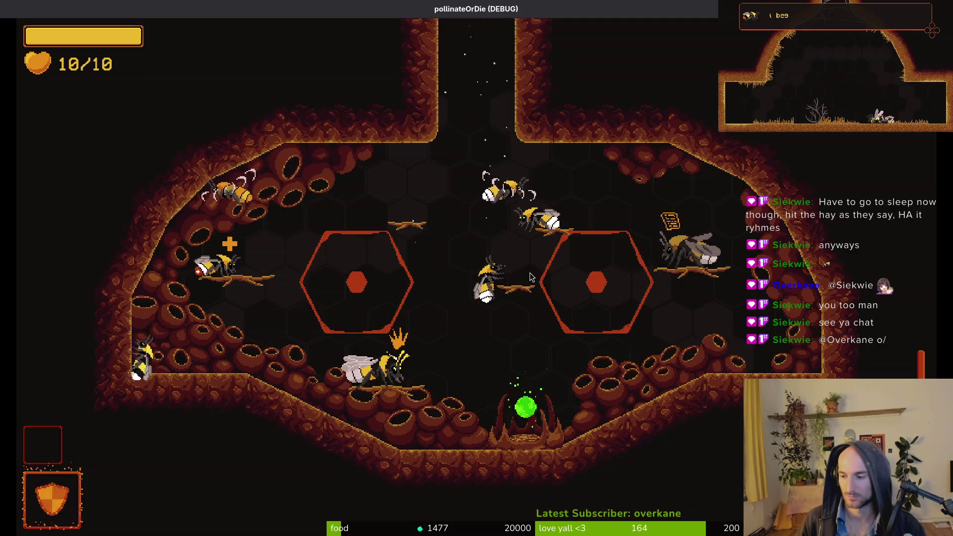
Switch from the debug game through the terminal back to the Godot editor showing enemy.tscn.
key(alt+Tab)
key(alt+Tab)
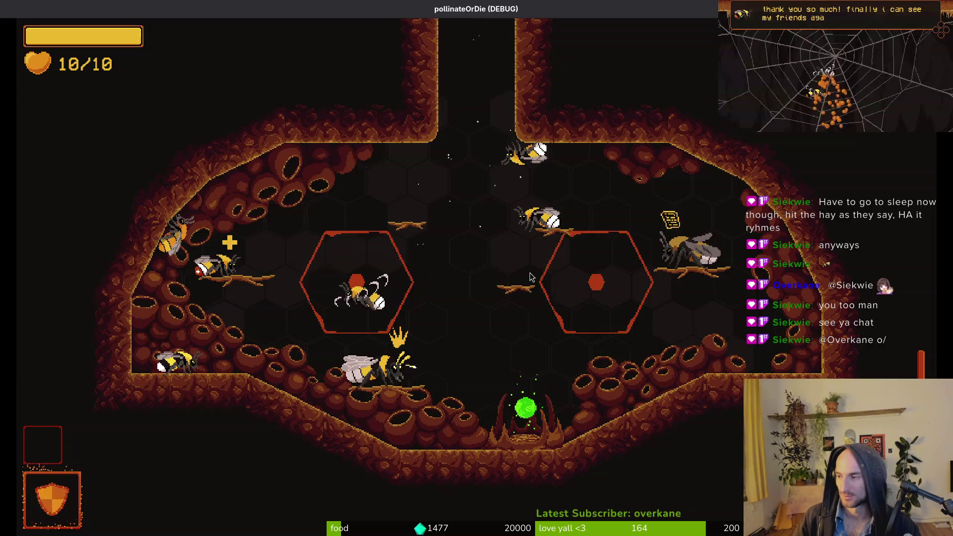
key(alt+Tab)
key(alt+Tab)
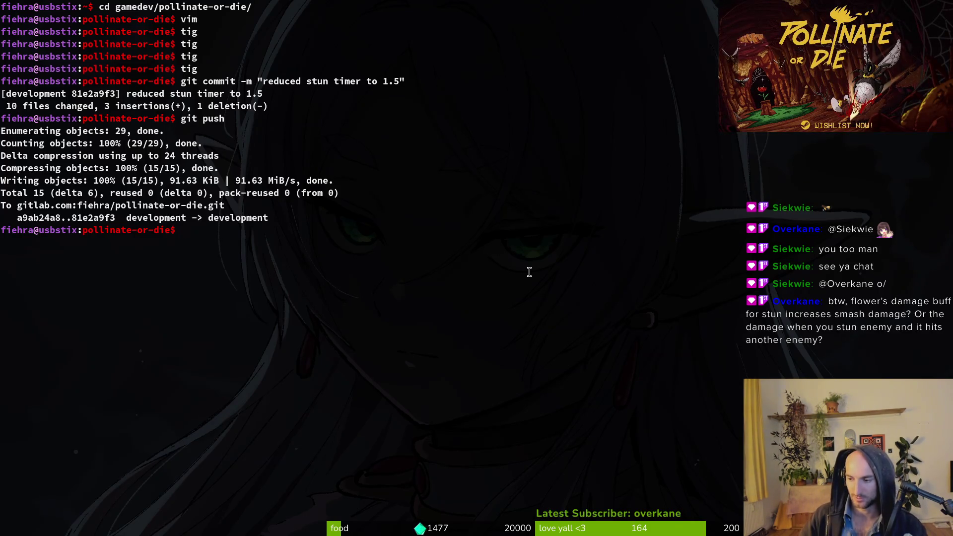
key(alt+Tab)
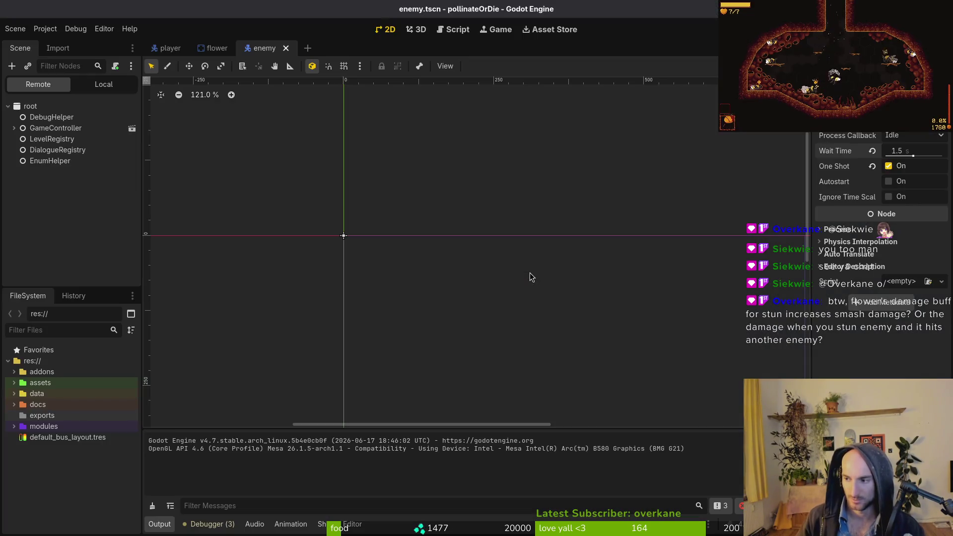
Use the debug level select to load R_forest, then the S_desert spider level.
key(alt+Tab)
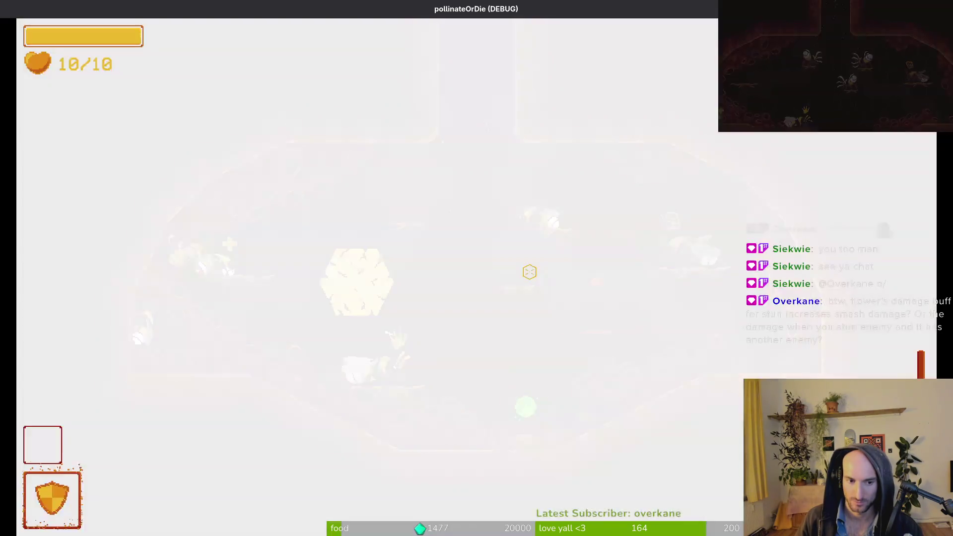
key(Escape)
key(Right)
key(Right)
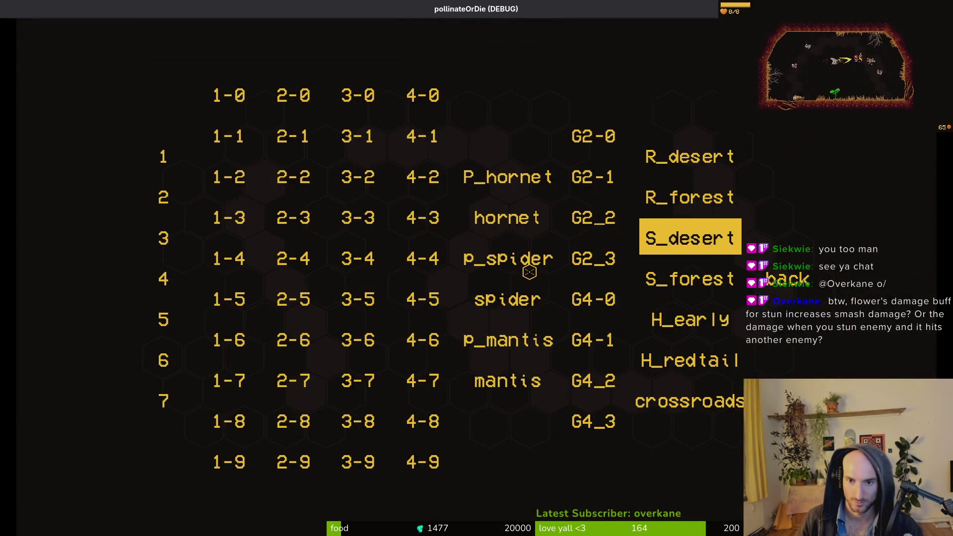
key(Up)
key(Return)
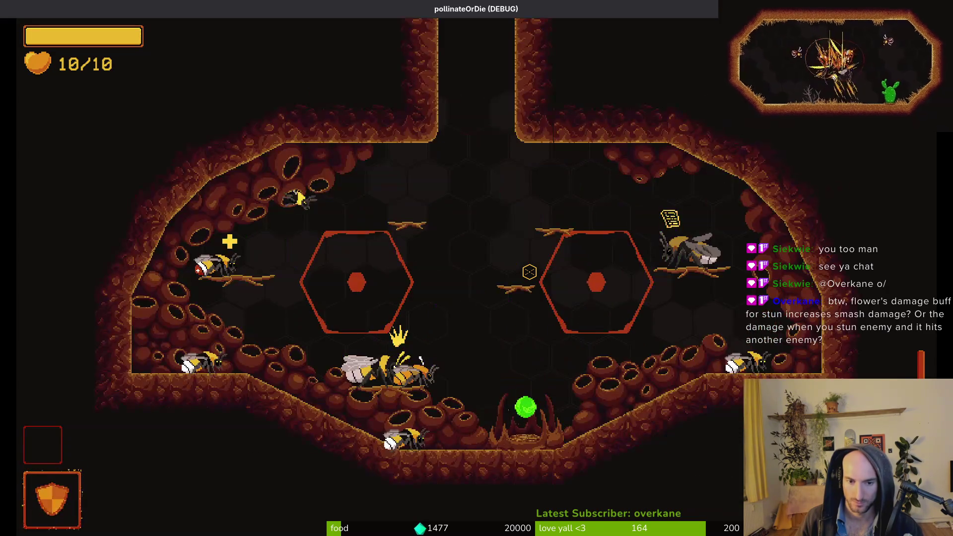
key(Escape)
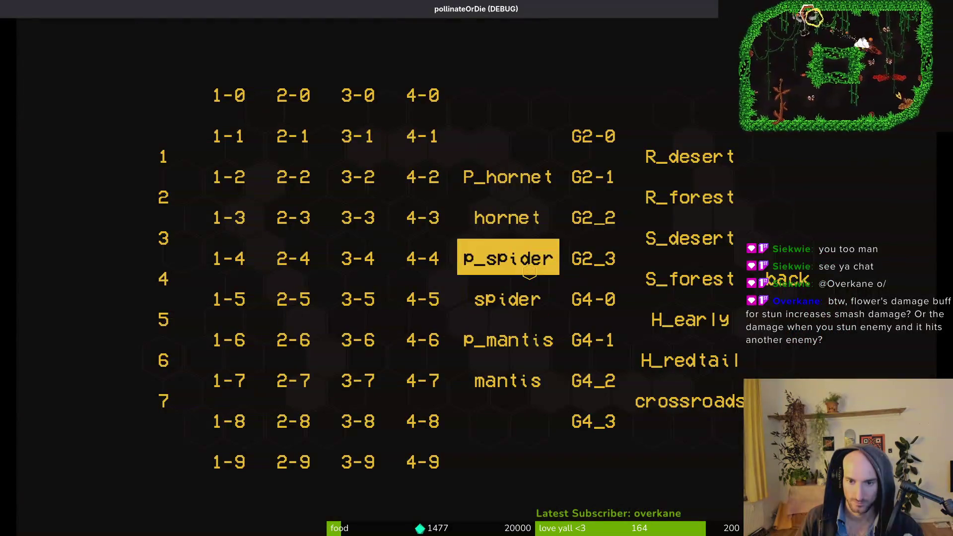
key(Right)
key(Right)
key(Return)
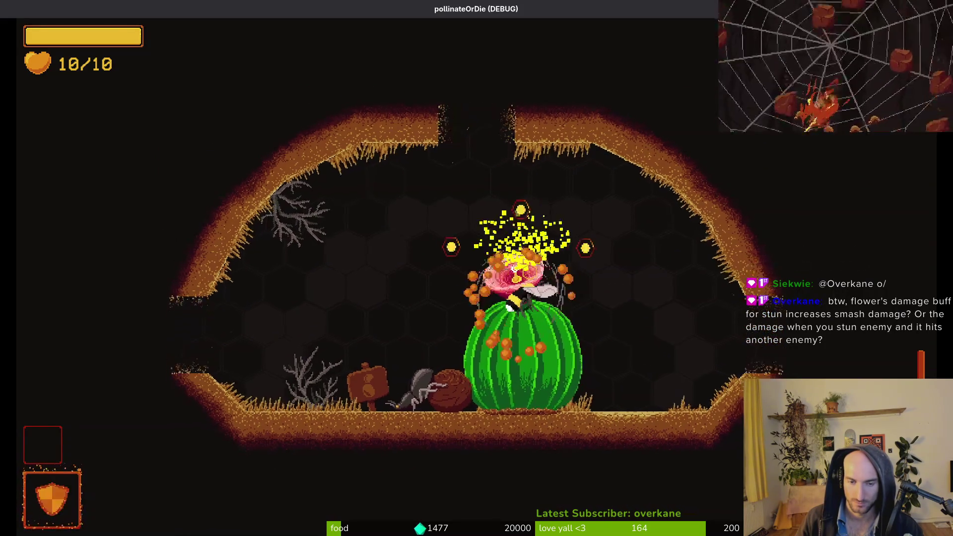
Walk to the left upgrade, switch the game language to English, then exit the game.
key(a)
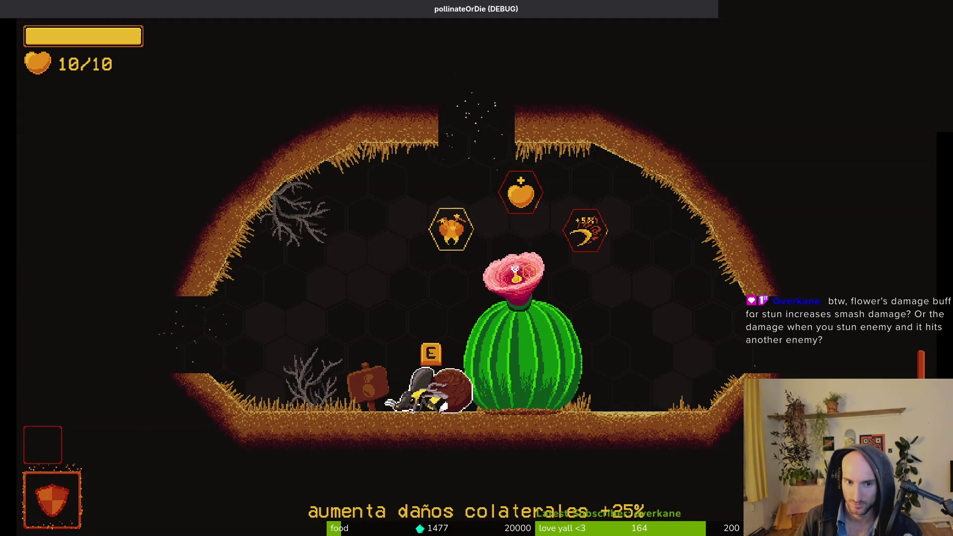
key(Escape)
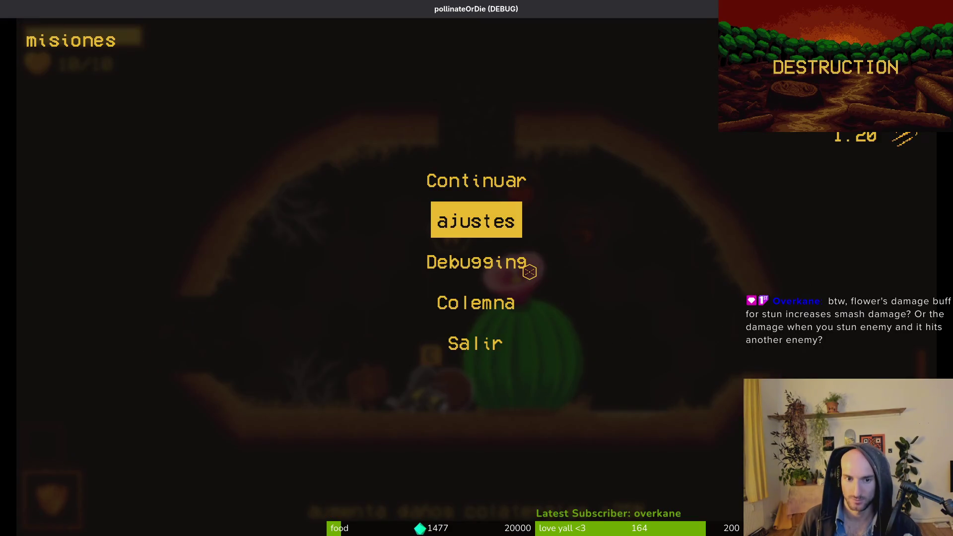
key(Return)
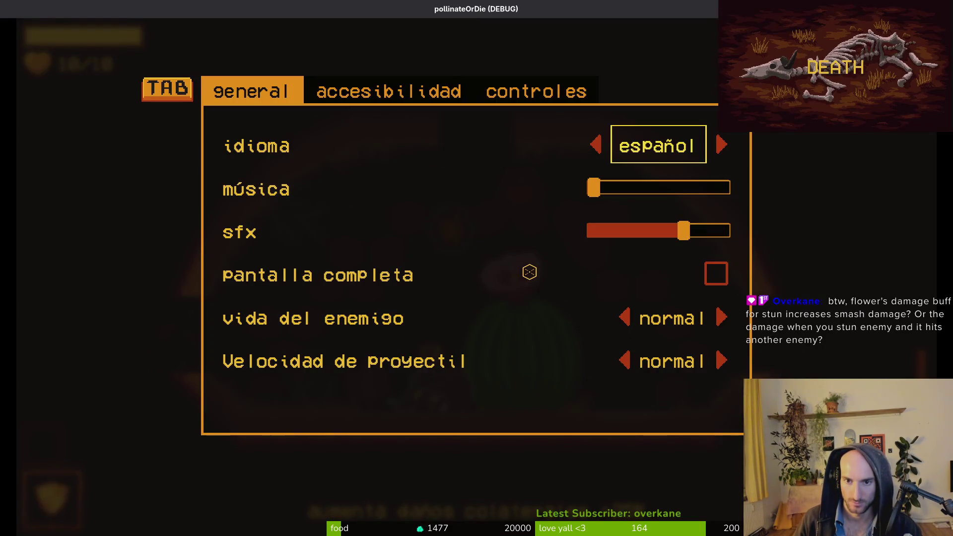
key(Right)
key(Escape)
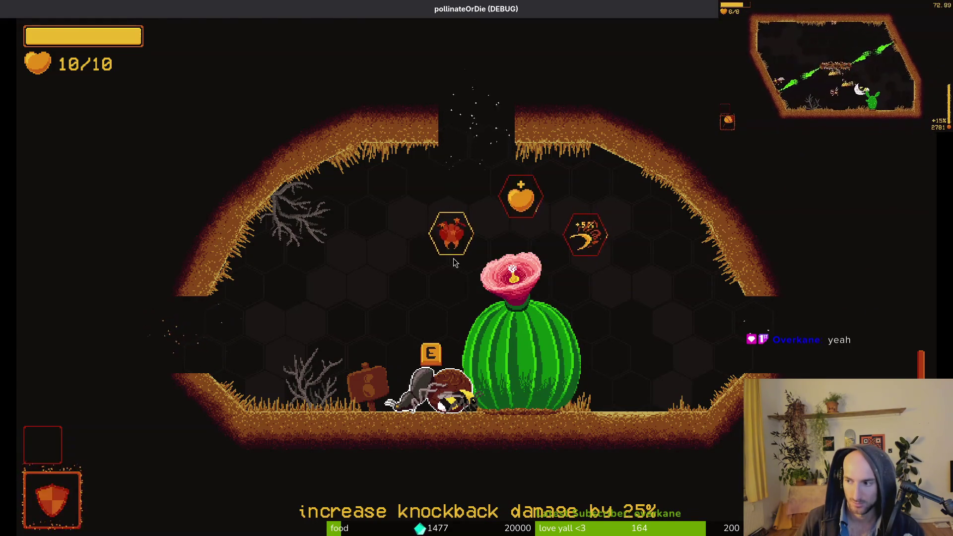
key(Escape)
Launch vim and open knockback_component.gd at its stun_enemy function.
text(vim)
key(Return)
key(space)
key(f)
key(f)
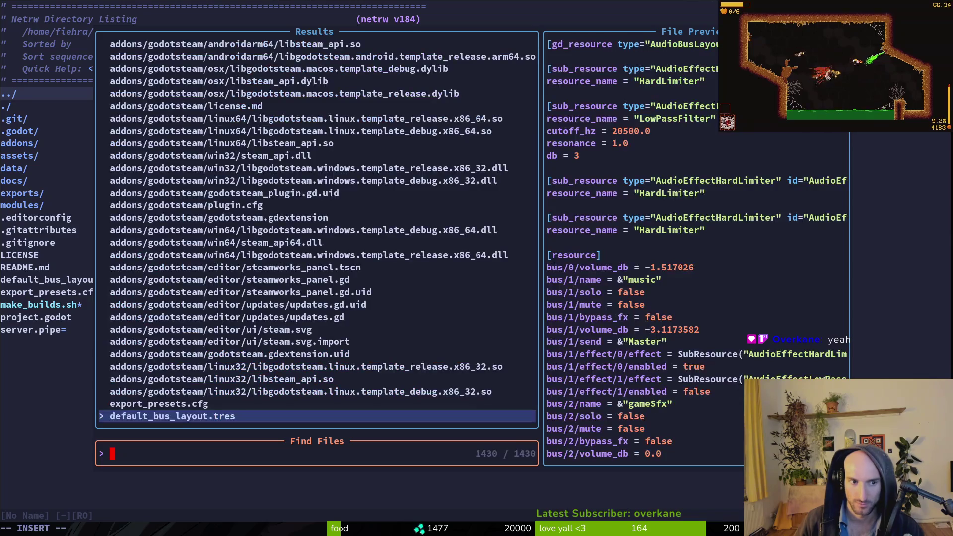
text(knock)
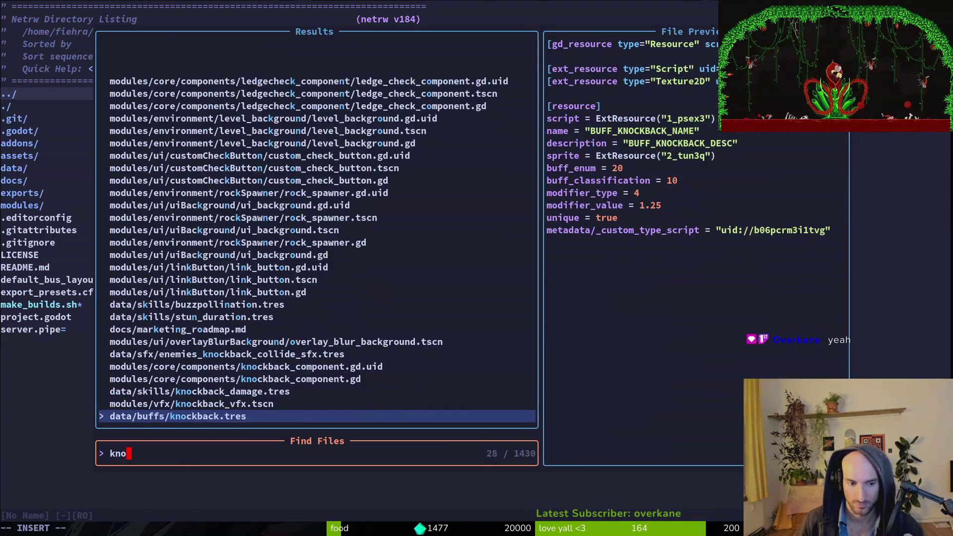
key(Up)
key(Up)
key(Up)
key(Return)
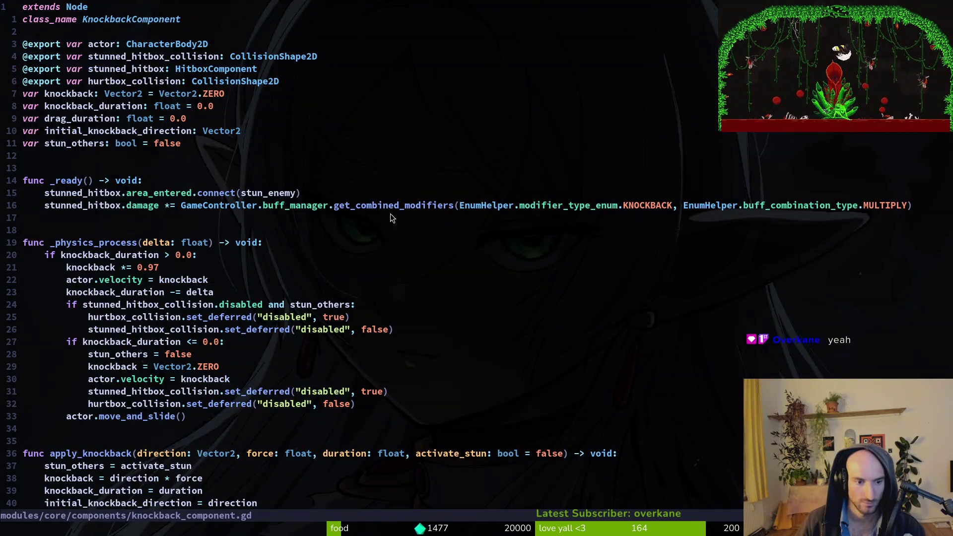
scroll(390, 213, down, 7)
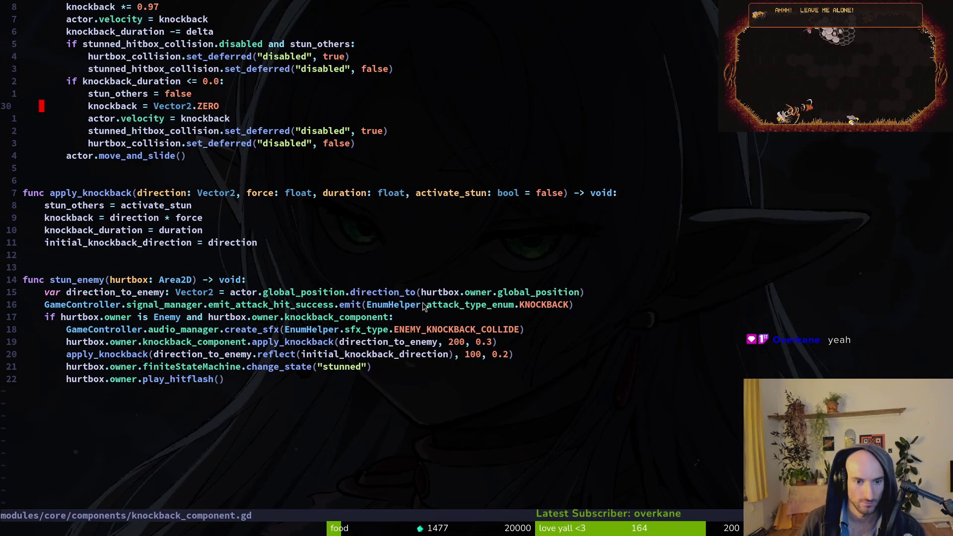
click(69, 279)
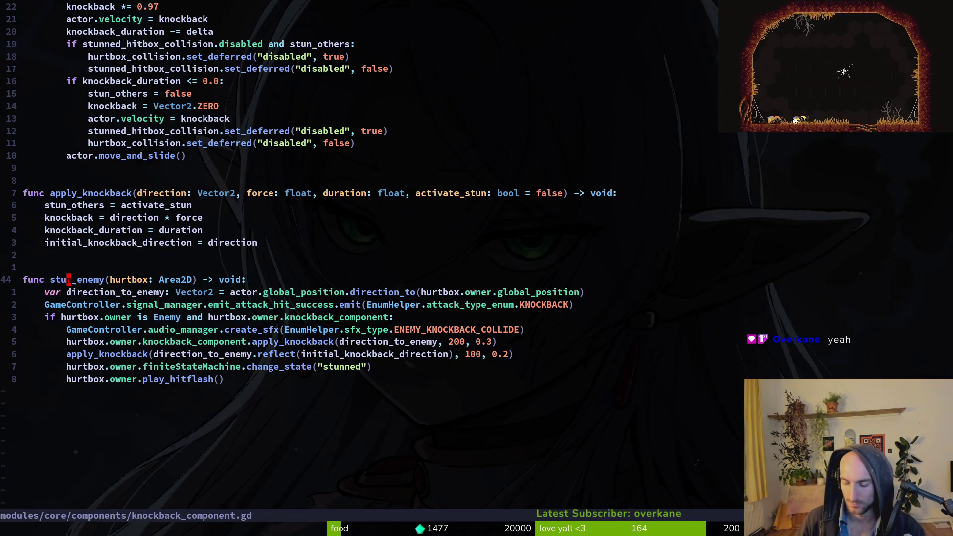
Open hurt_component.gd with the file finder.
key(space)
key(f)
key(f)
text(hurt)
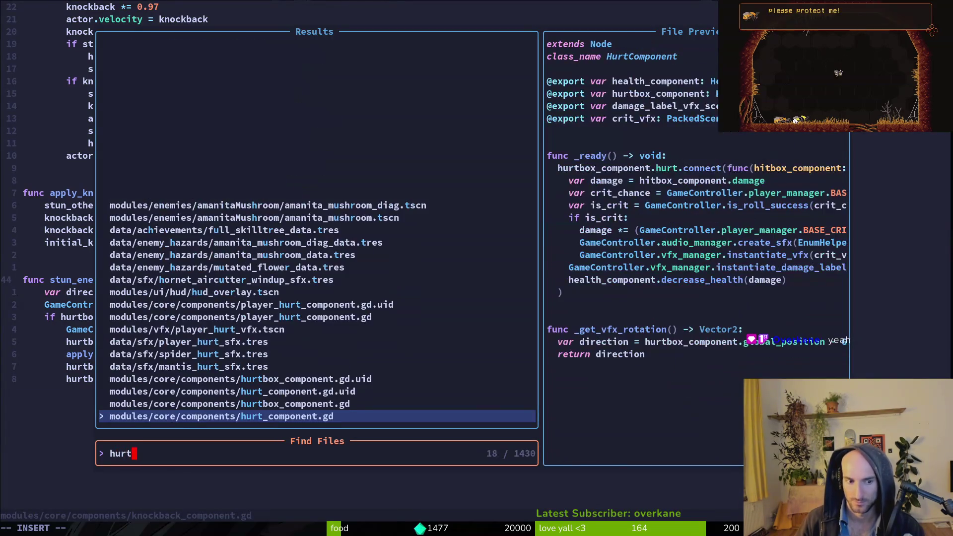
key(Return)
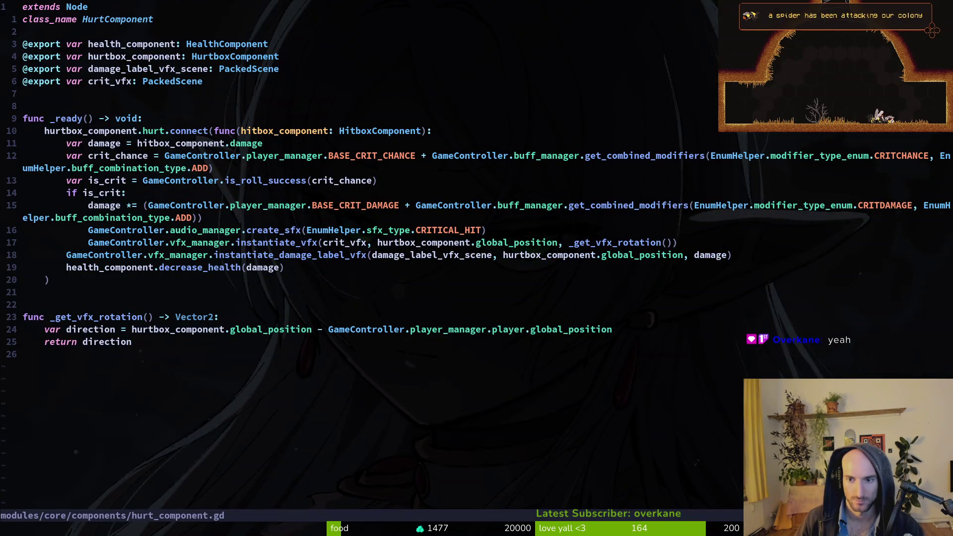
After a mistyped search, open enemy.gd and move down to the velocity flip code.
key(space)
key(f)
key(f)
text(stuhit)
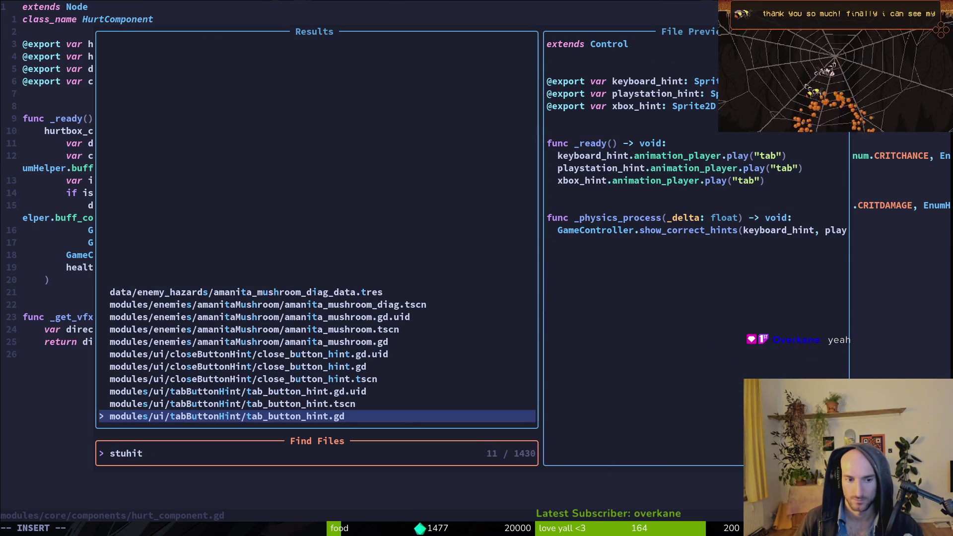
key(BackSpace)
key(BackSpace)
key(BackSpace)
key(BackSpace)
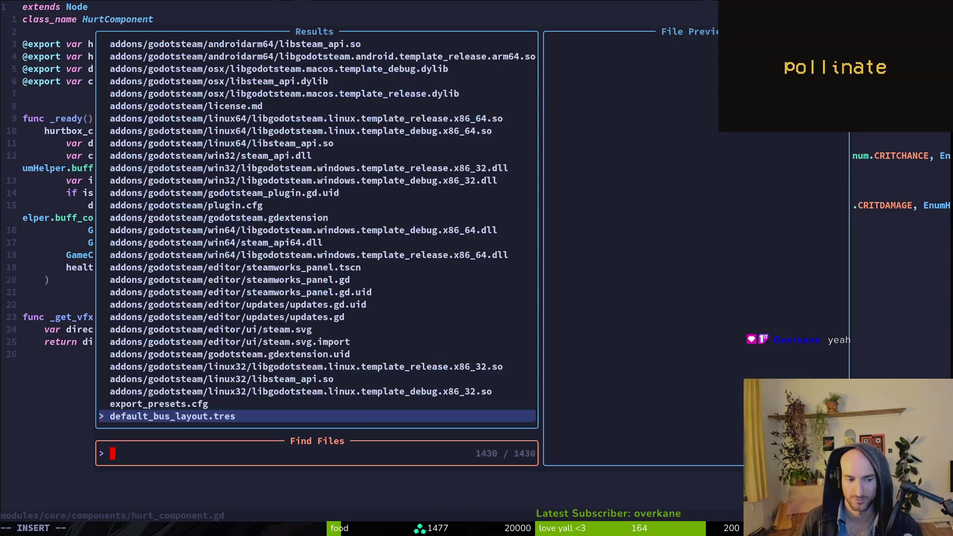
key(Escape)
key(Escape)
key(space)
key(f)
key(f)
text(enemy)
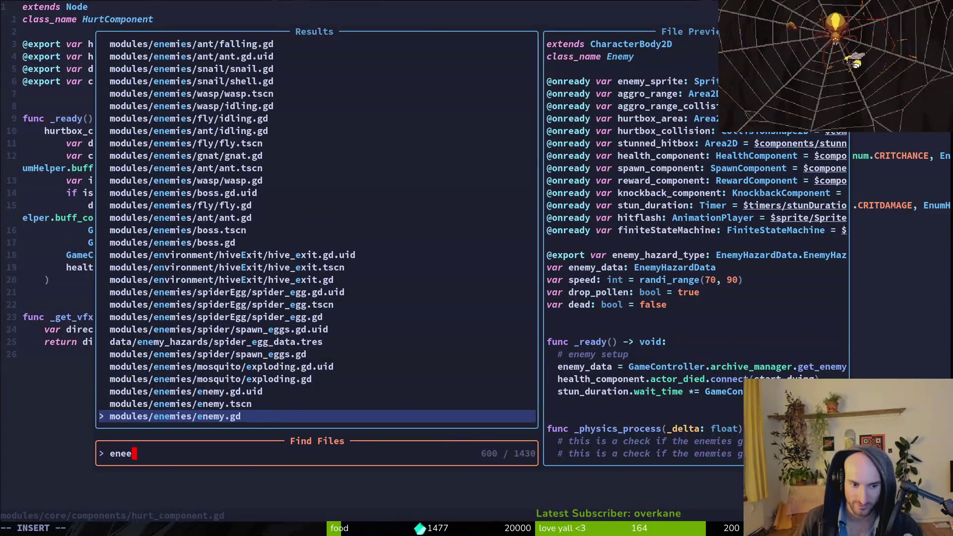
key(Return)
key(ctrl+d)
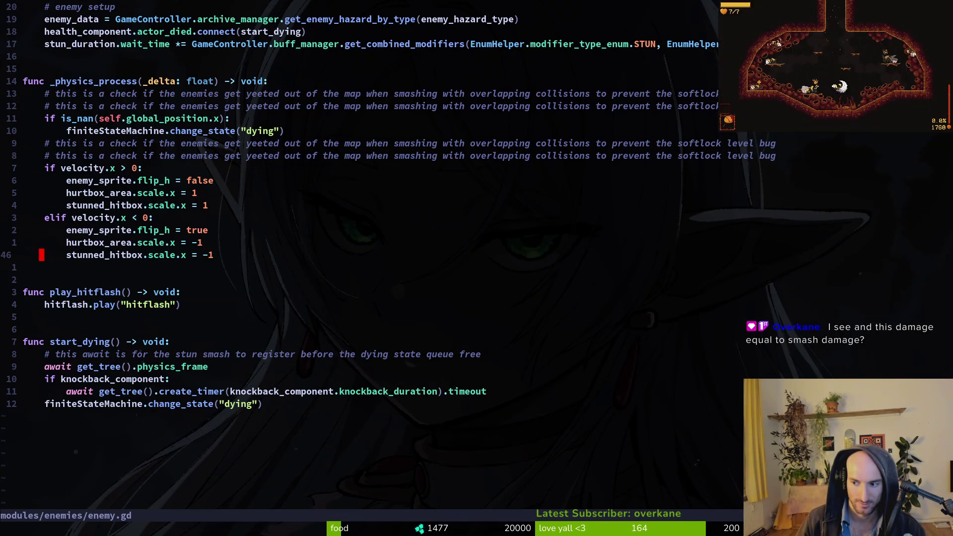
key(alt+Tab)
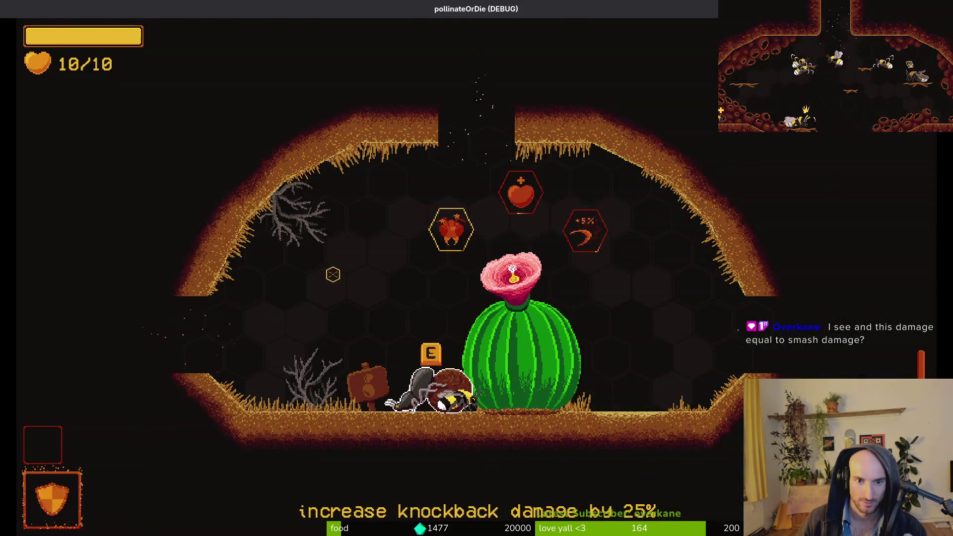
Quick-open enemy.tscn, expand its local tree and confirm stunnedHitbox deals 0.1 damage.
key(alt+Tab)
key(alt+Tab)
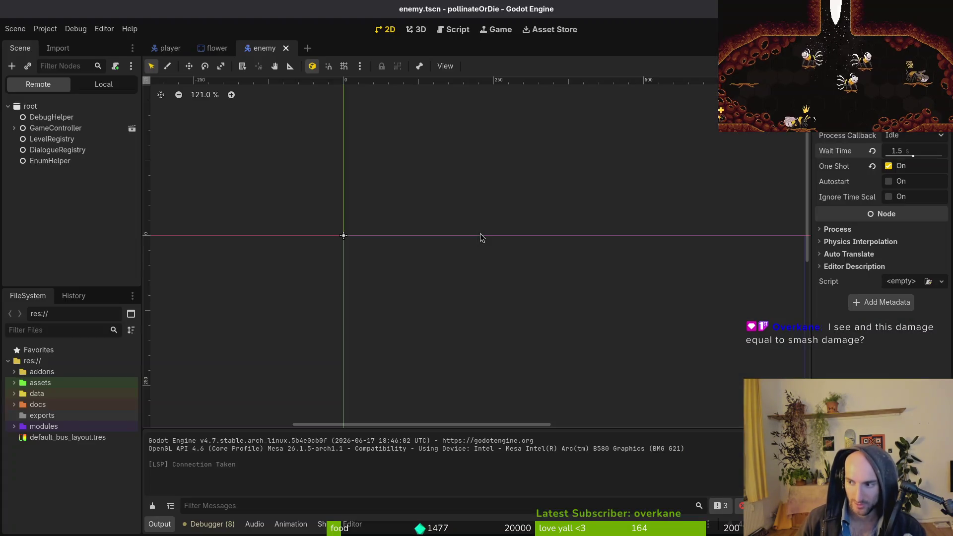
key(ctrl+shift+o)
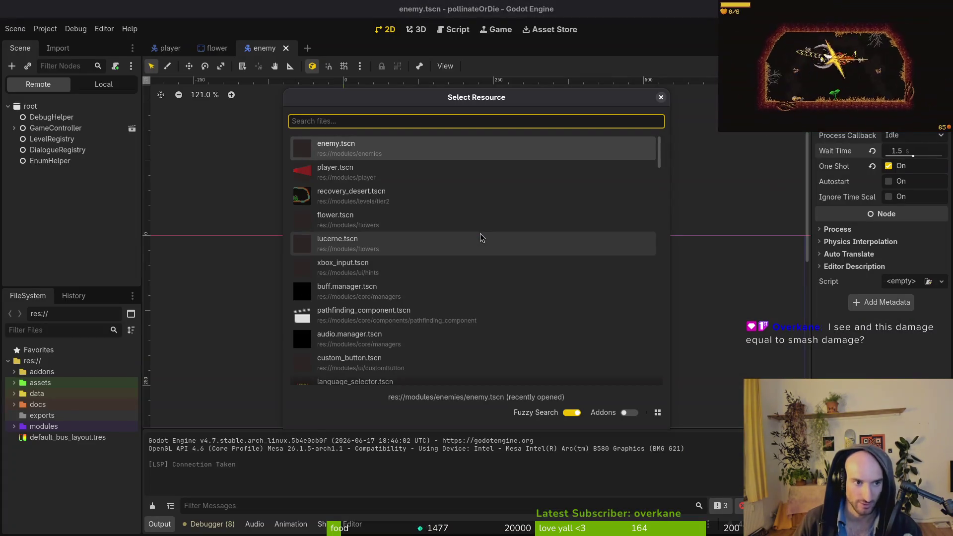
key(Escape)
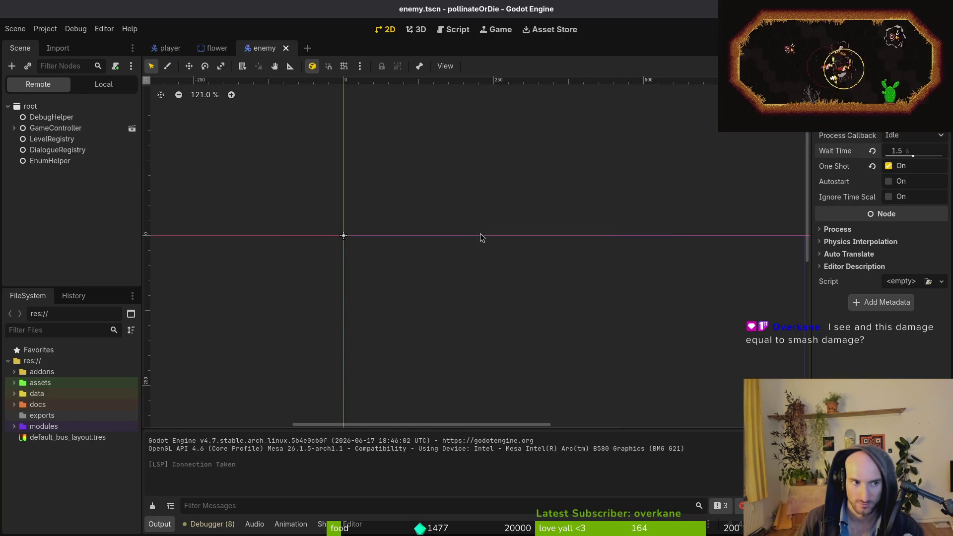
key(ctrl+shift+o)
text(enets)
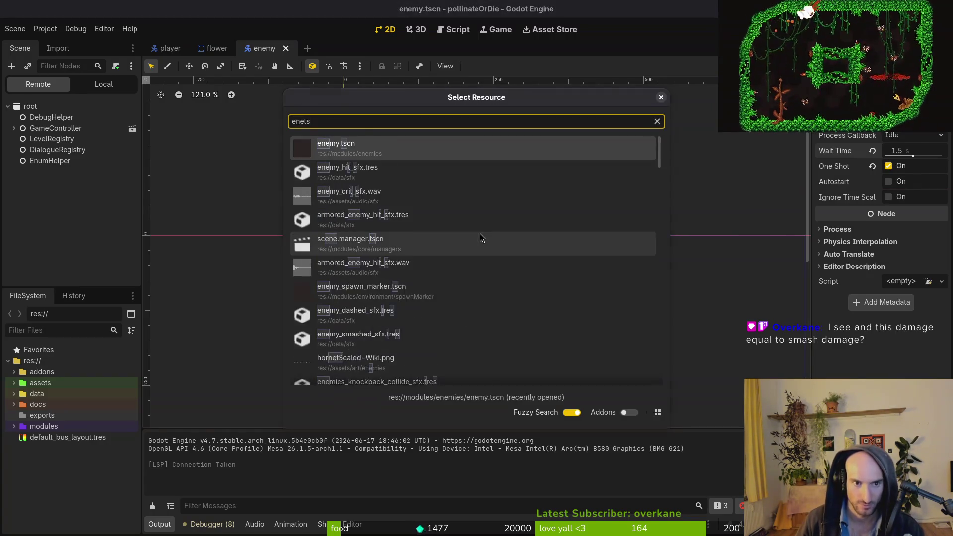
key(Return)
click(101, 84)
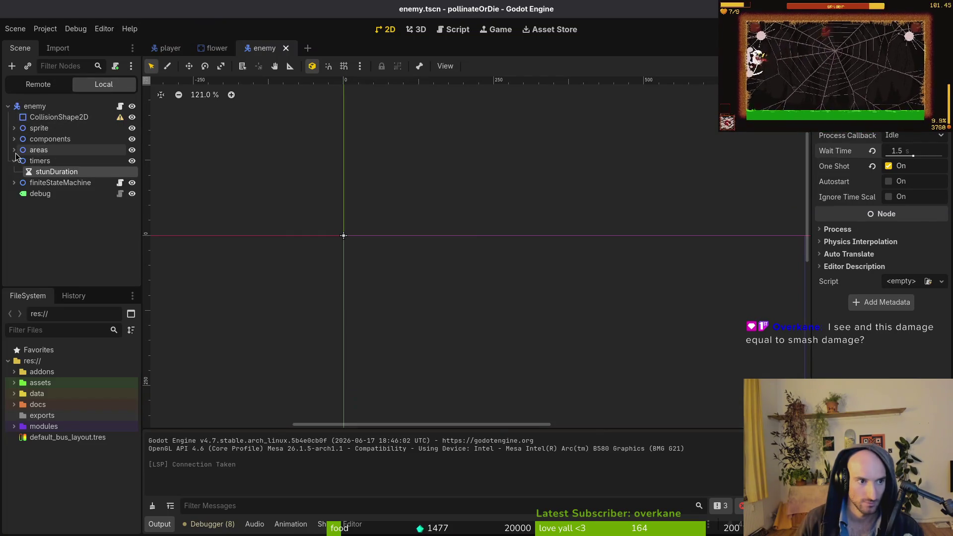
click(13, 150)
click(39, 150)
click(14, 139)
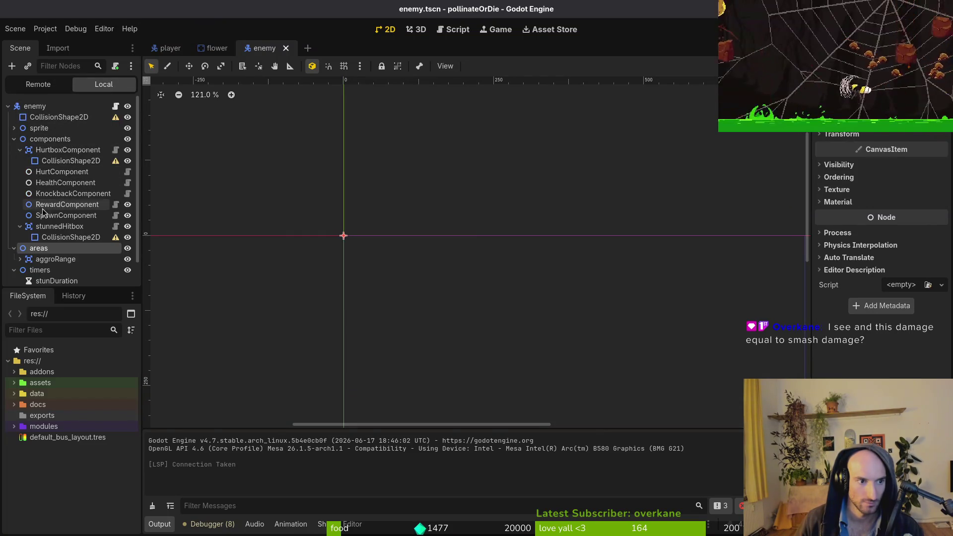
click(50, 226)
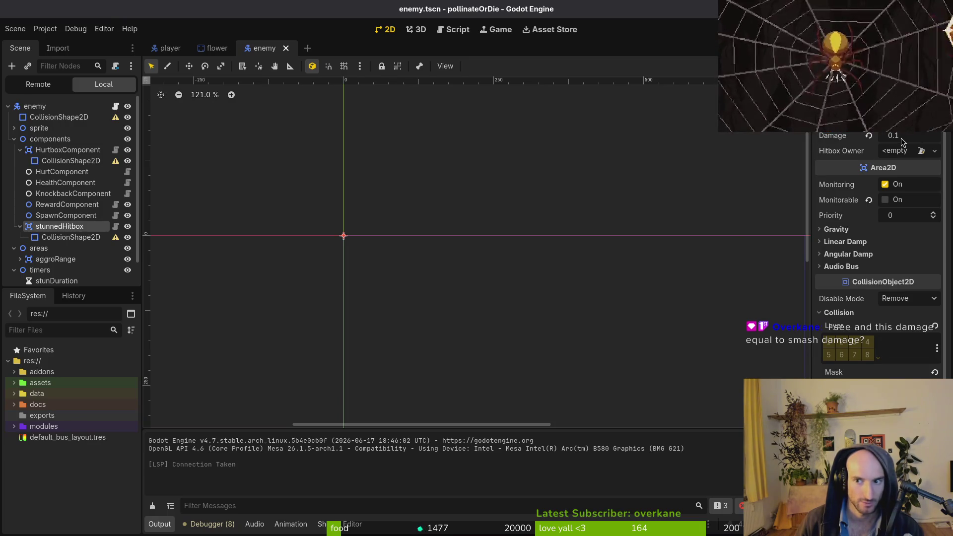
key(alt+Tab)
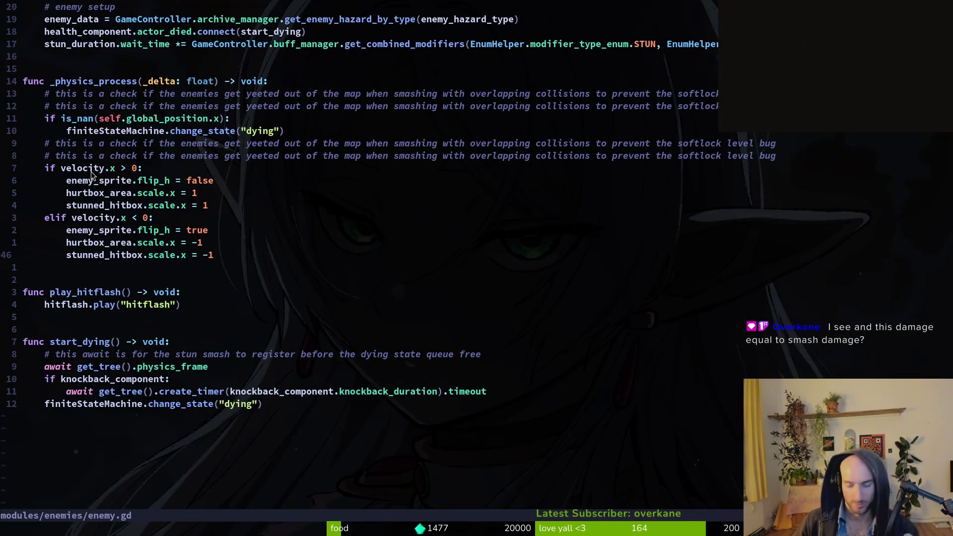
After an abandoned search for the buff manager, open enum.helper.gd via the file finder.
scroll(59, 216, up, 4)
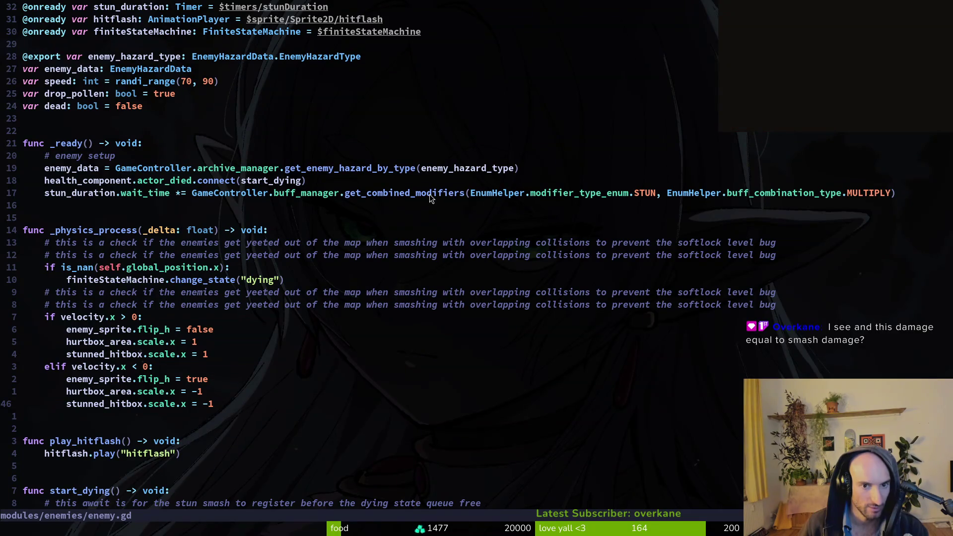
key(space)
key(f)
key(f)
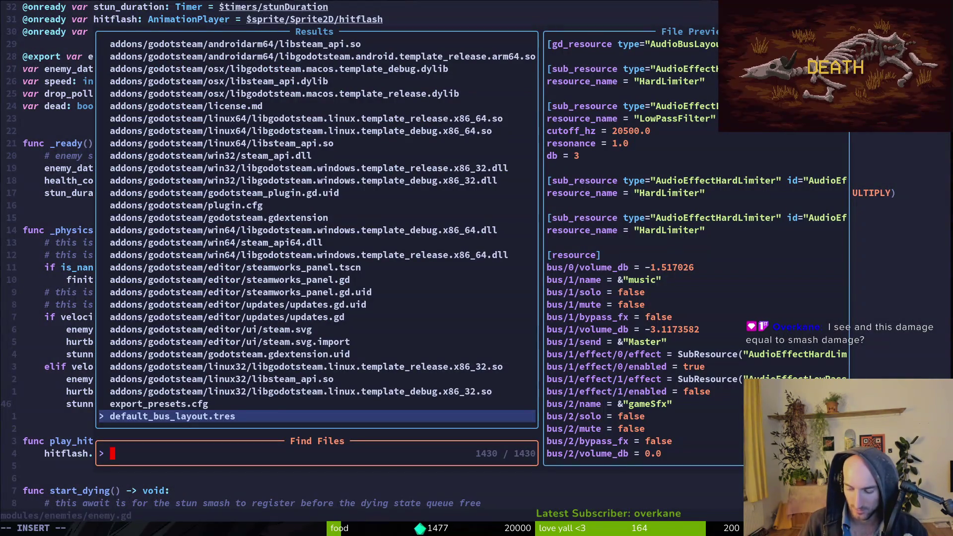
key(Escape)
key(Escape)
key(alt+Tab)
key(alt+Tab)
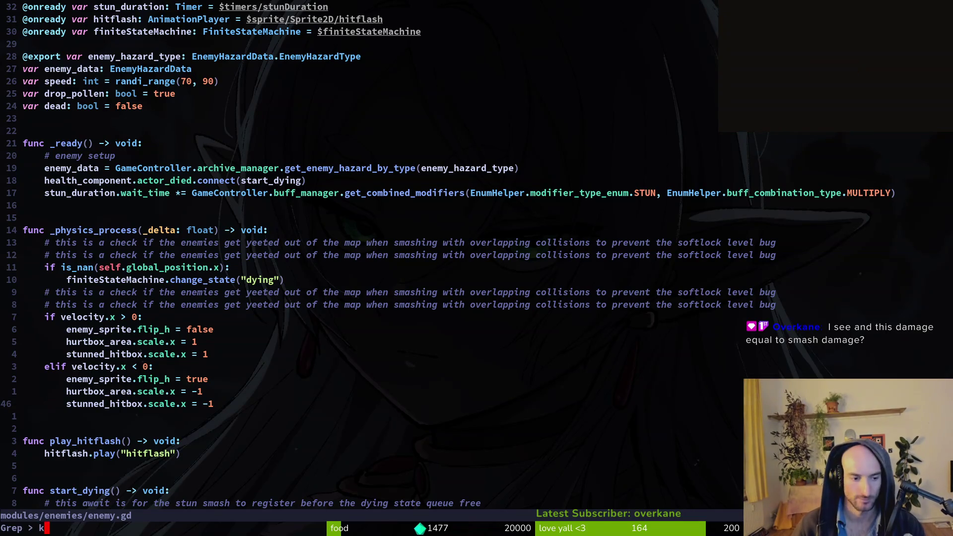
key(Return)
key(Escape)
key(Escape)
key(space)
key(f)
key(f)
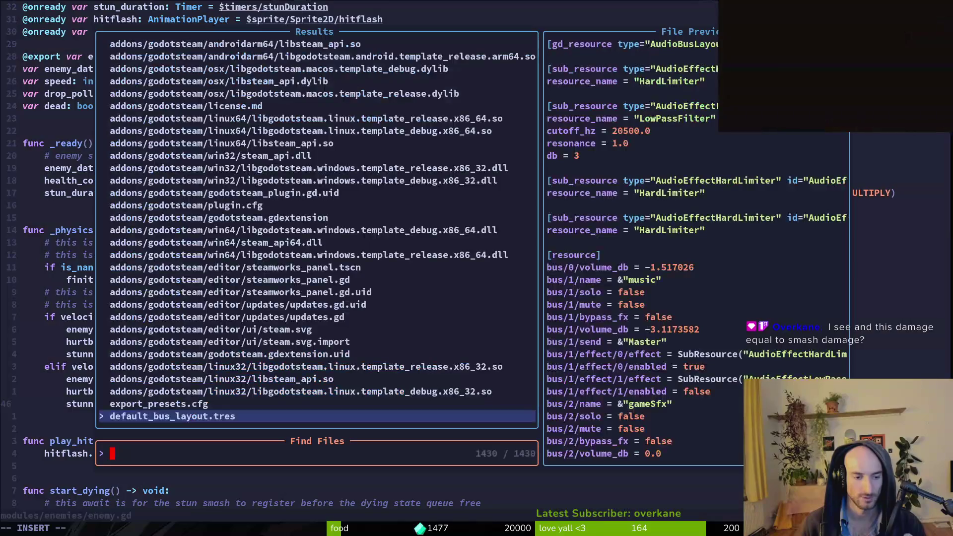
text(buff)
key(BackSpace)
key(BackSpace)
key(BackSpace)
text(enum)
key(Return)
Page down to the KNOCKBACKDAMAGE entry in skill_enum and begin a project word search.
key(ctrl+d)
key(ctrl+d)
key(ctrl+d)
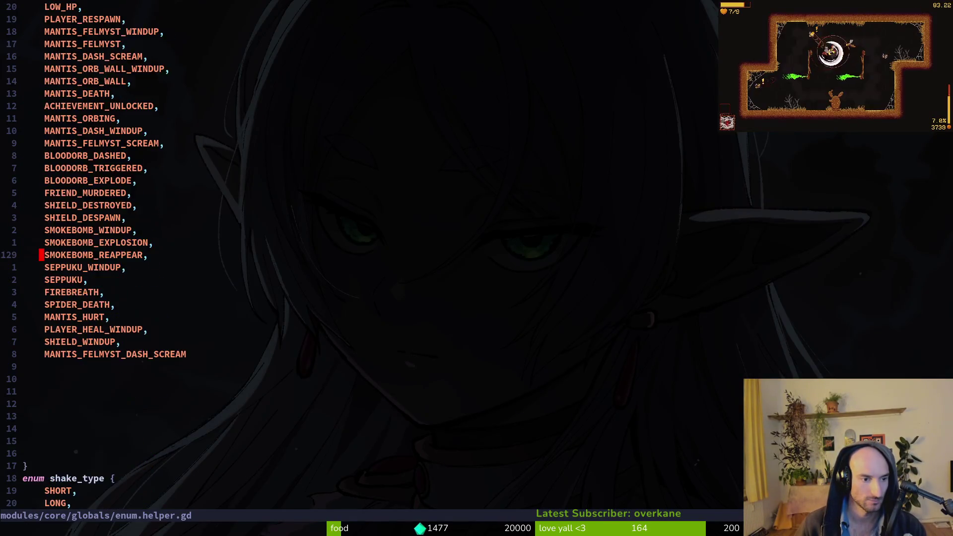
key(ctrl+d)
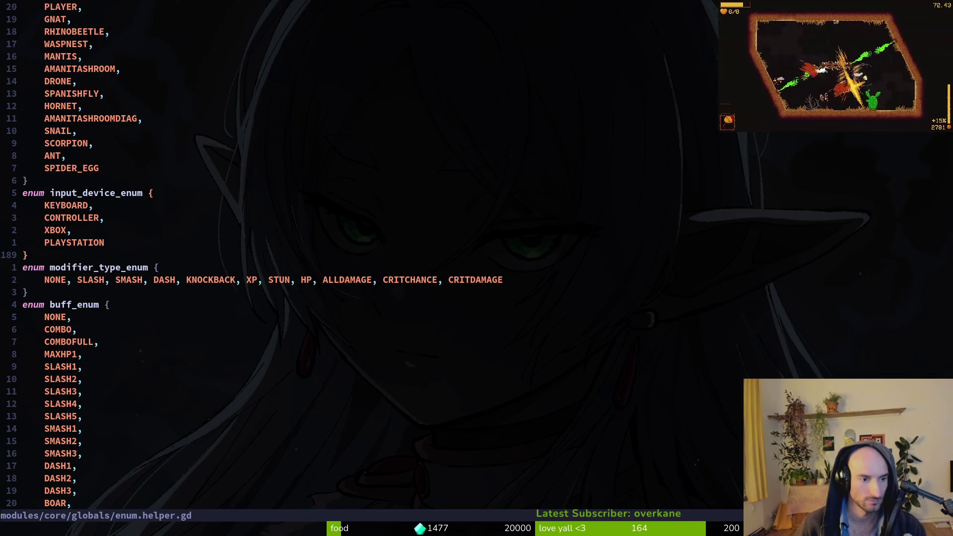
key(ctrl+d)
key(ctrl+d)
key(ctrl+d)
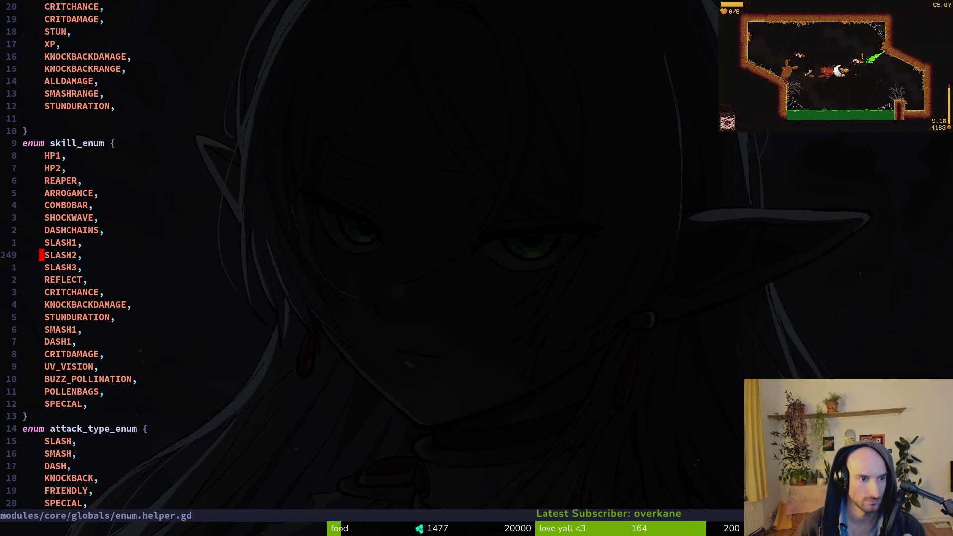
key(j)
key(j)
key(j)
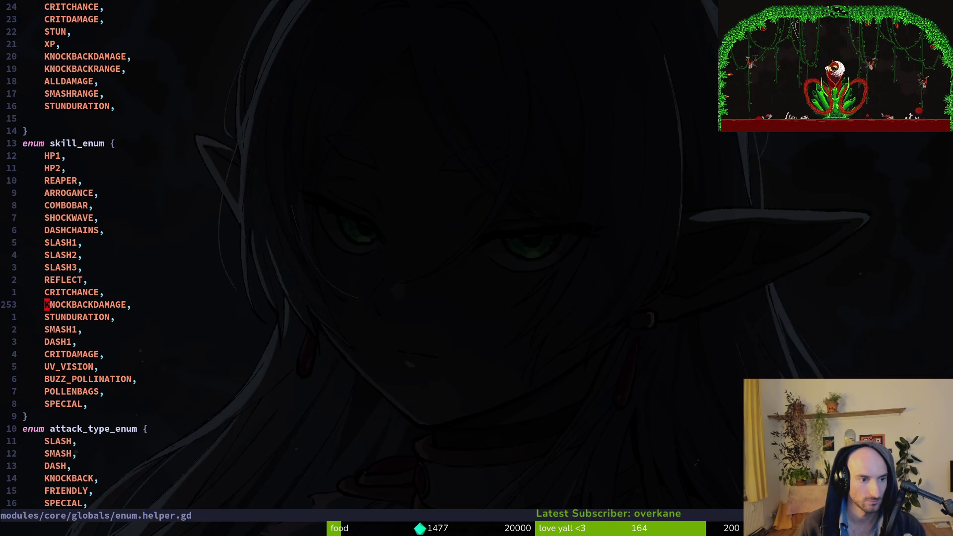
key(space)
Grep KNOCKBACKDAMAGE and open skill.manager.gd at its add_modifier line 168.
key(f)
key(w)
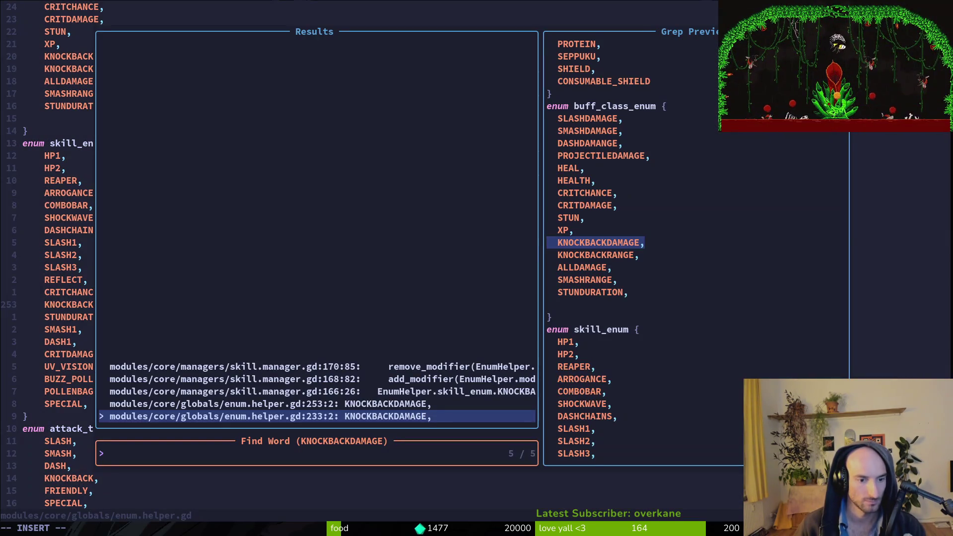
key(Up)
key(Up)
key(Up)
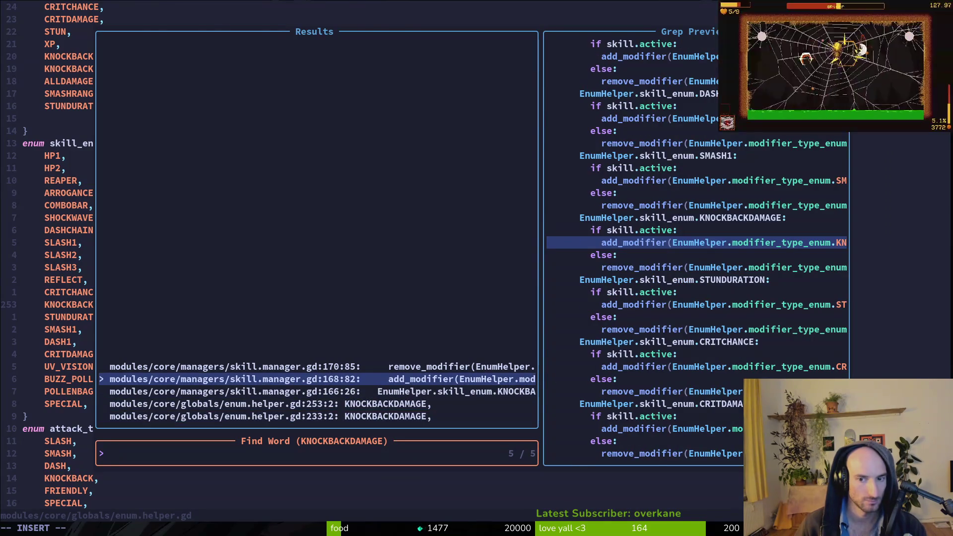
key(Return)
key(shift+v)
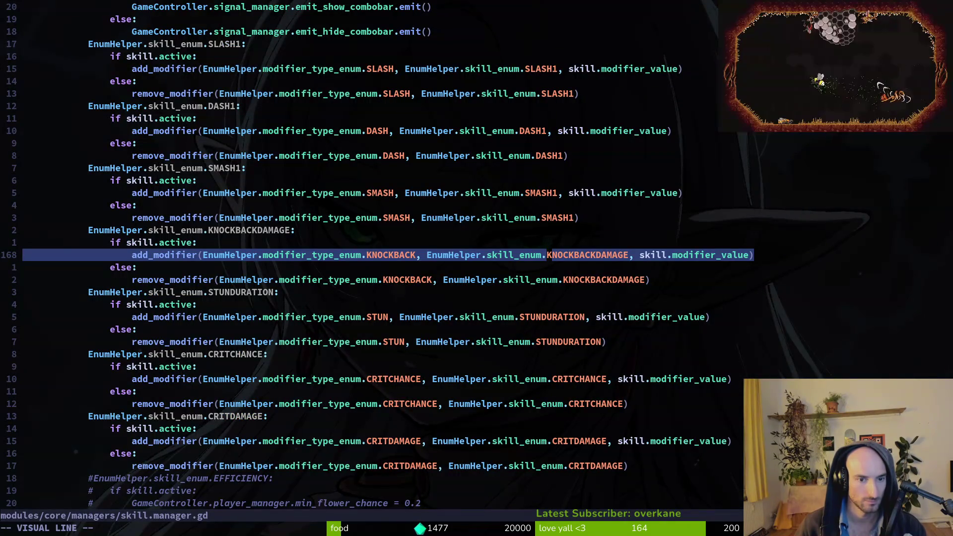
key(Escape)
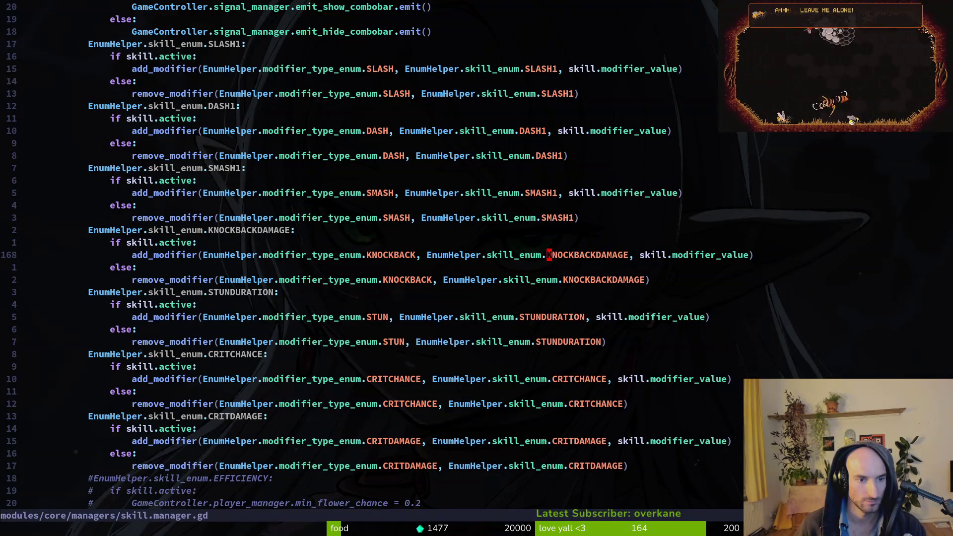
Compare the KNOCKBACKDAMAGE add_modifier and remove_modifier matches, returning to add_modifier.
key(space)
key(f)
key(c)
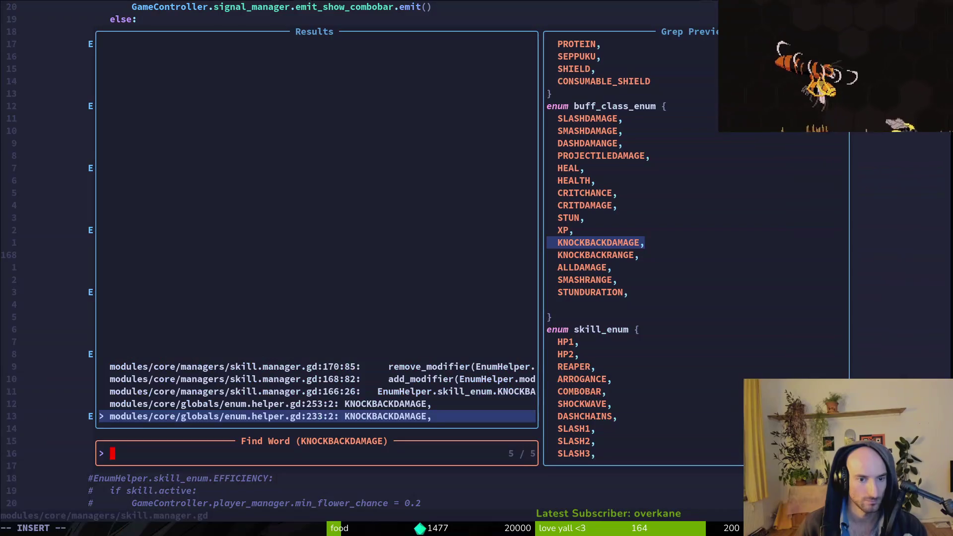
key(Up)
key(Up)
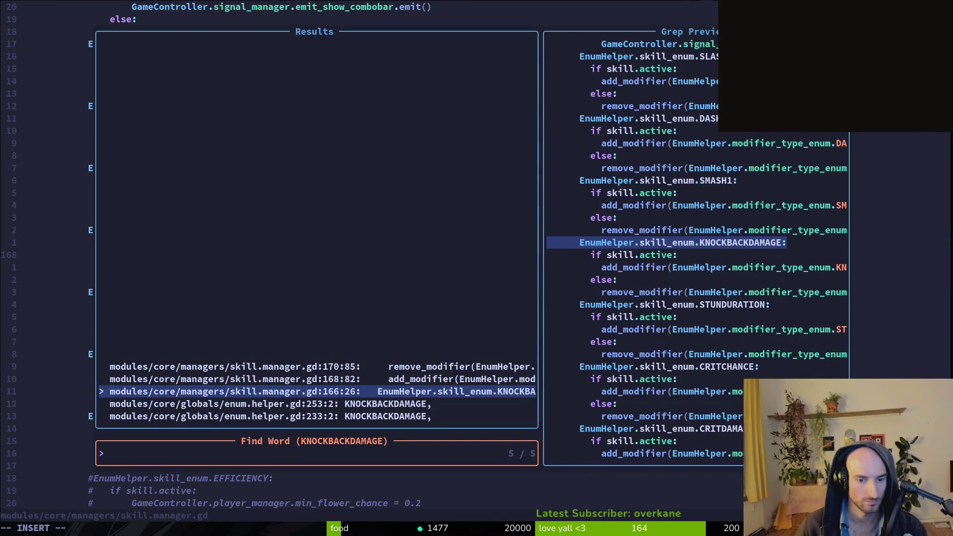
key(Up)
key(Up)
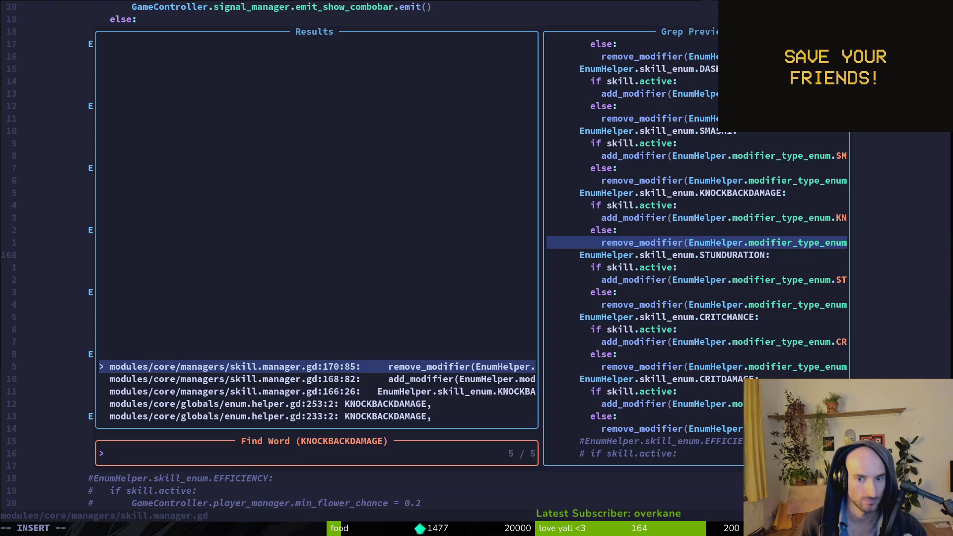
key(Up)
key(Down)
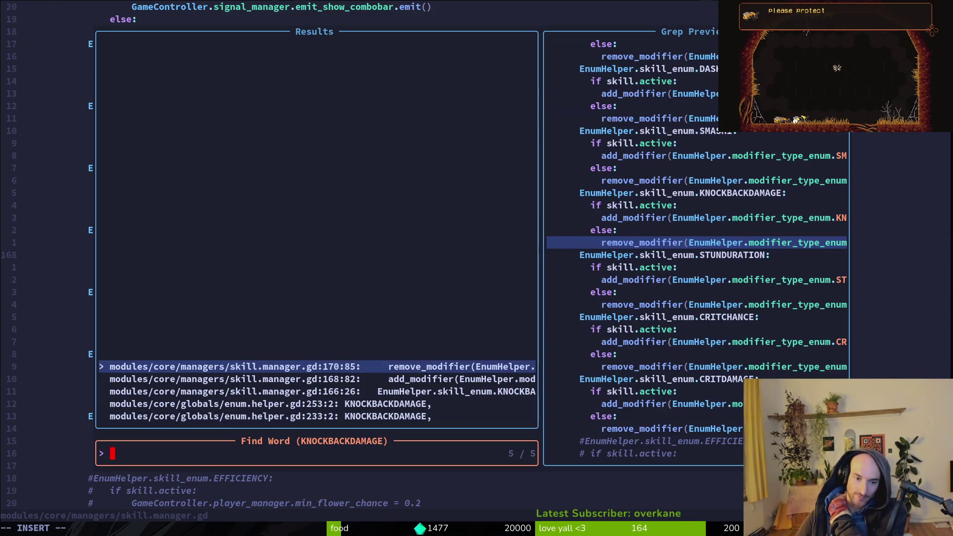
key(Down)
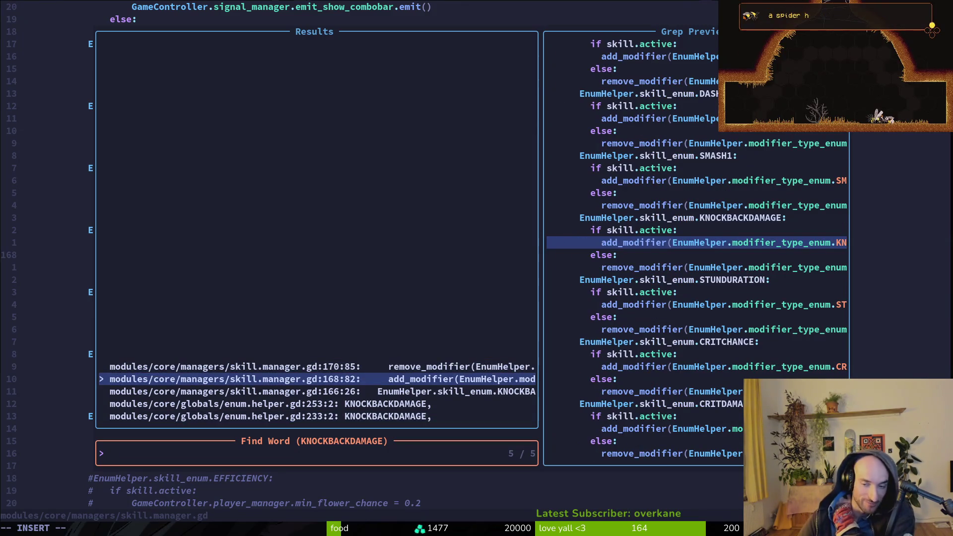
key(Up)
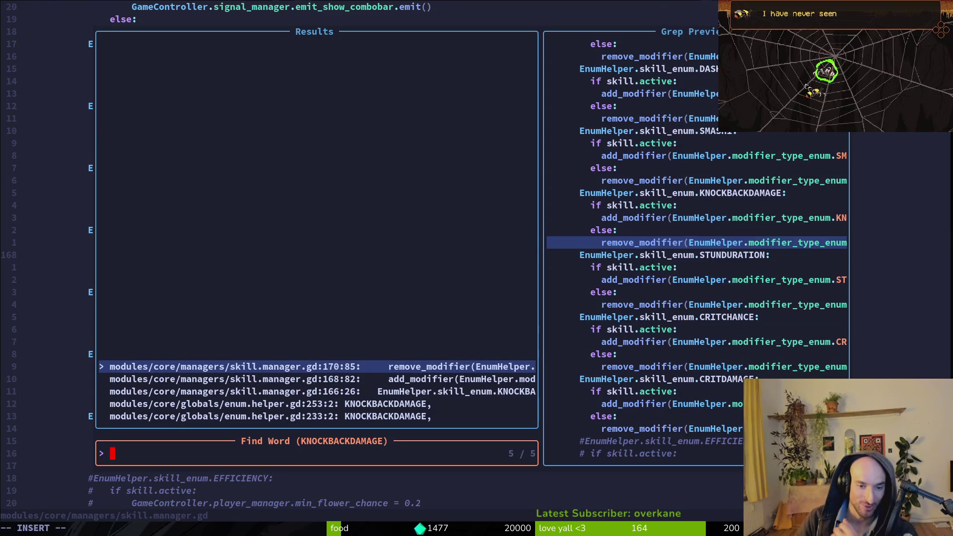
key(Down)
key(Return)
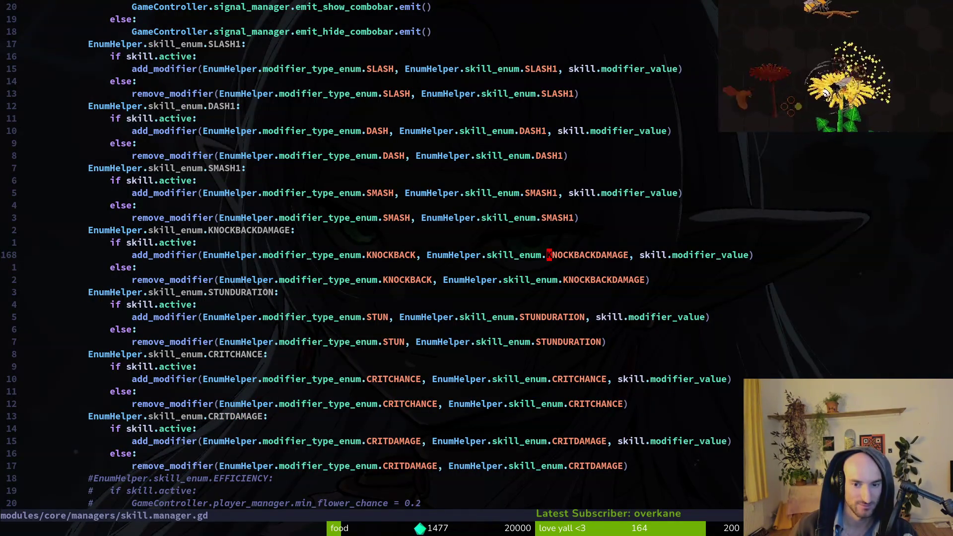
Yank the KNOCKBACK word and grep the project for it, listing 32 matches.
key(b)
key(b)
key(b)
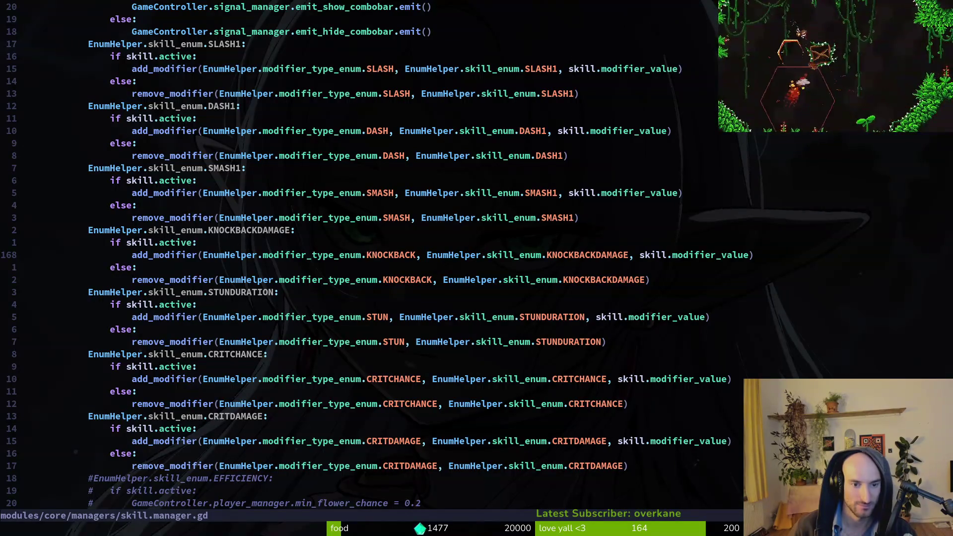
key(v)
key(i)
key(w)
key(y)
key(space)
key(p)
key(s)
key(ctrl+r)
key(quotedbl)
key(Return)
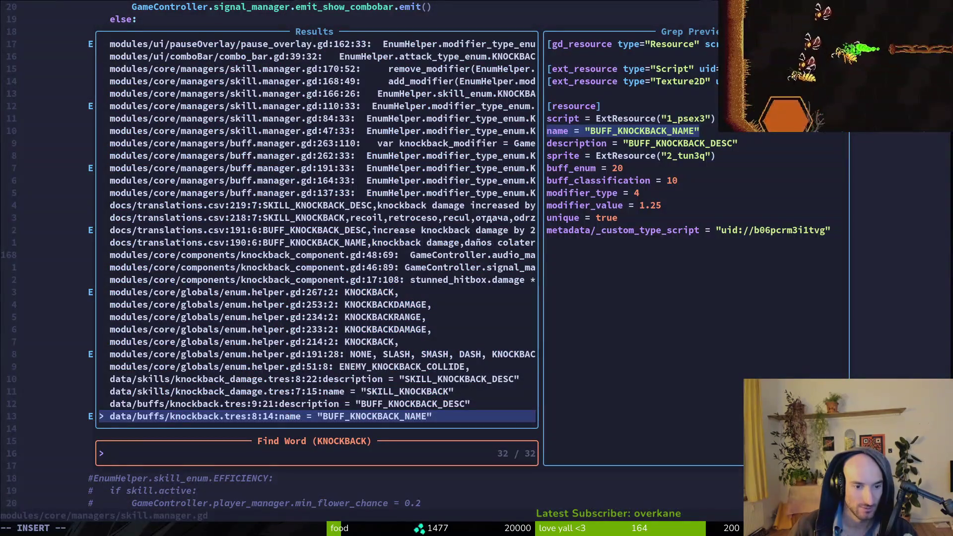
Browse the matches and open knockback_component.gd at the stunned hitbox damage line 17.
key(Down)
key(Down)
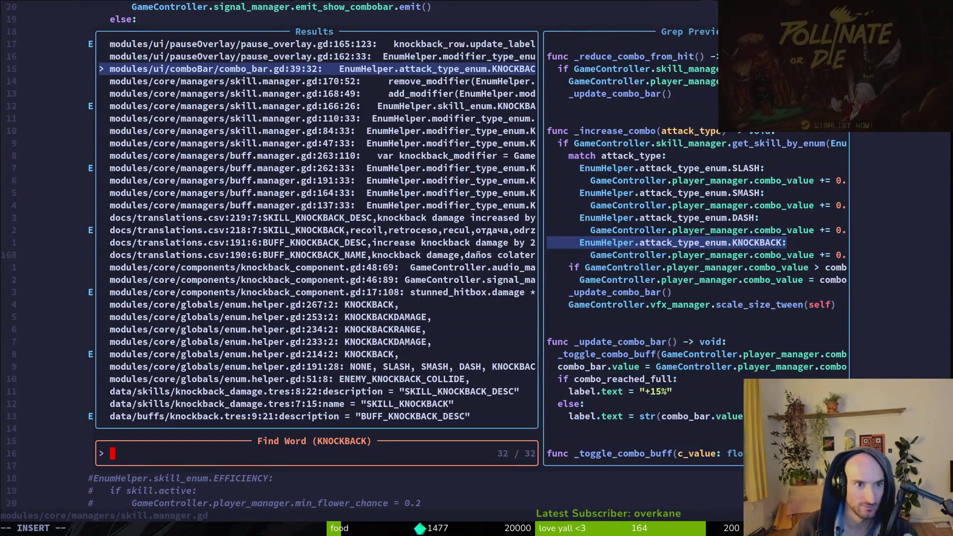
key(Down)
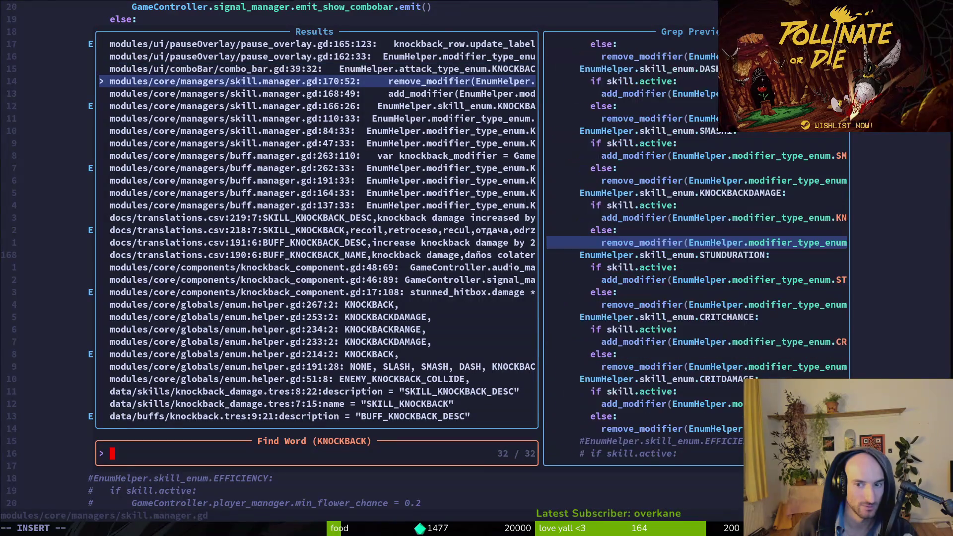
key(Down)
key(Down)
key(Down)
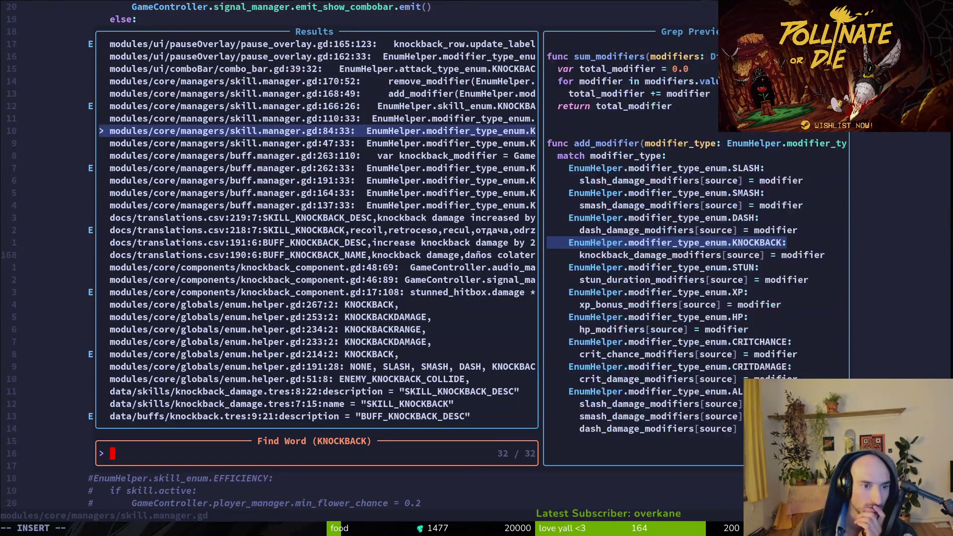
key(Down)
key(Down)
key(Down)
key(Return)
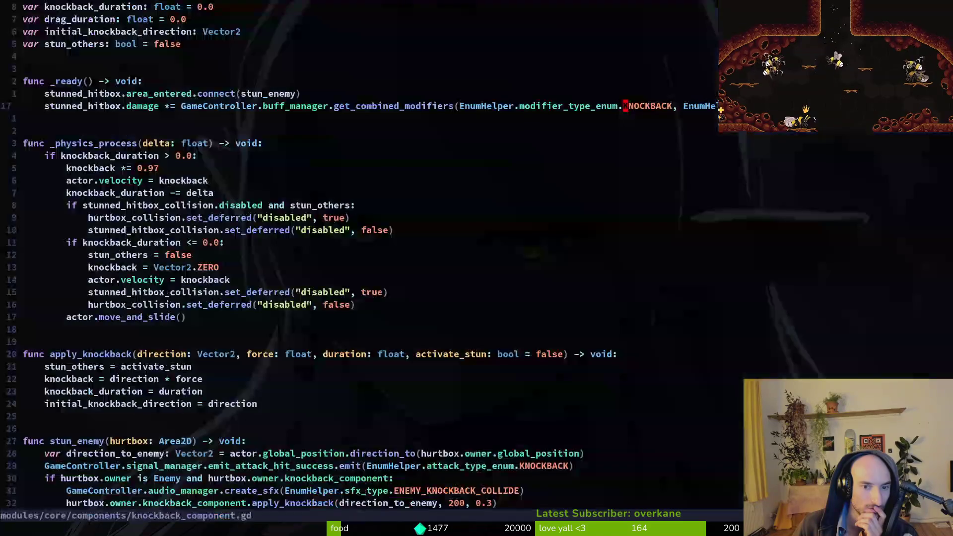
Save knockback_component.gd with :w and quit Neovim with :q.
key(shift+v)
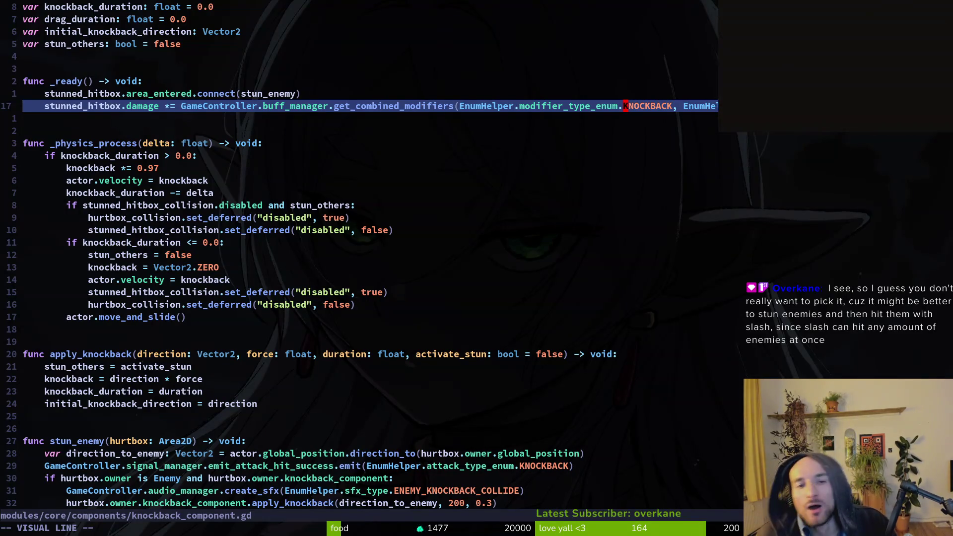
key(Escape)
text(:w)
key(Return)
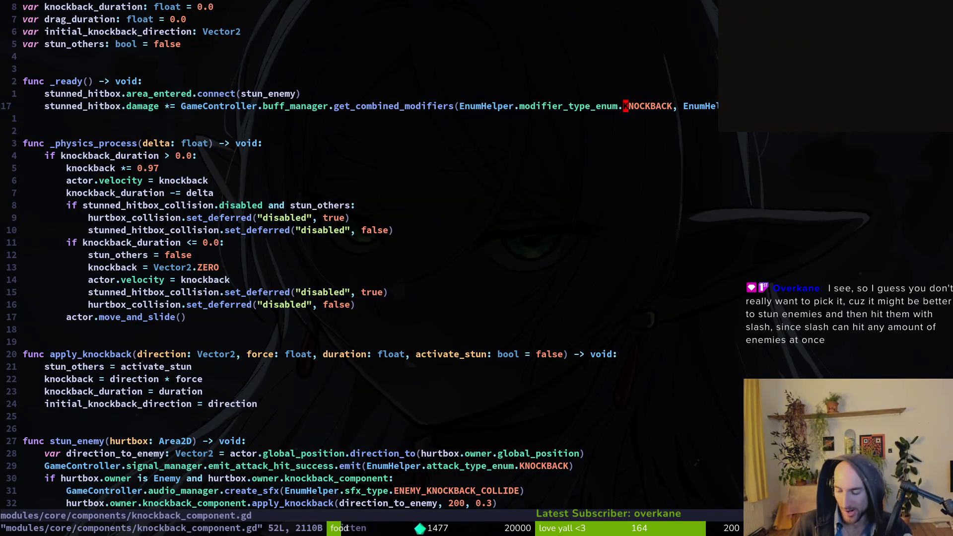
text(:q)
key(Return)
Run tig in pollinate-or-die and close it again.
text(tig)
key(Return)
key(q)
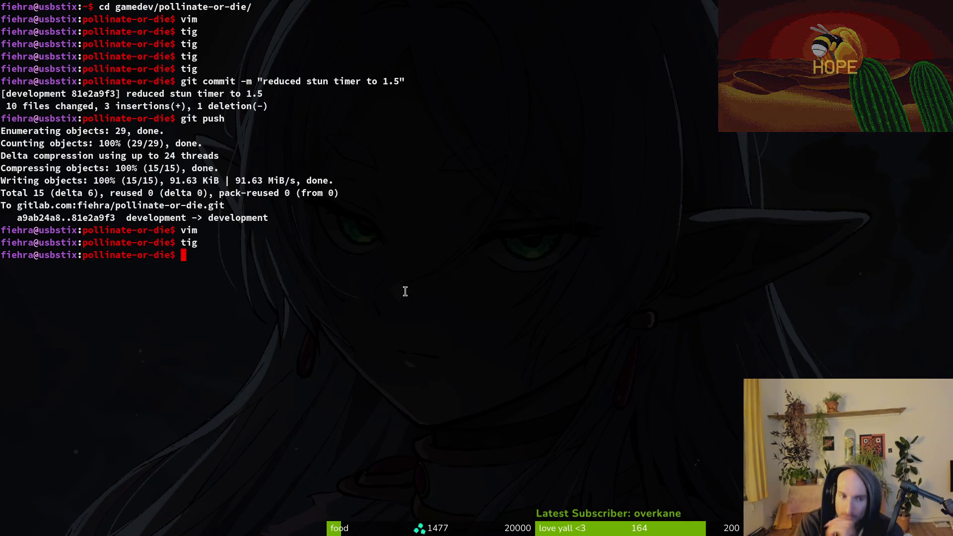
Relaunch the debug build and open the altar's upgrade hex menu.
key(F5)
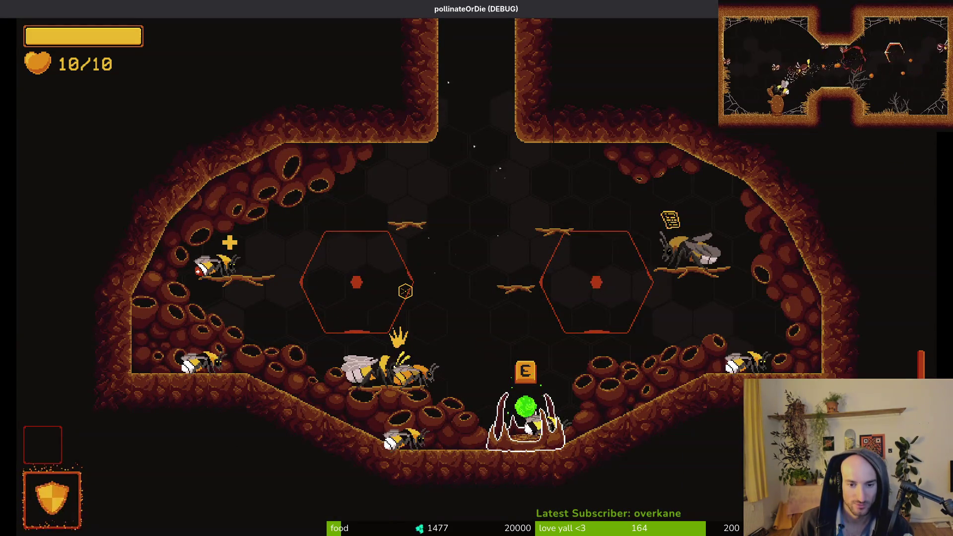
key(e)
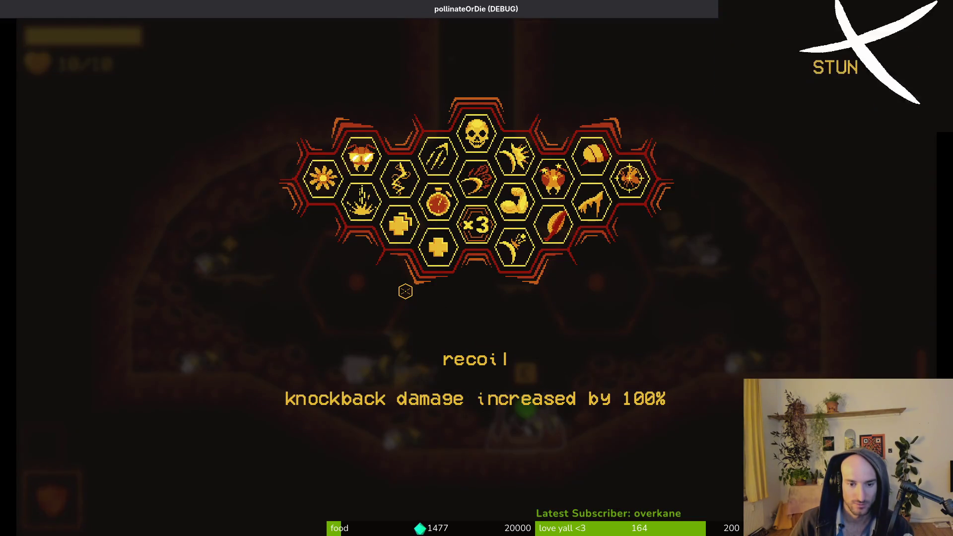